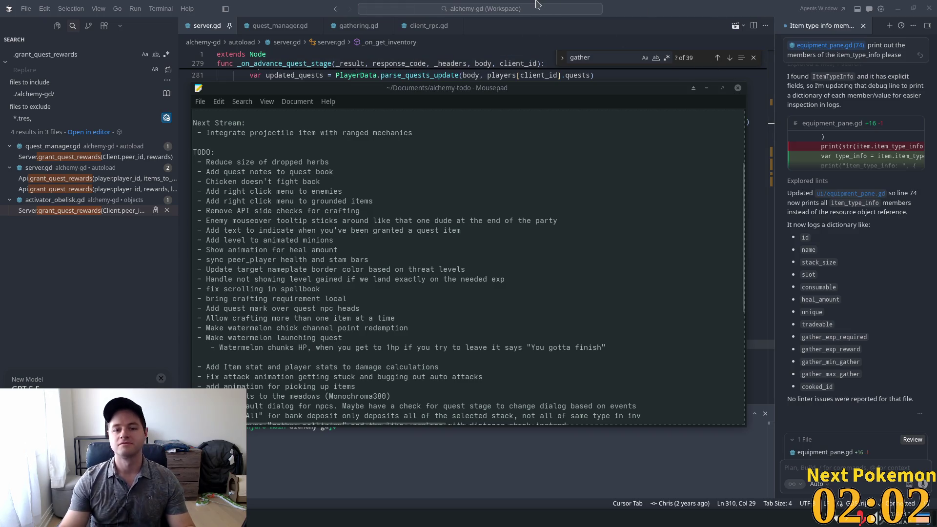
# Review the 'Add quest notes to quest book' TODO item in Mousepad, then return to Godot.
pyautogui.moveTo(339, 157); pyautogui.dragTo(335, 172)
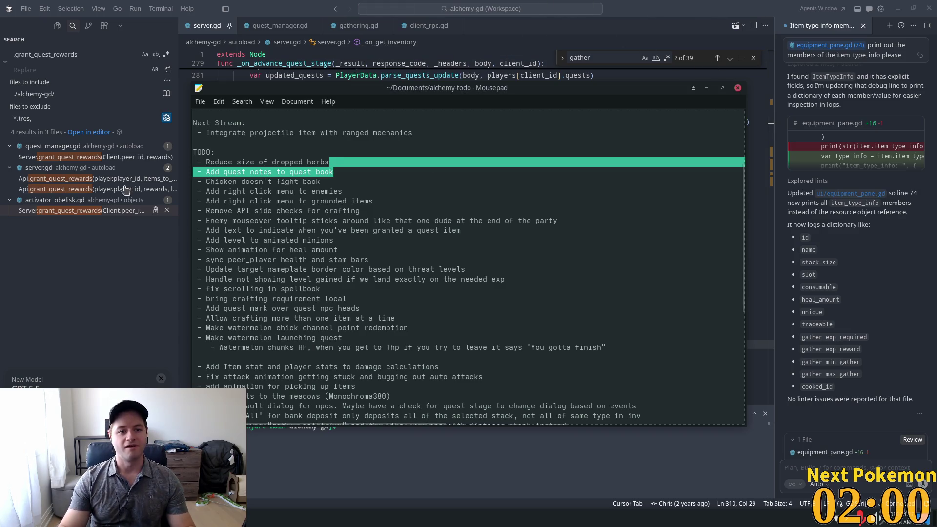
pyautogui.moveTo(393, 172)
pyautogui.mouseDown()
pyautogui.moveTo(198, 164)
pyautogui.moveTo(198, 172)
pyautogui.mouseUp()
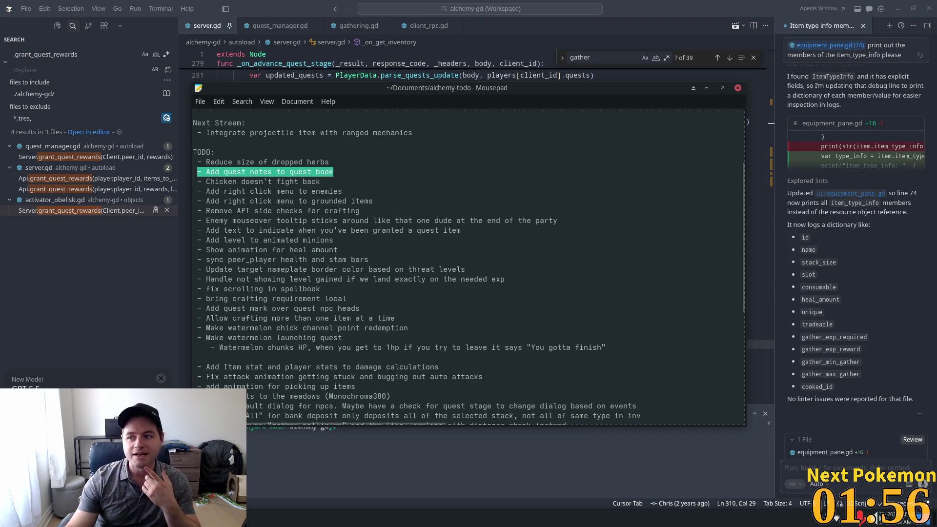
pyautogui.click(289, 183)
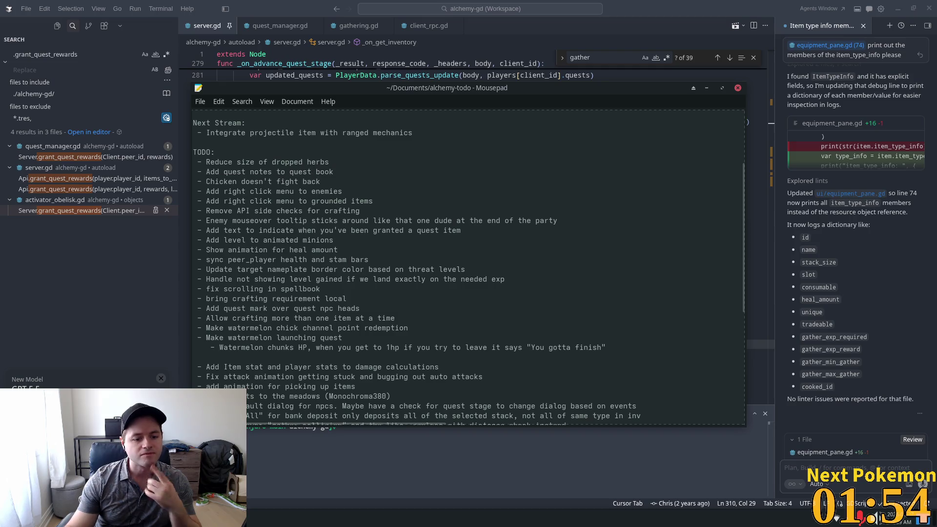
pyautogui.hotkey('alt', 'Tab')
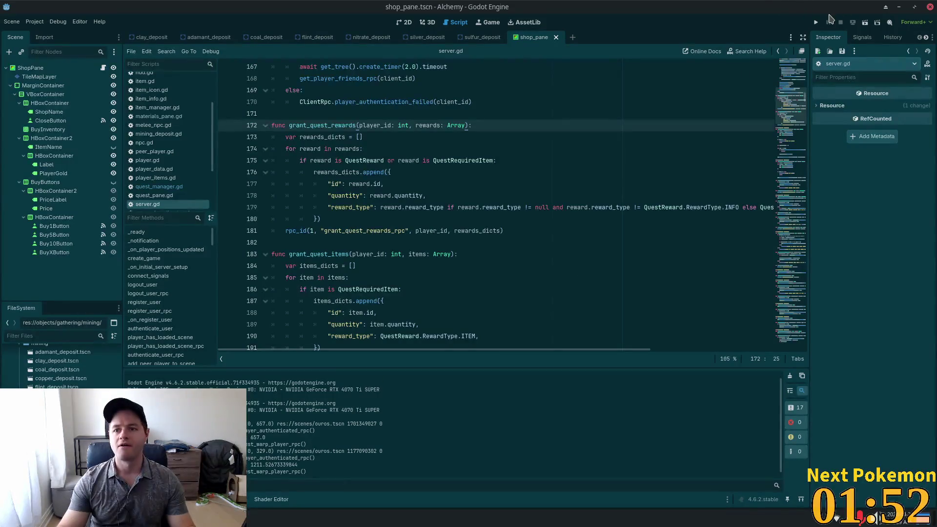
# Run the Alchemy game, open the combat skills list, walk across the farm and attack chickens.
pyautogui.press('F5')
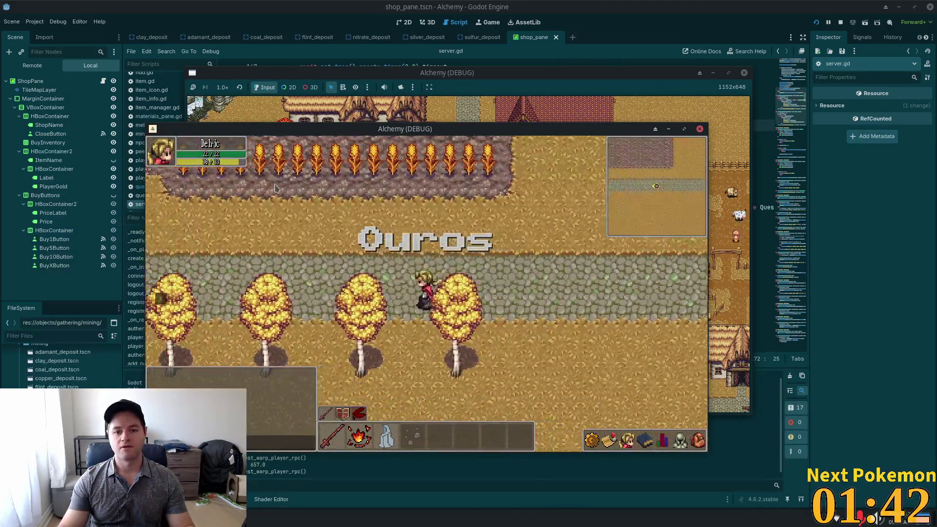
pyautogui.click(647, 442)
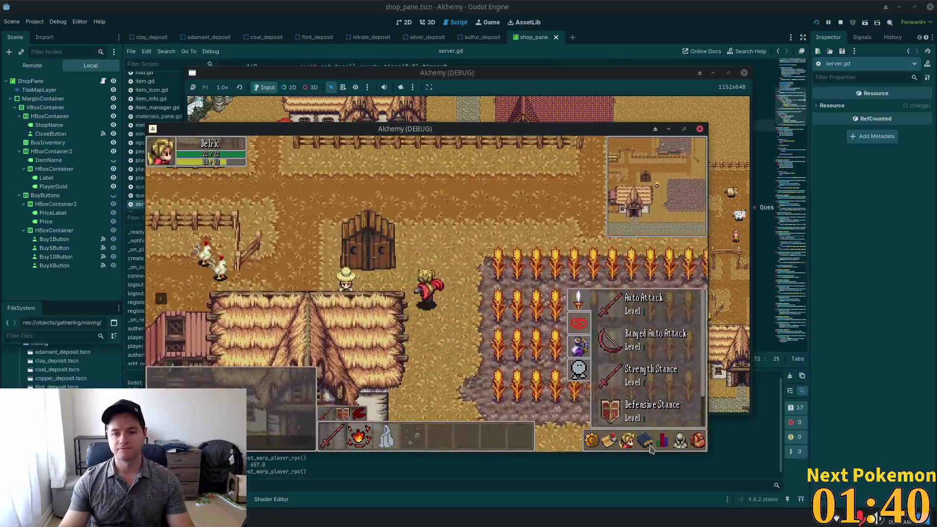
pyautogui.press('a')
pyautogui.press('s')
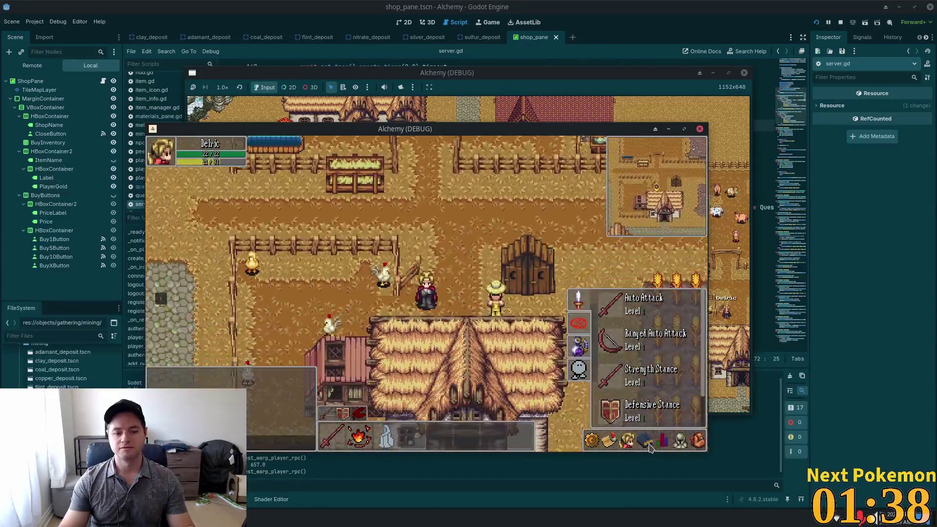
pyautogui.click(464, 302)
pyautogui.click(383, 276)
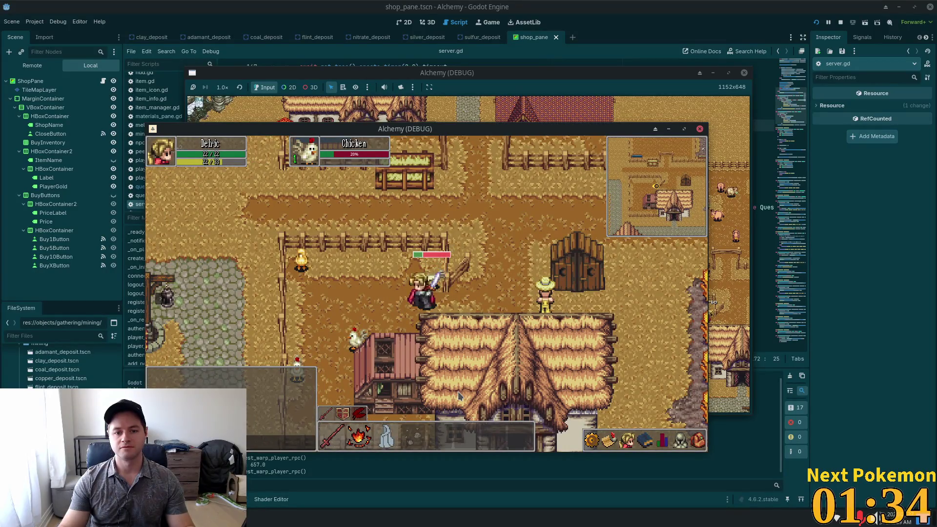
pyautogui.click(328, 290)
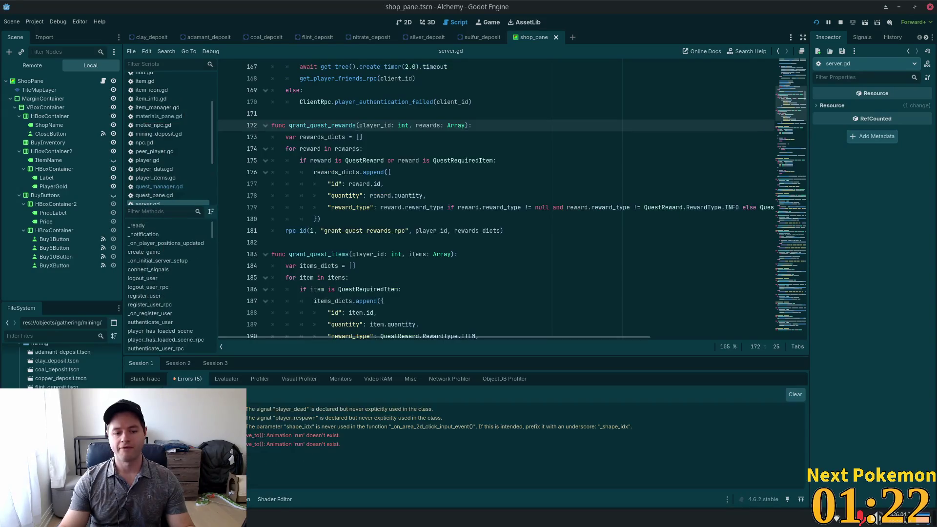
# Stop the game and inspect npc.gd's move_to code, lines 151–157, behind the 'run' animation error.
pyautogui.press('F8')
pyautogui.click(257, 439)
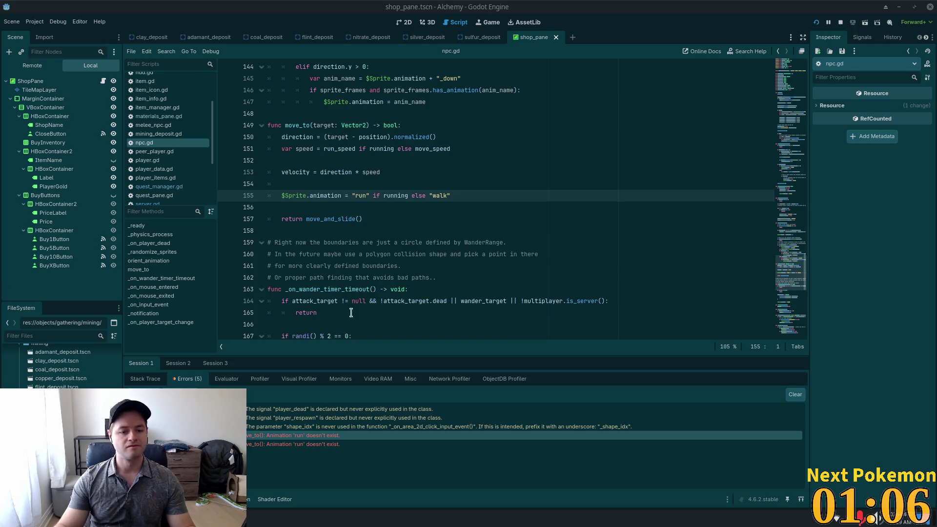
pyautogui.click(425, 299)
pyautogui.click(396, 69)
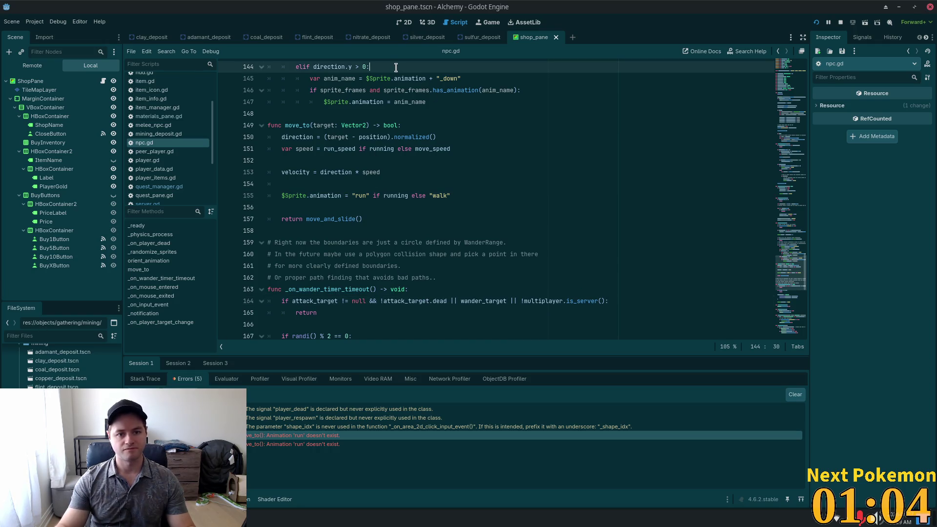
pyautogui.click(403, 220)
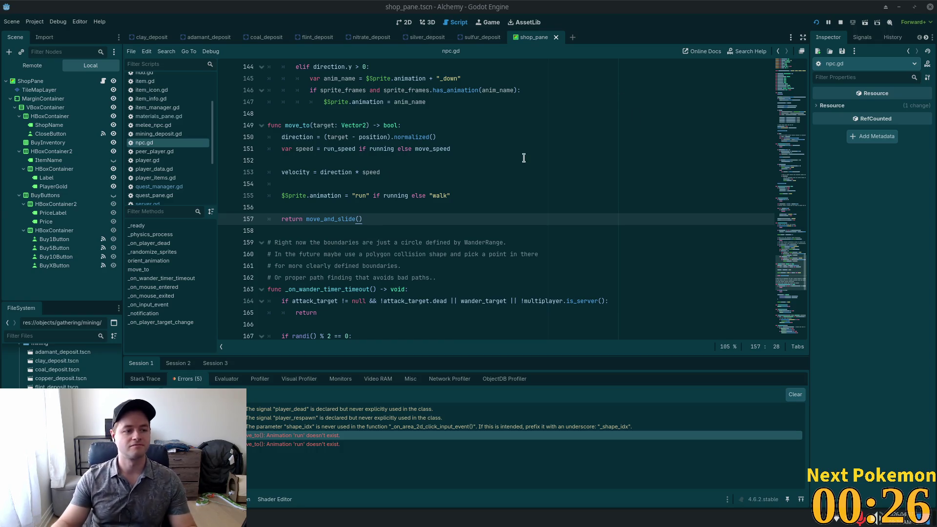
pyautogui.click(493, 149)
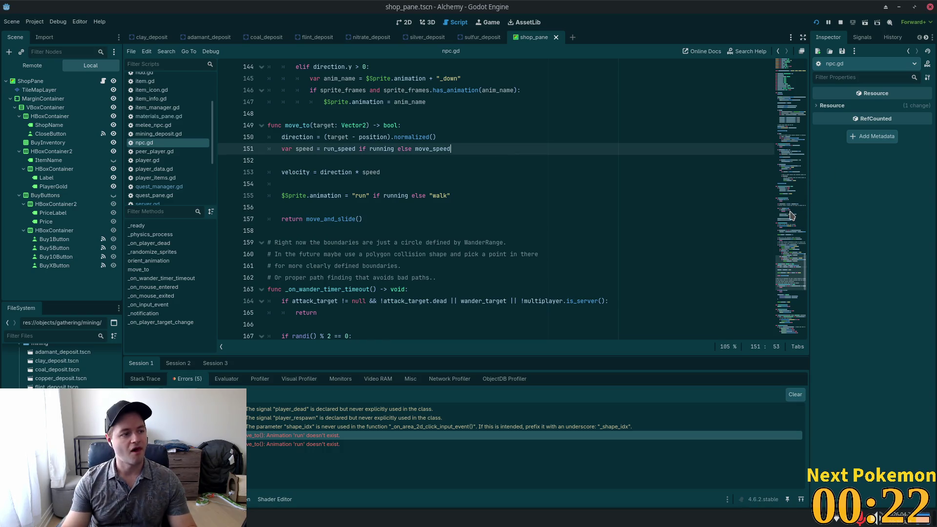
pyautogui.click(598, 163)
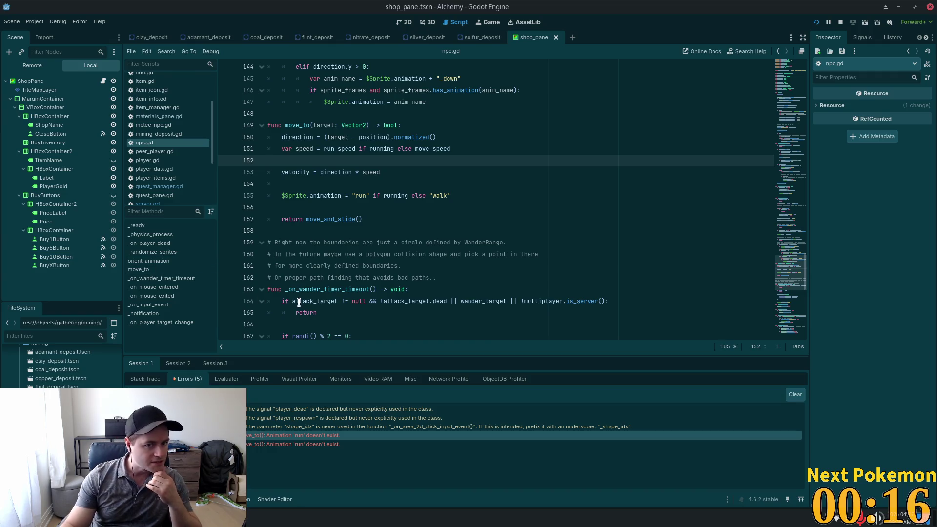
pyautogui.hotkey('shift', 'alt', 'o')
# Search 'chicken' in quick open, open chicken.tscn, and view it in the 2D workspace.
pyautogui.write('chickenm')
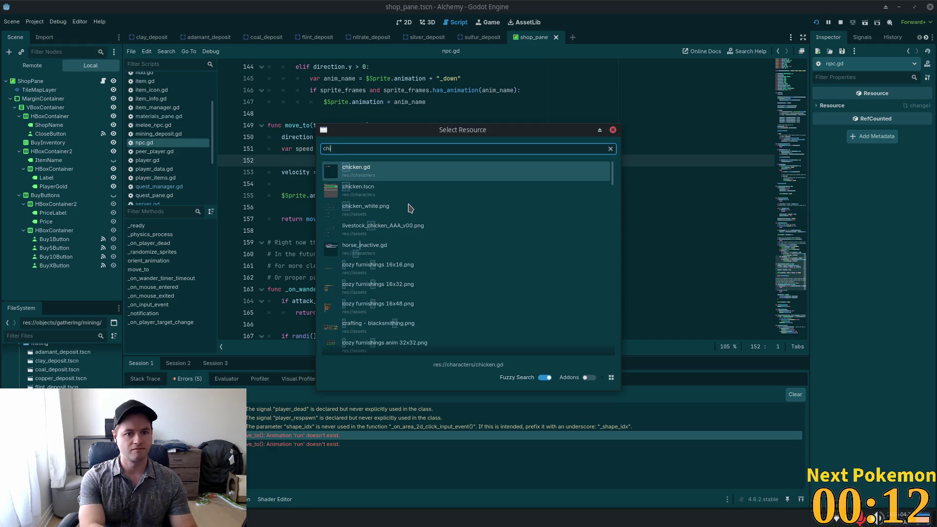
pyautogui.press('Down')
pyautogui.press('Return')
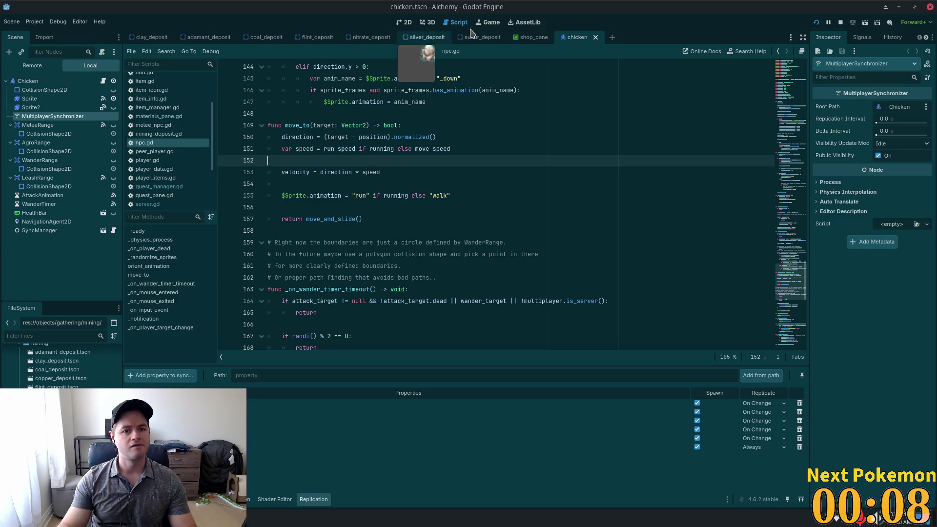
pyautogui.click(405, 22)
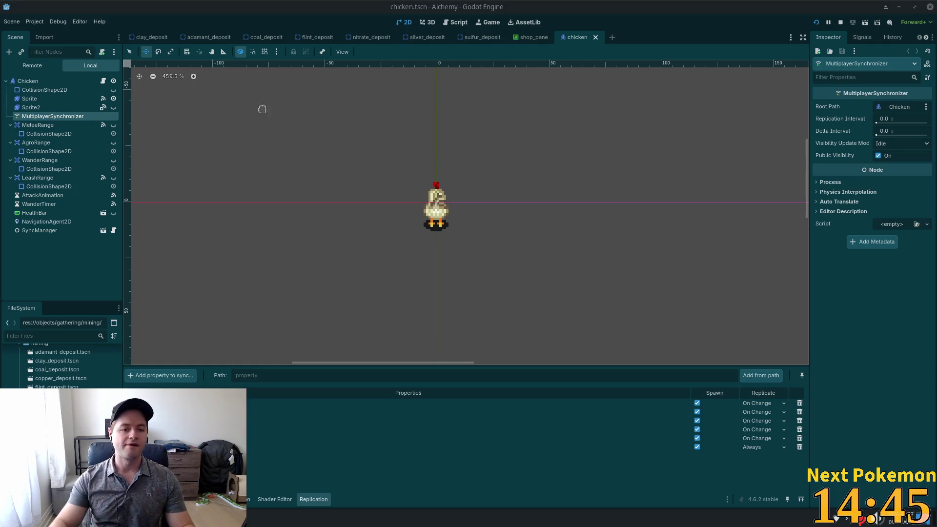
# Select the chicken's Sprite node and browse its walk, walk_2 and run animations, saving the scene.
pyautogui.click(49, 151)
pyautogui.click(34, 99)
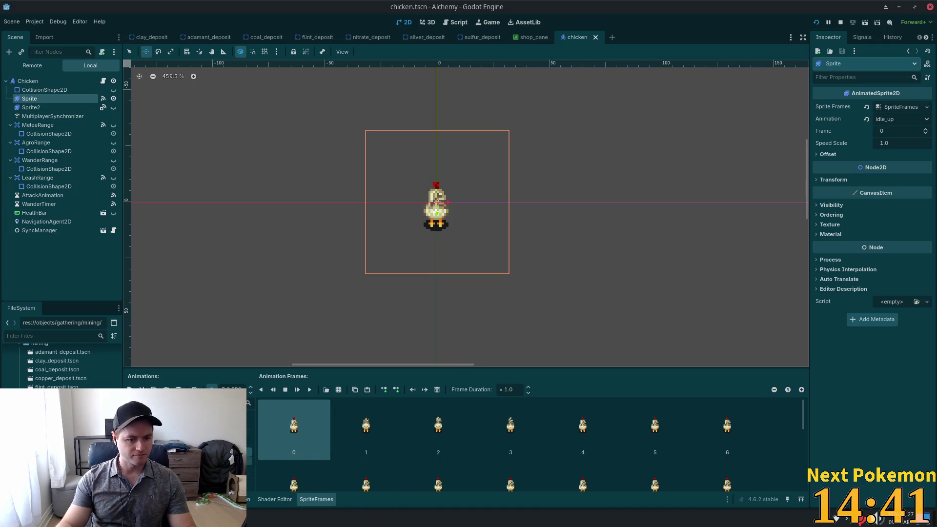
pyautogui.click(195, 460)
pyautogui.click(195, 469)
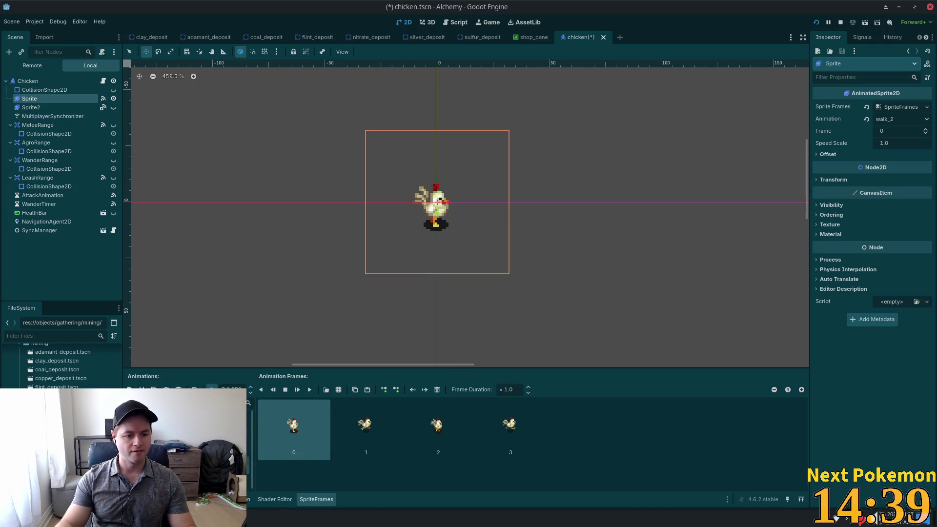
pyautogui.click(195, 469)
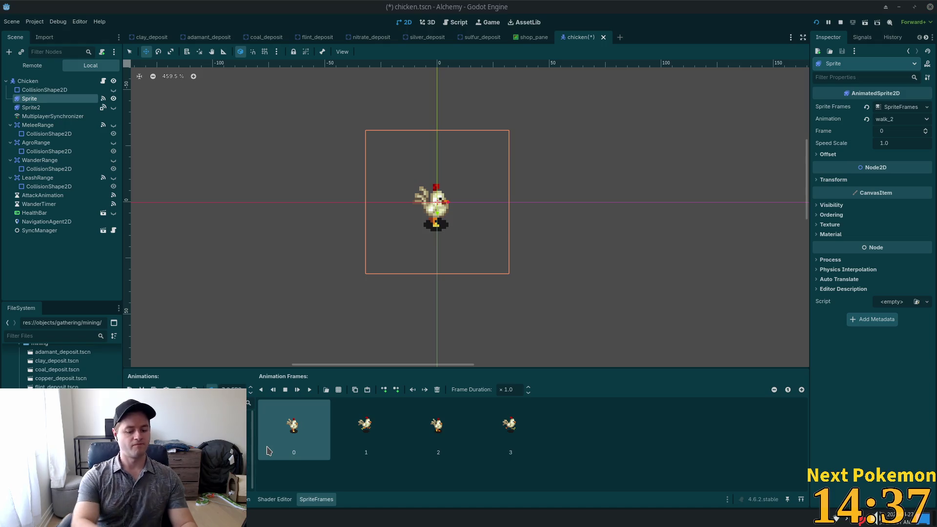
pyautogui.press('Up')
pyautogui.press('Up')
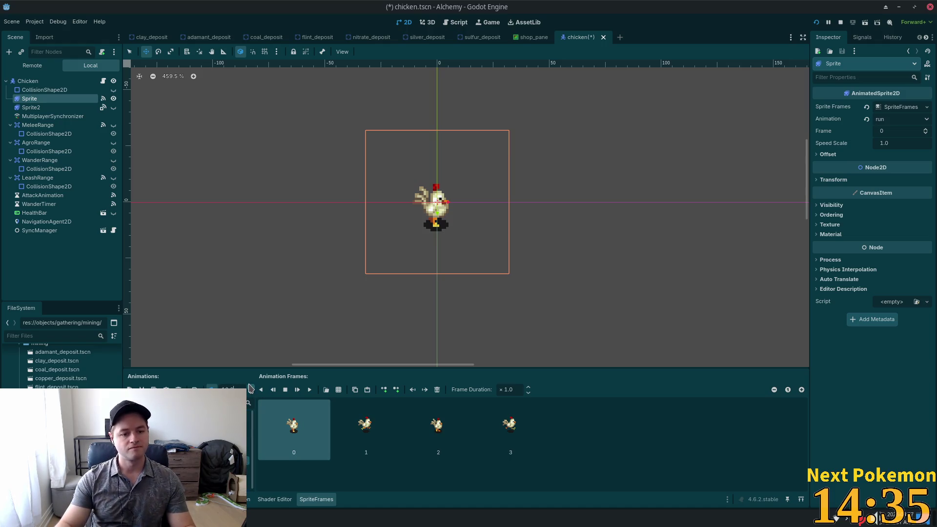
pyautogui.hotkey('ctrl', 's')
# Check the walk_down, run_down, walk_up and run_up animations, save, and relaunch the game.
pyautogui.press('Down')
pyautogui.press('Down')
pyautogui.press('Down')
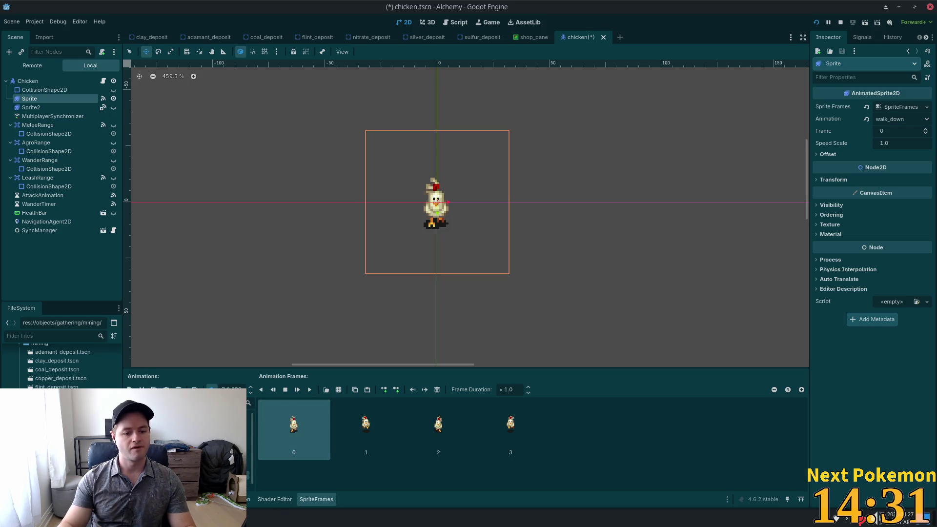
pyautogui.press('Down')
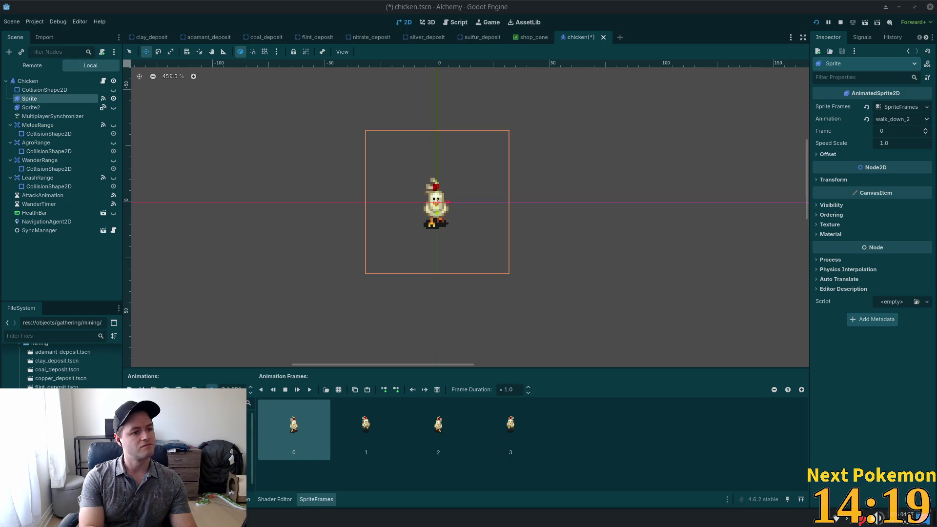
pyautogui.click(214, 410)
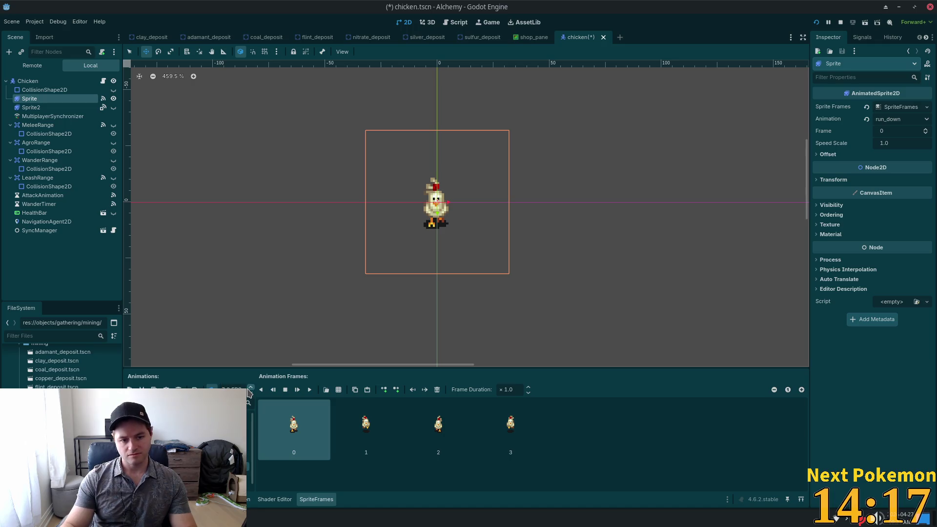
pyautogui.hotkey('ctrl', 's')
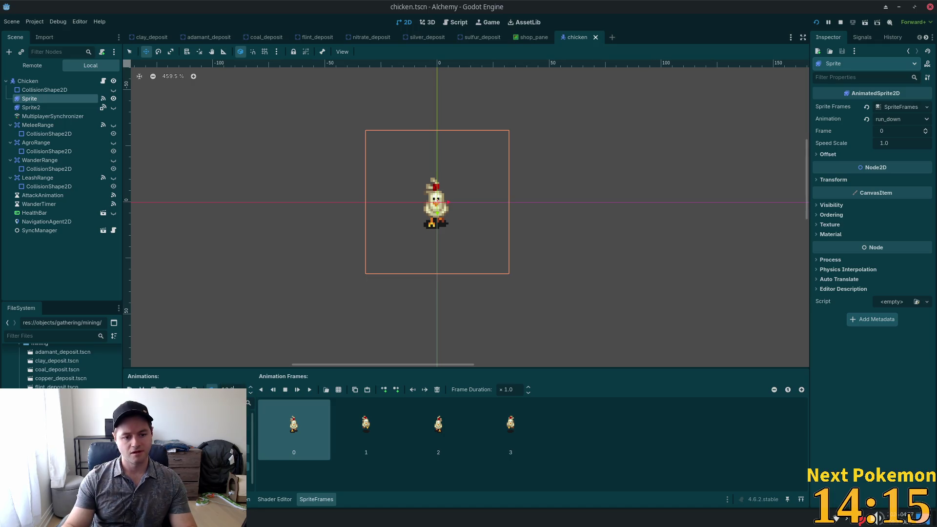
pyautogui.scroll(-2, 215, 439)
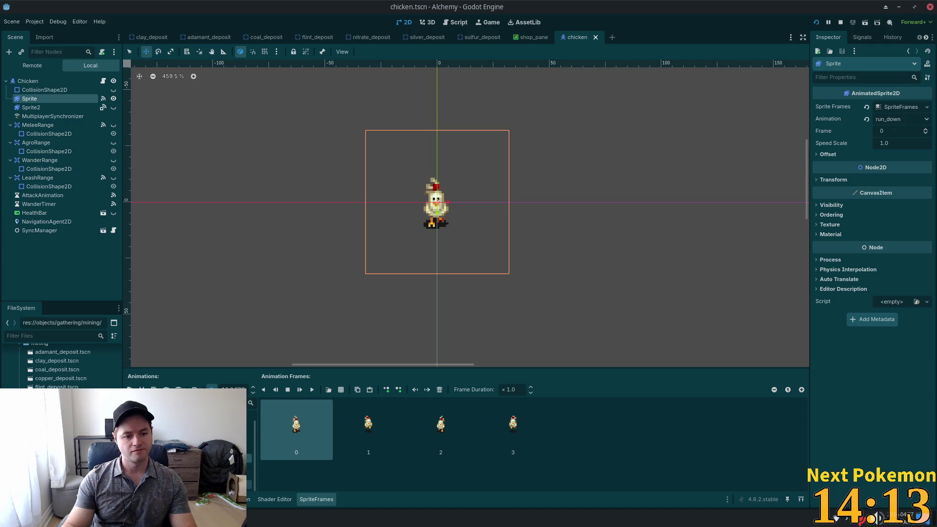
pyautogui.click(215, 439)
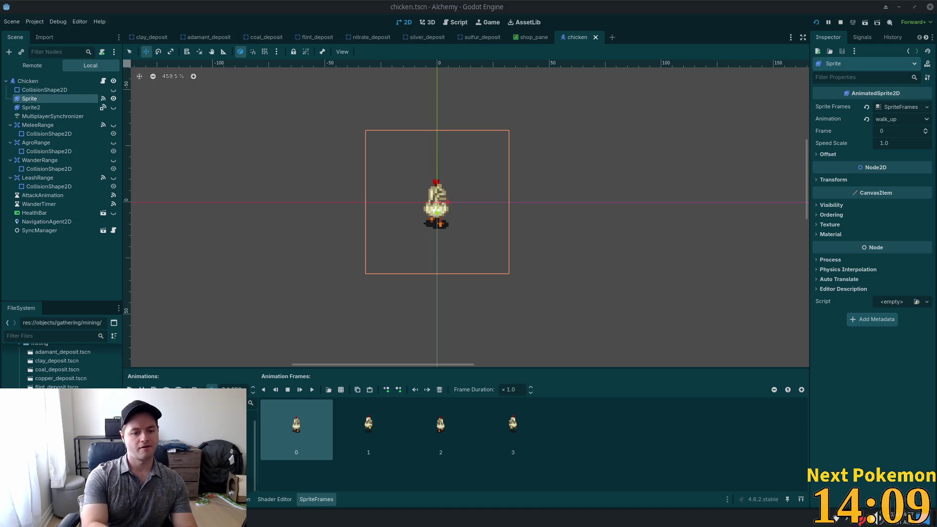
pyautogui.click(171, 439)
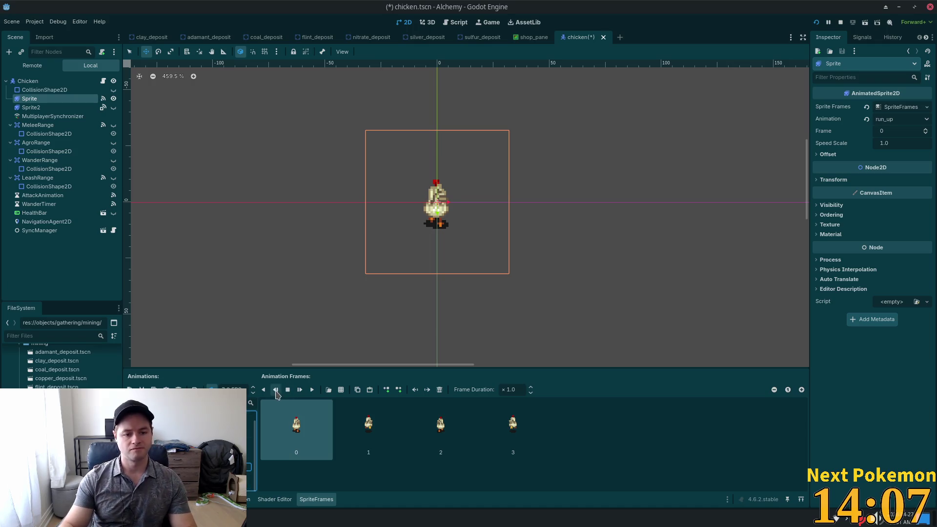
pyautogui.click(171, 413)
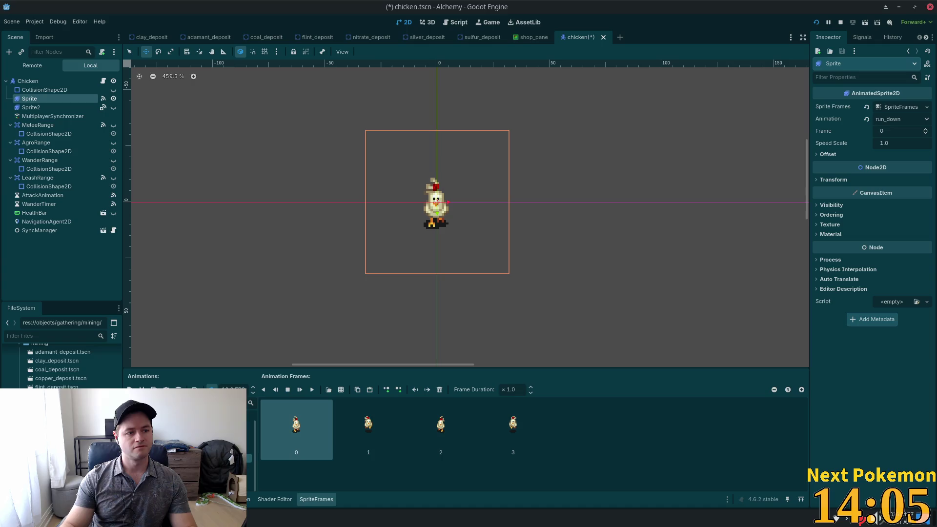
pyautogui.hotkey('ctrl', 's')
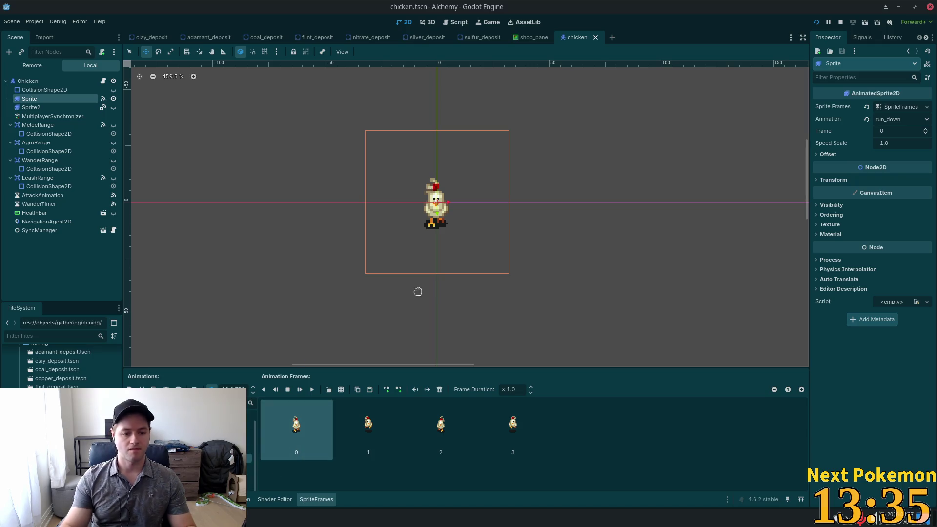
pyautogui.press('F5')
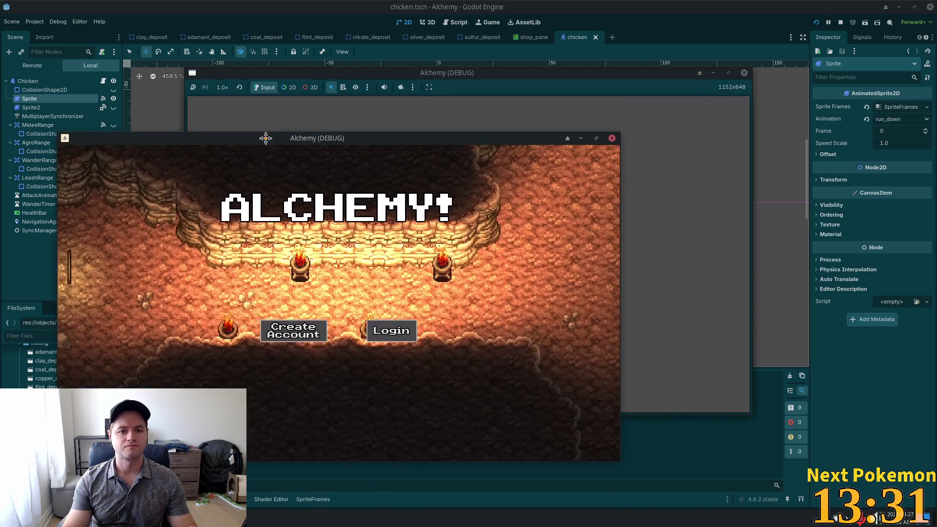
# Walk the character into the farm's chicken pen and attack two chickens.
pyautogui.moveTo(265, 139); pyautogui.dragTo(256, 138)
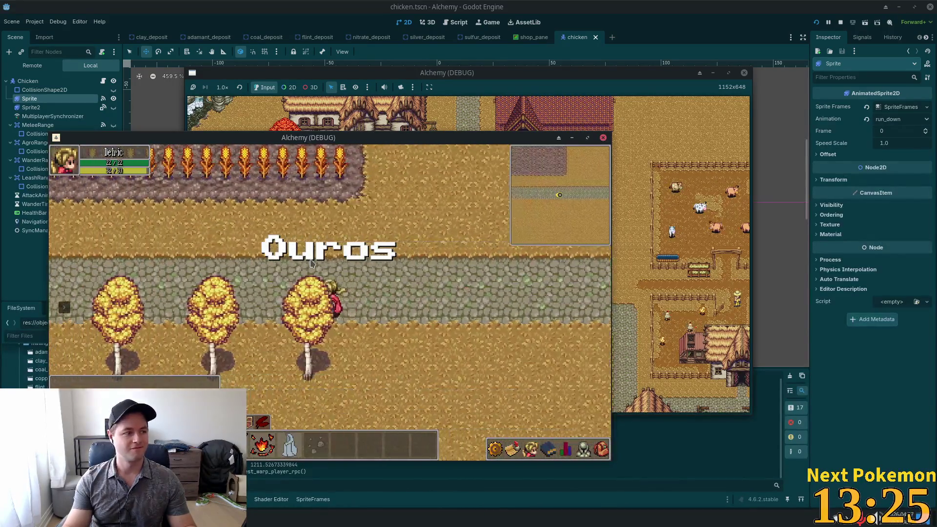
pyautogui.press('w')
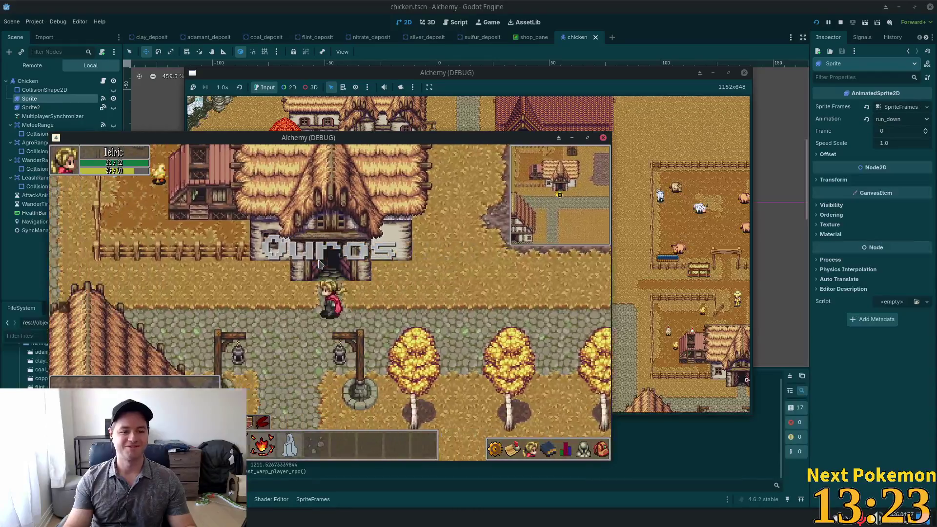
pyautogui.press('a')
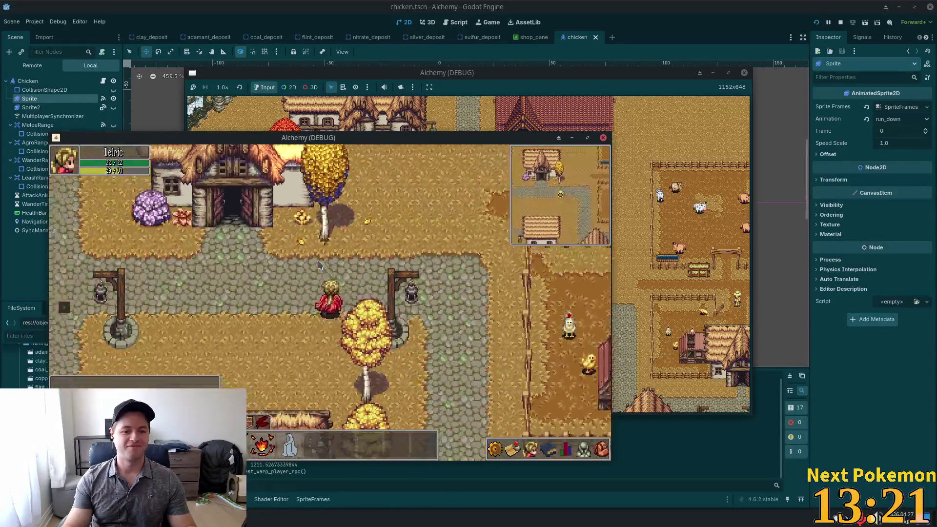
pyautogui.press('d')
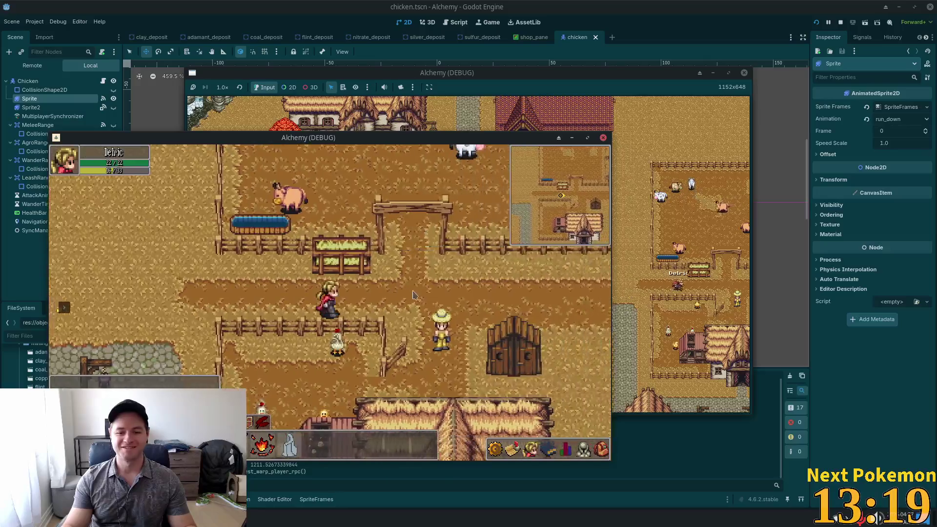
pyautogui.press('a')
pyautogui.press('s')
pyautogui.click(334, 334)
pyautogui.press('d')
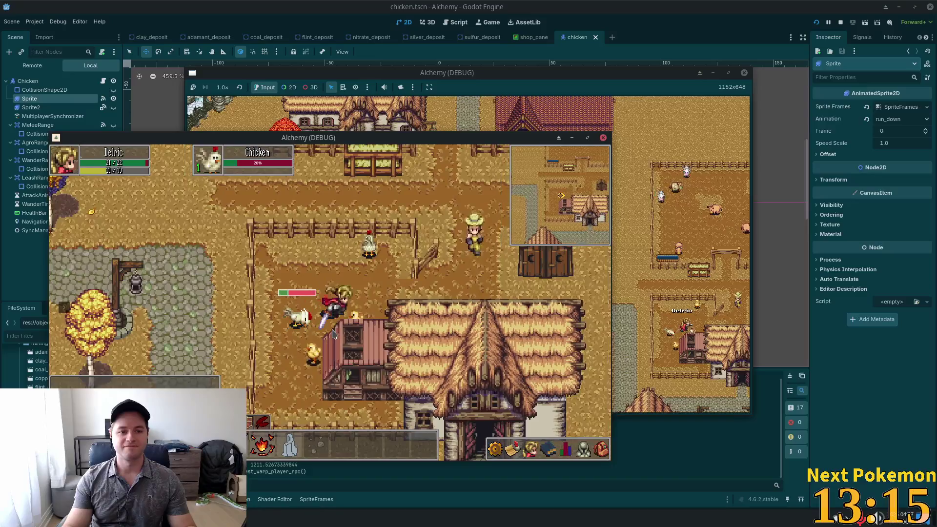
pyautogui.press('w')
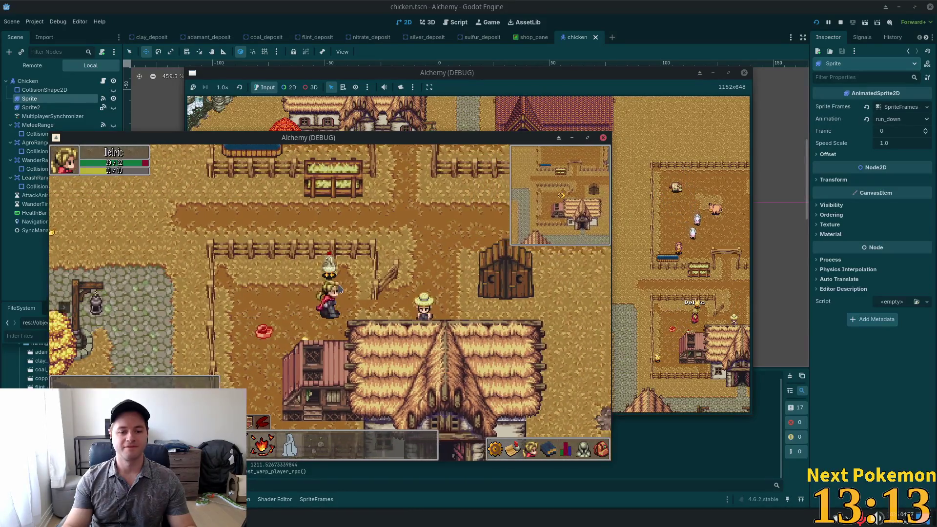
pyautogui.press('a')
pyautogui.click(338, 289)
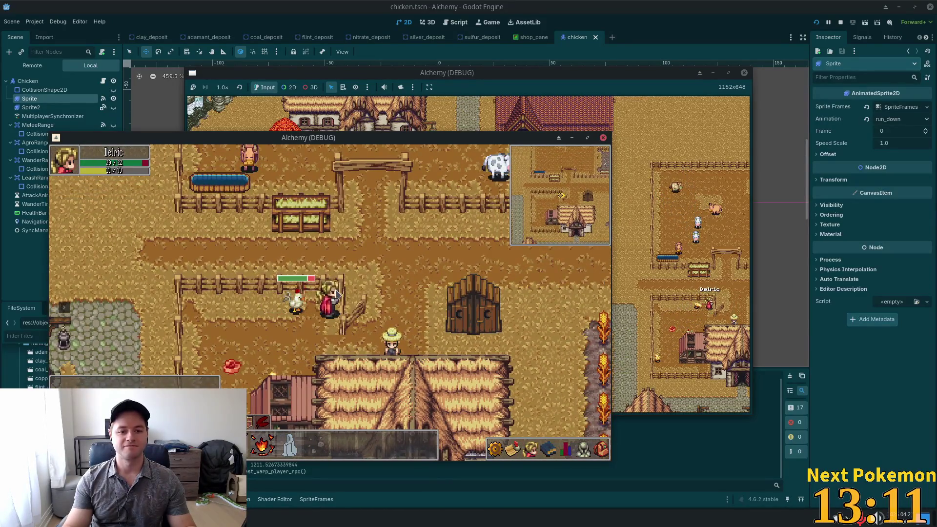
# Walk onto the dropped feather, stop the game, and jump to the 'run' error line in npc.gd.
pyautogui.press('a')
pyautogui.press('s')
pyautogui.press('a')
pyautogui.press('s')
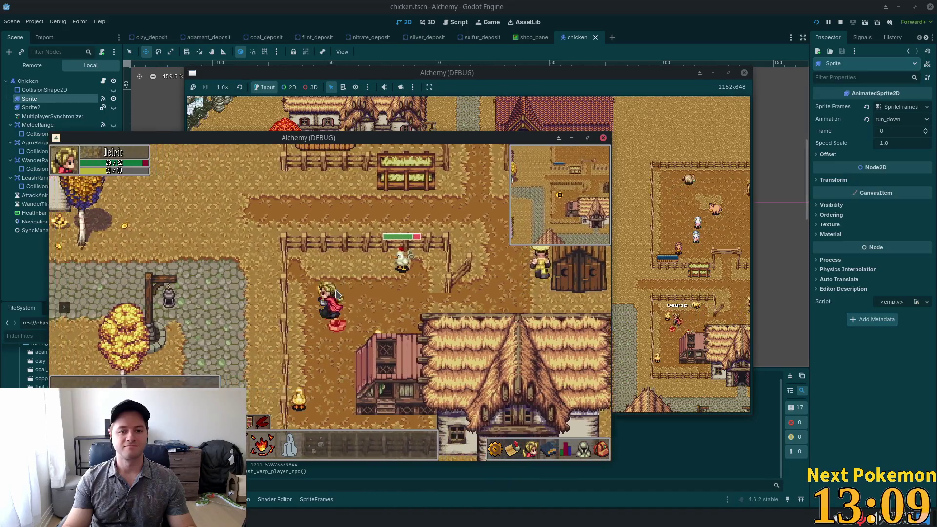
pyautogui.press('w')
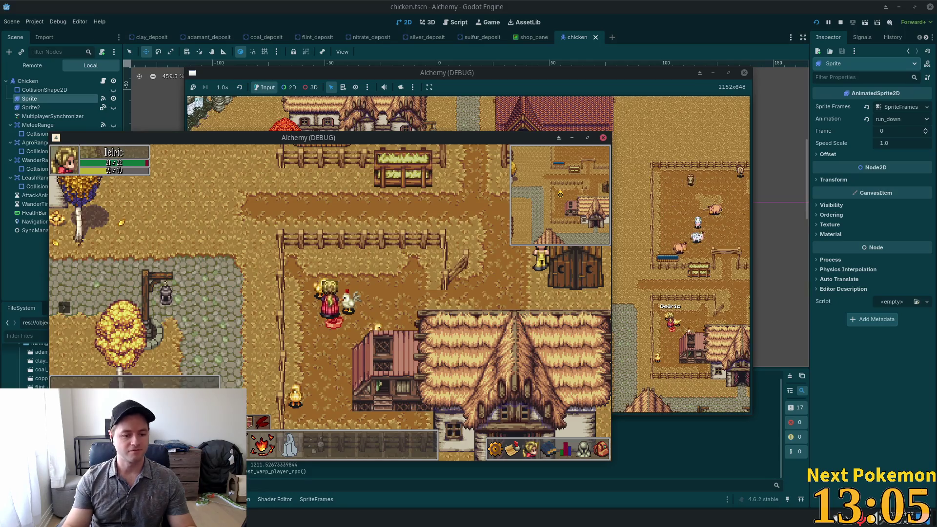
pyautogui.press('F8')
pyautogui.doubleClick(298, 435)
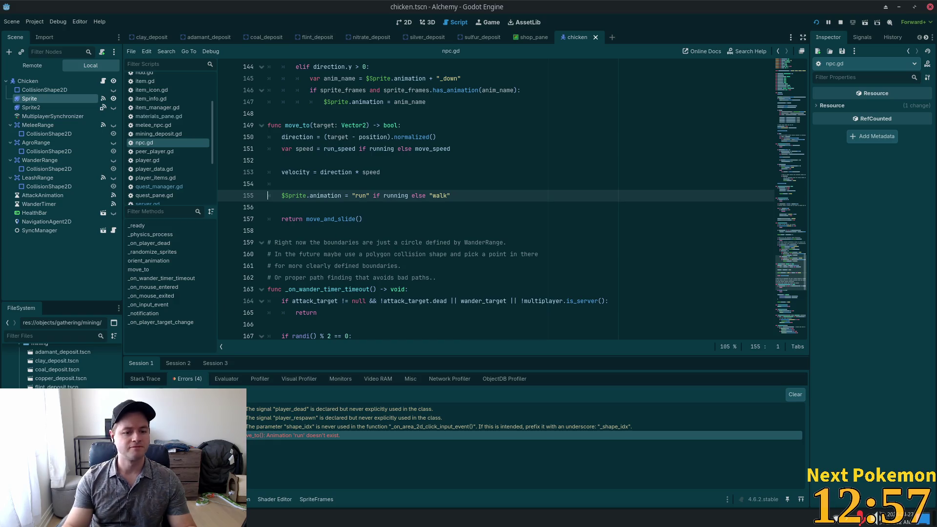
# Expand the missing 'run' animation error's trace, glance at the game, then show Sprite2's frames.
pyautogui.click(131, 435)
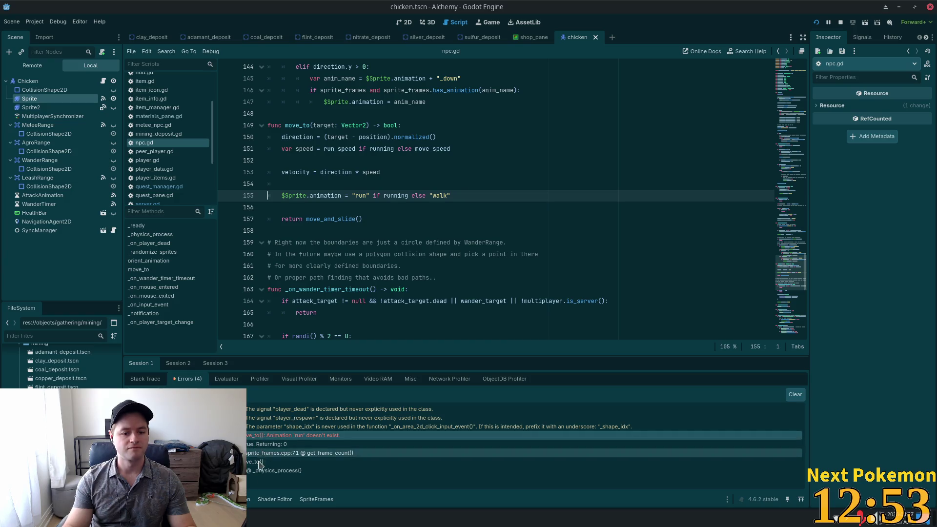
pyautogui.hotkey('alt', 'Tab')
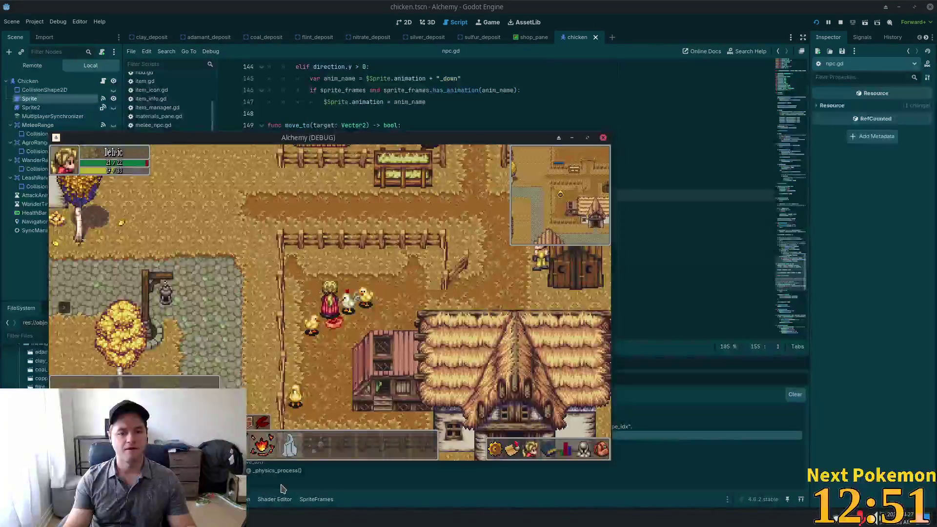
pyautogui.hotkey('alt', 'Tab')
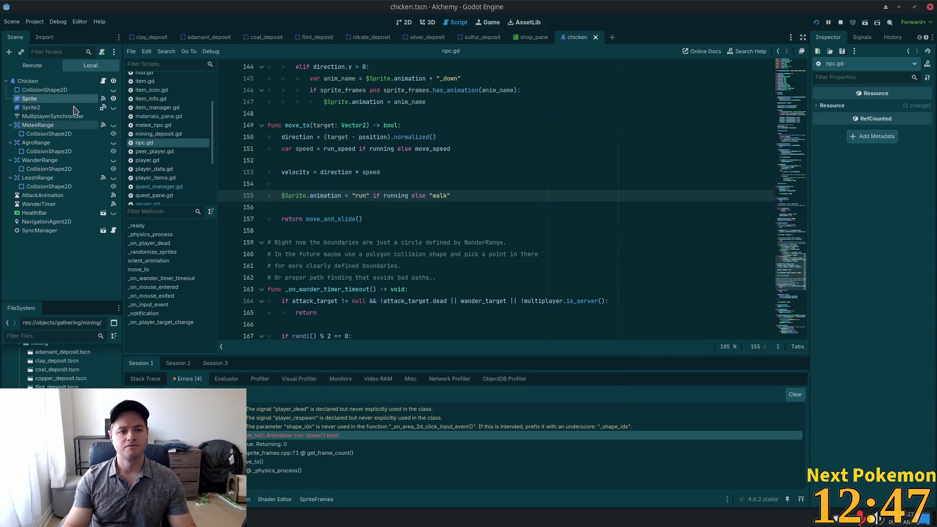
pyautogui.click(31, 107)
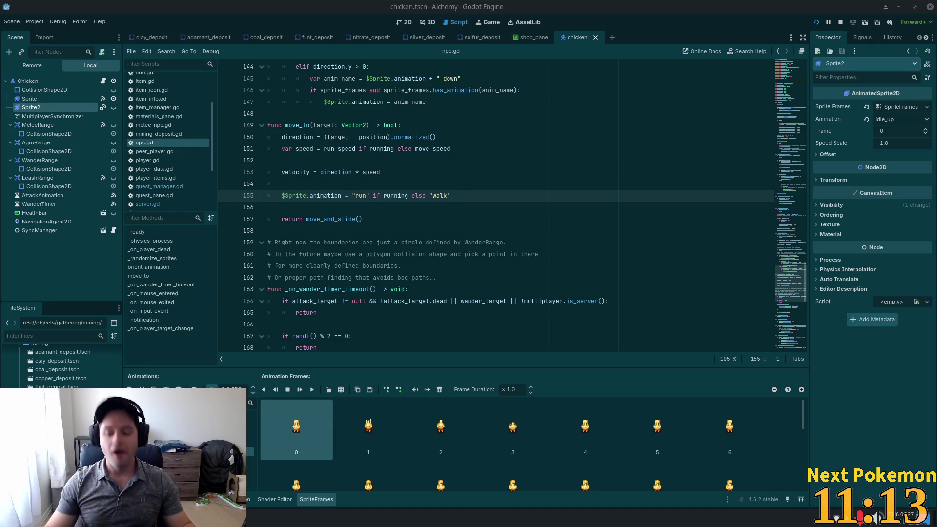
# Raise the system output volume slightly.
pyautogui.click(878, 518)
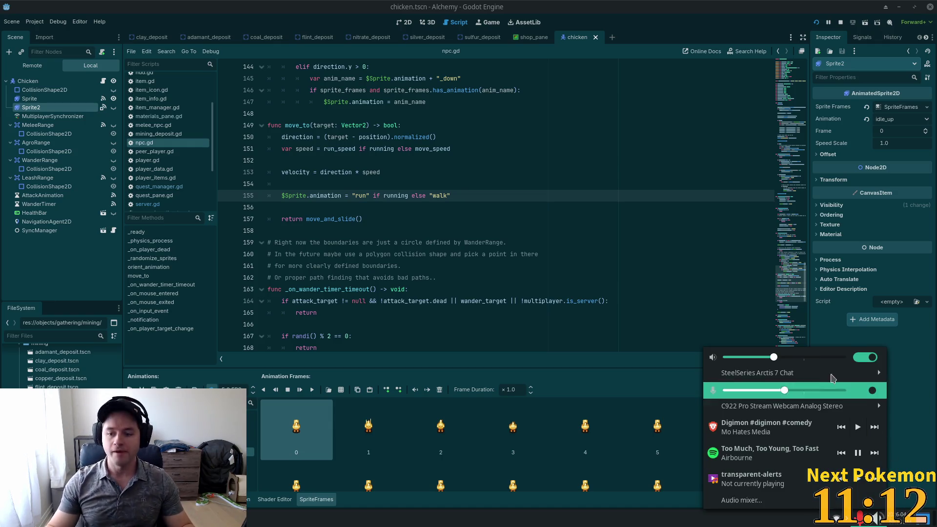
pyautogui.click(782, 358)
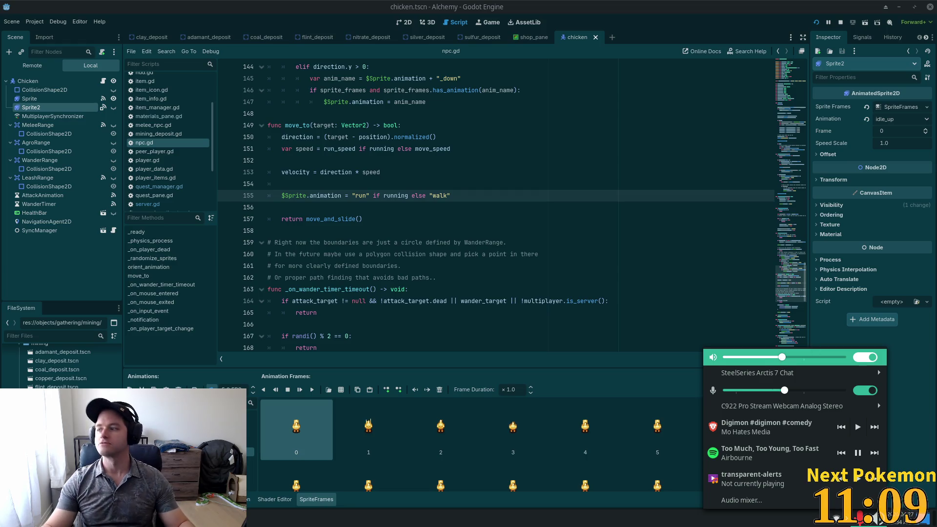
pyautogui.press('Escape')
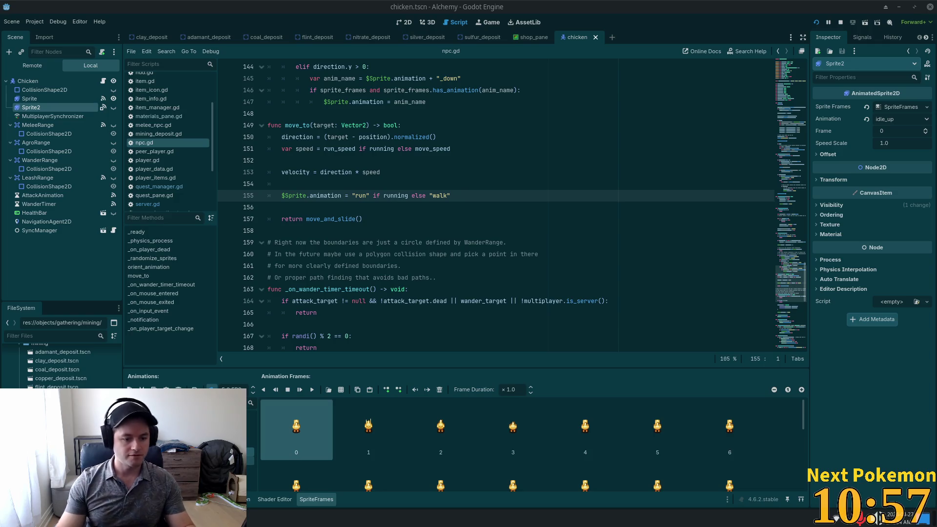
# Browse Sprite2's walk, walk_2 and run animations, adjust playback speed, and save the scene.
pyautogui.click(185, 460)
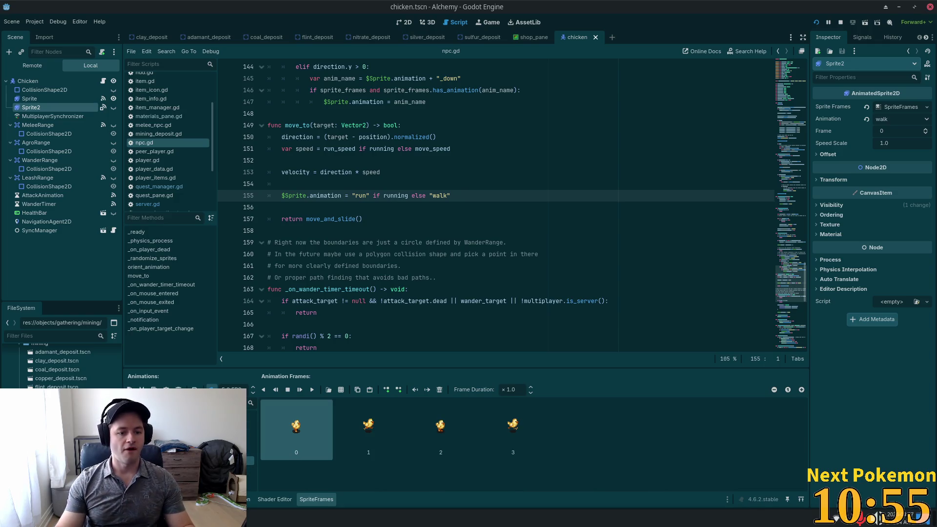
pyautogui.click(185, 469)
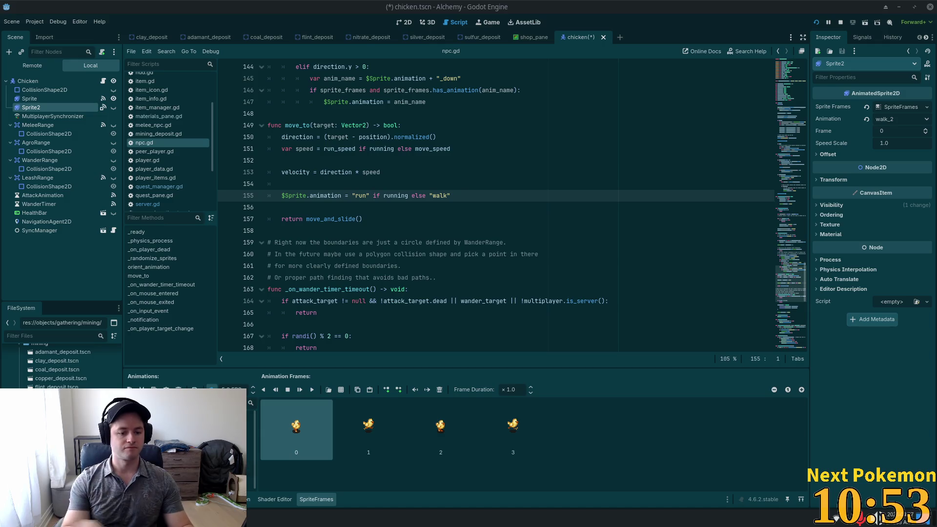
pyautogui.click(185, 460)
pyautogui.click(253, 392)
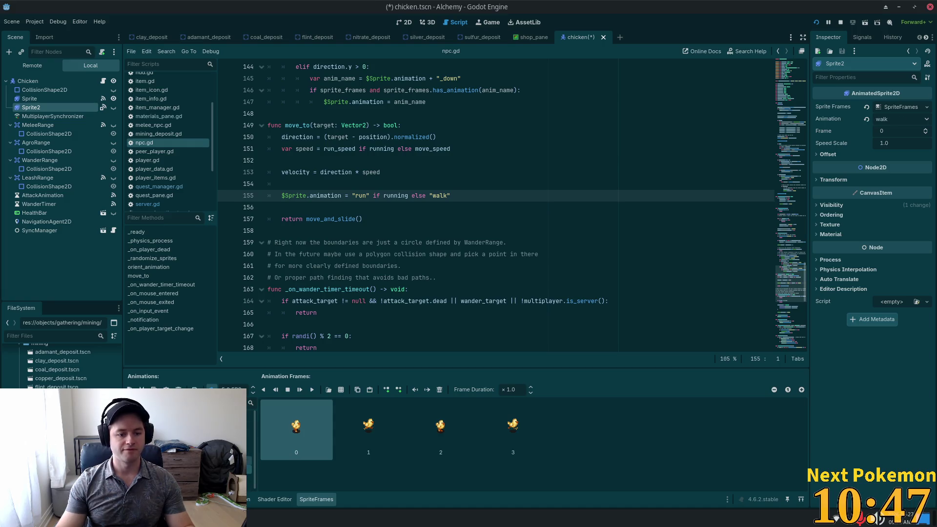
pyautogui.hotkey('ctrl', 's')
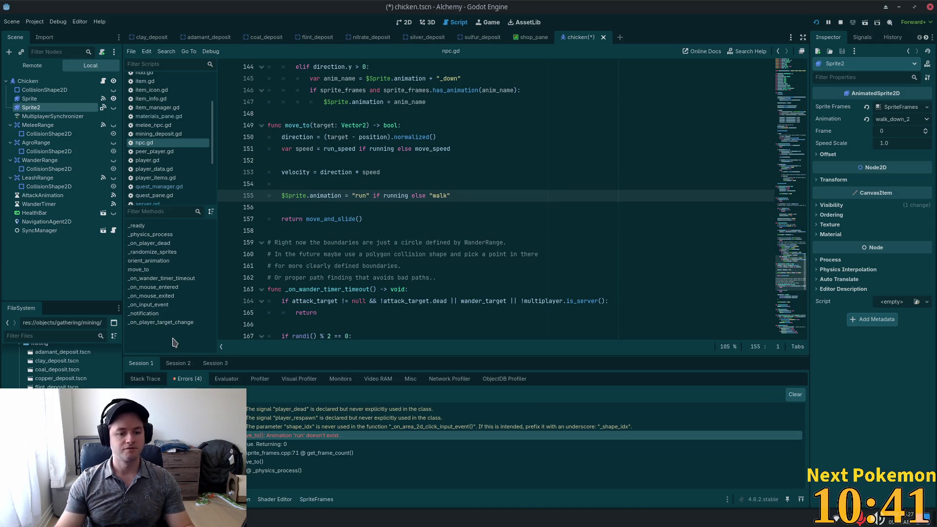
# Reselect Sprite2 and step through its run_down, idle, walk_up, walk_down_2 and run animations.
pyautogui.click(31, 107)
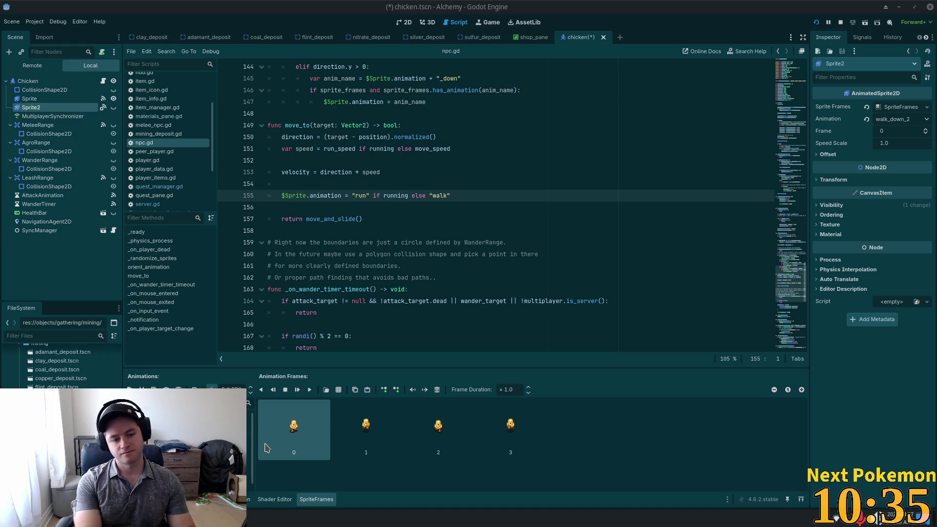
pyautogui.press('Up')
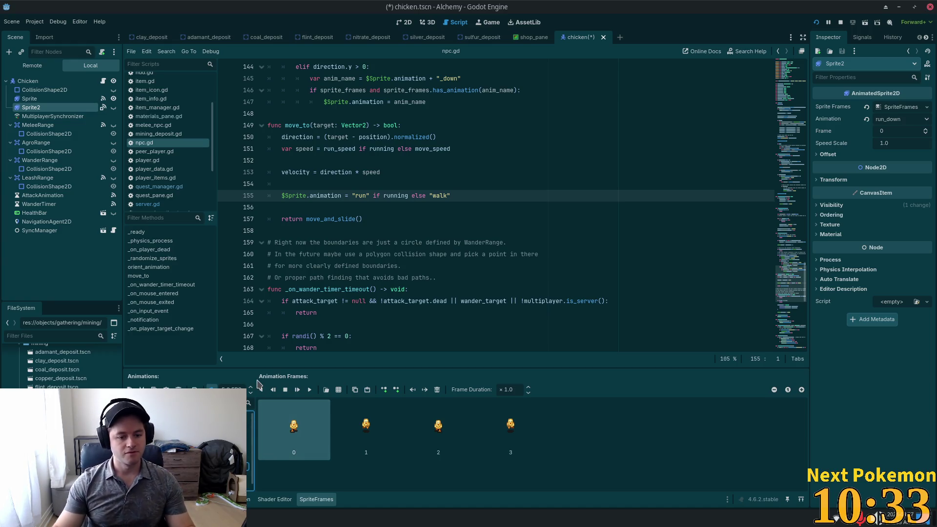
pyautogui.hotkey('ctrl', 'z')
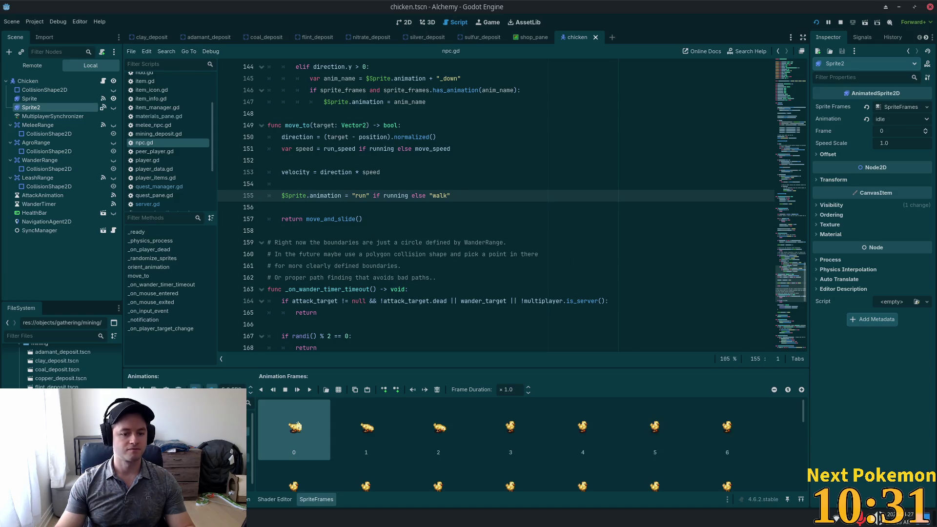
pyautogui.press('Up')
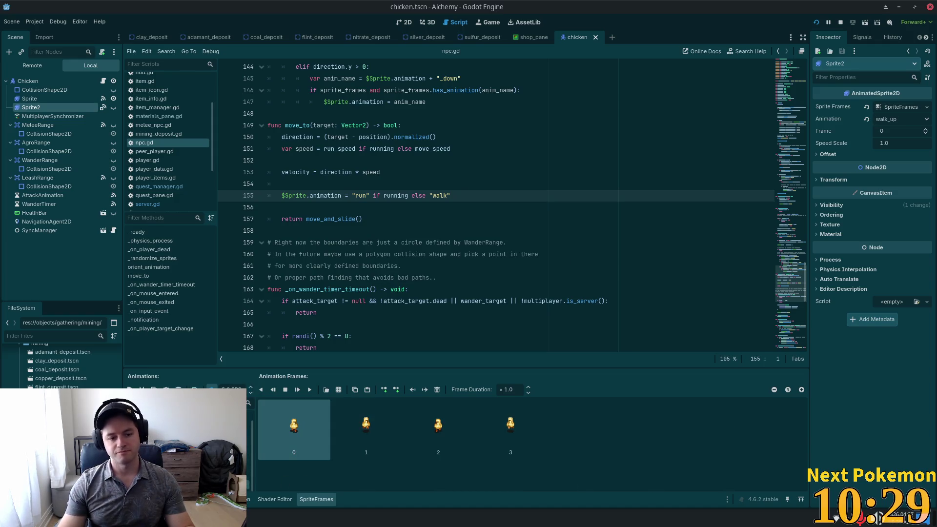
pyautogui.press('Up')
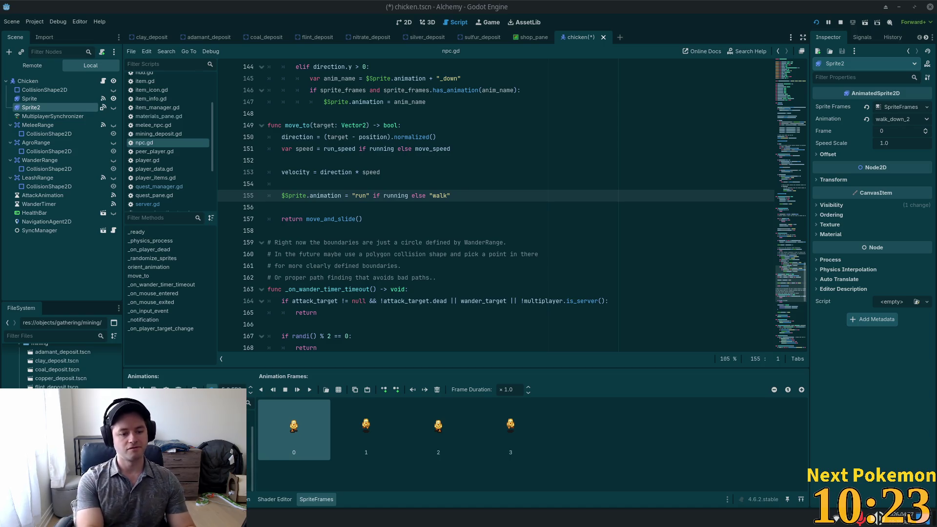
pyautogui.click(161, 410)
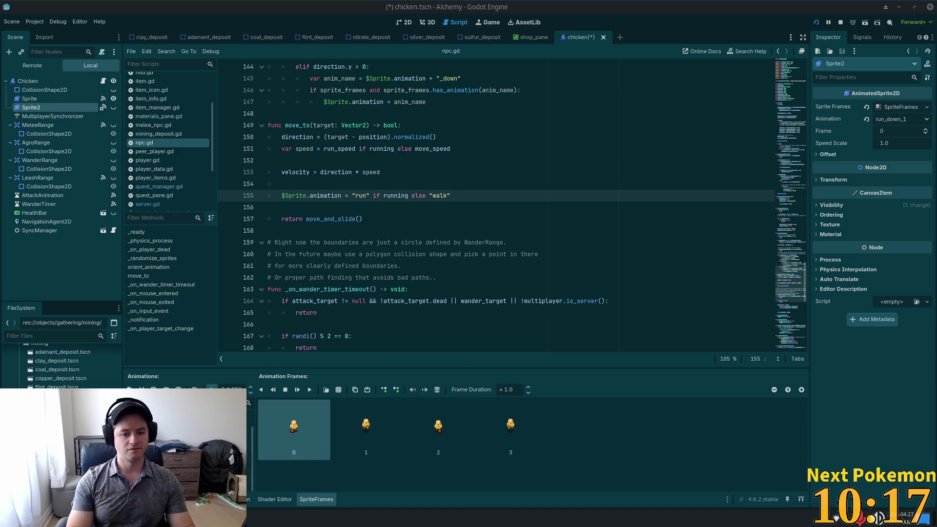
pyautogui.click(225, 441)
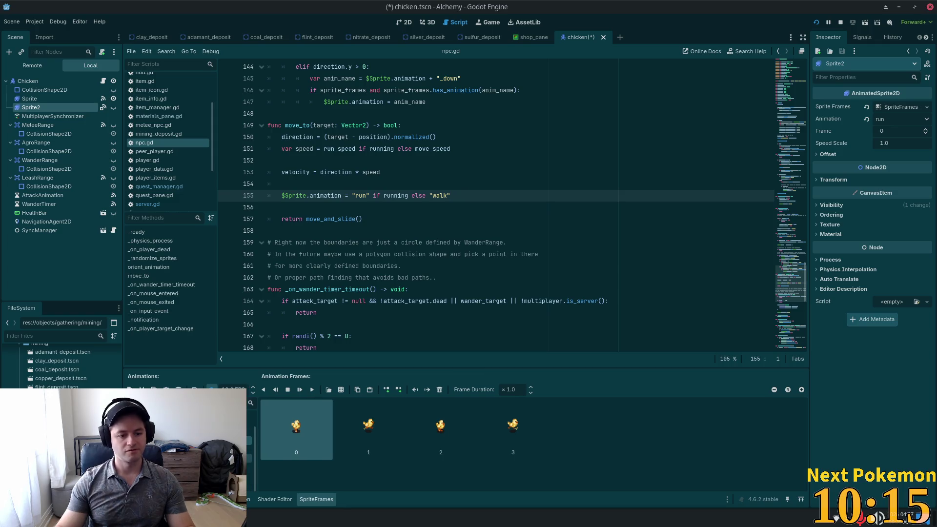
# Delete the unwanted animation, rename walk_up_2 to run_up, and save chicken.tscn.
pyautogui.click(166, 389)
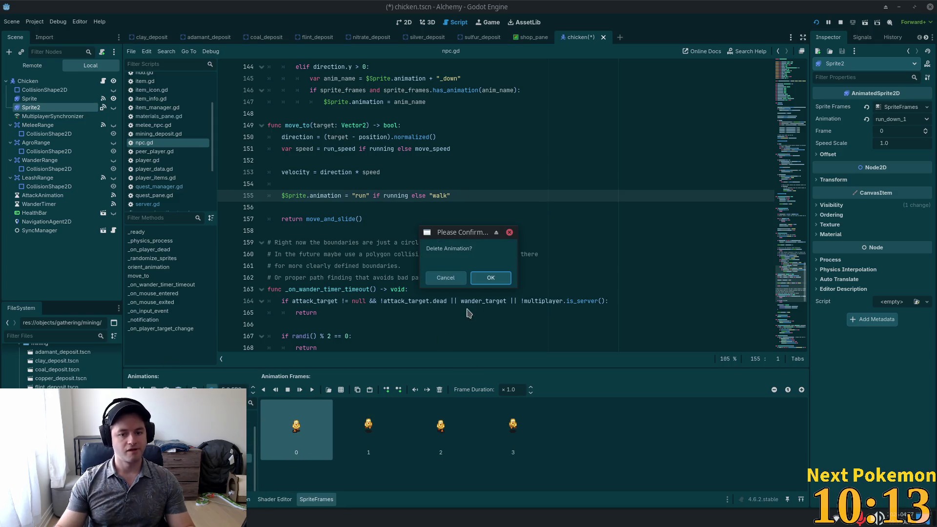
pyautogui.click(490, 278)
pyautogui.click(172, 386)
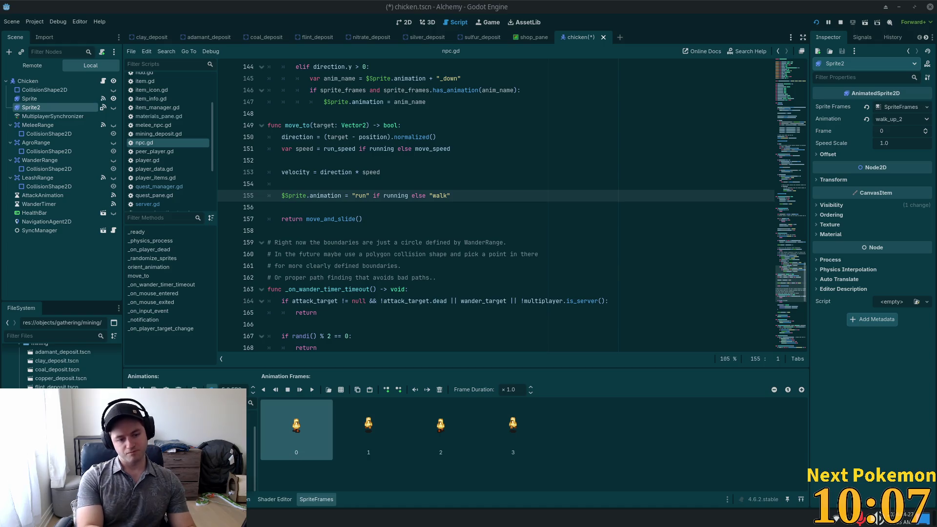
pyautogui.click(185, 439)
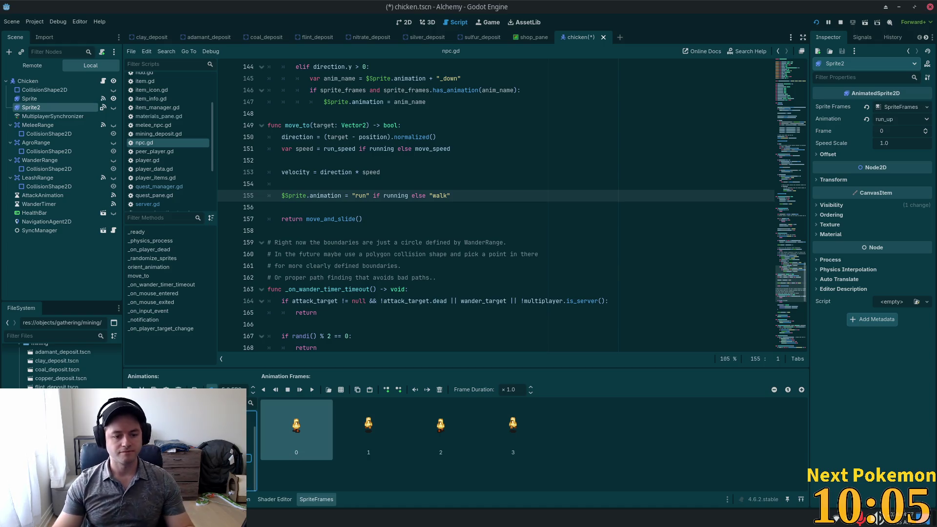
pyautogui.hotkey('ctrl', 's')
# Preview the run_up animation in the 2D view and toggle Sprite2's visibility on then off.
pyautogui.click(406, 22)
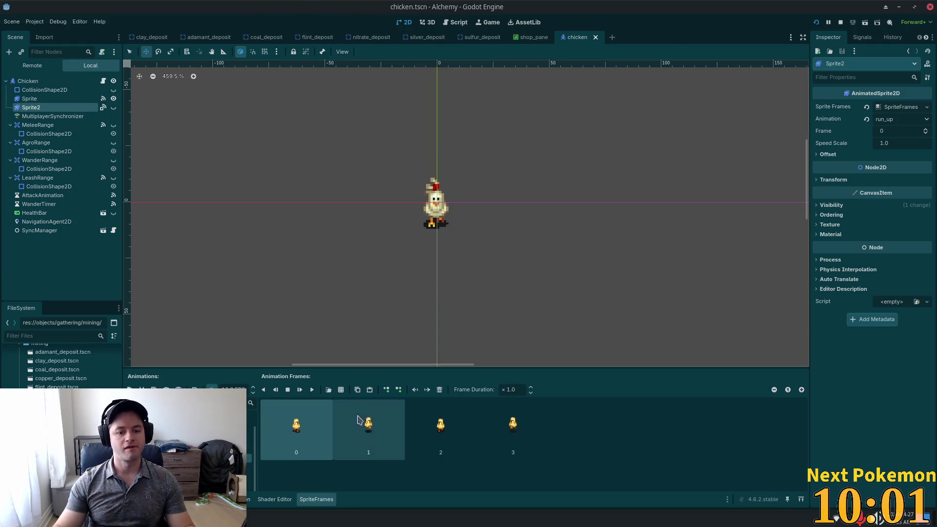
pyautogui.click(312, 390)
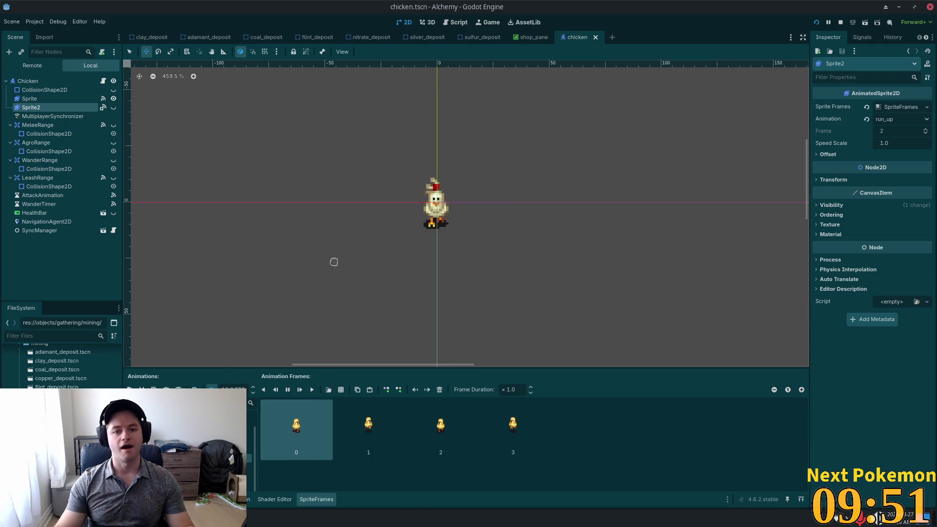
pyautogui.click(114, 107)
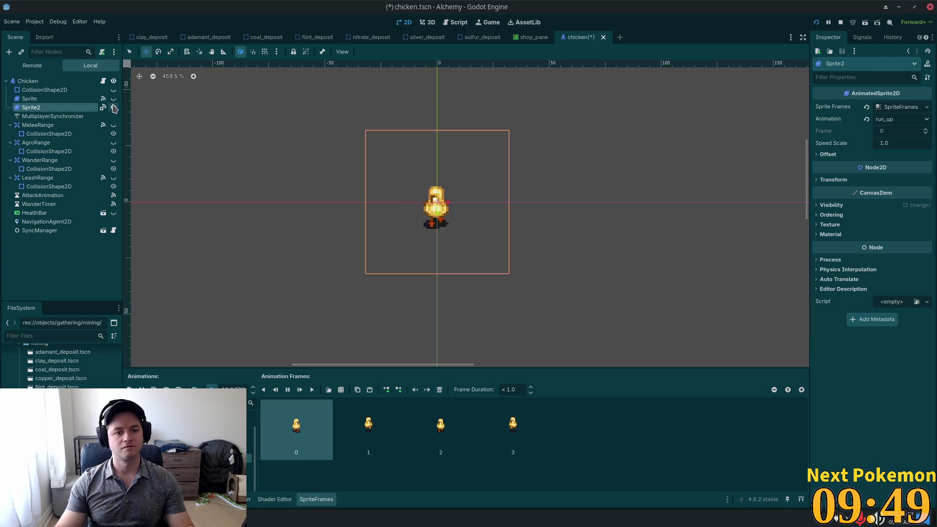
pyautogui.click(114, 107)
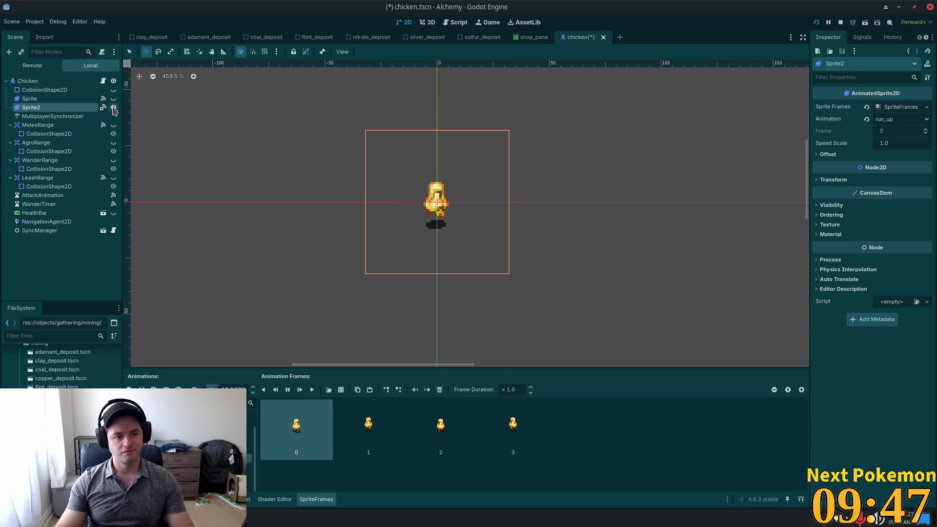
# Make the chicken Sprite visible, save the scene, and move over to Cursor.
pyautogui.click(113, 99)
pyautogui.hotkey('ctrl', 's')
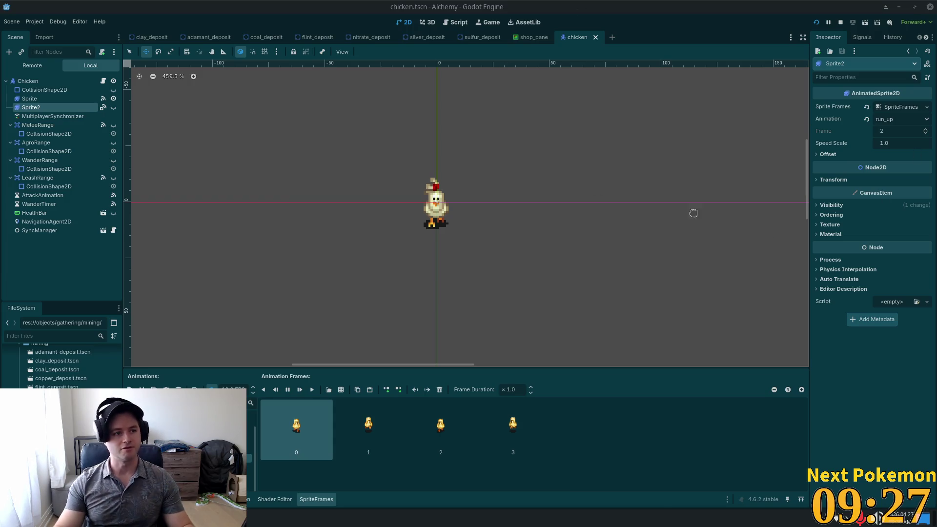
pyautogui.hotkey('alt', 'Tab')
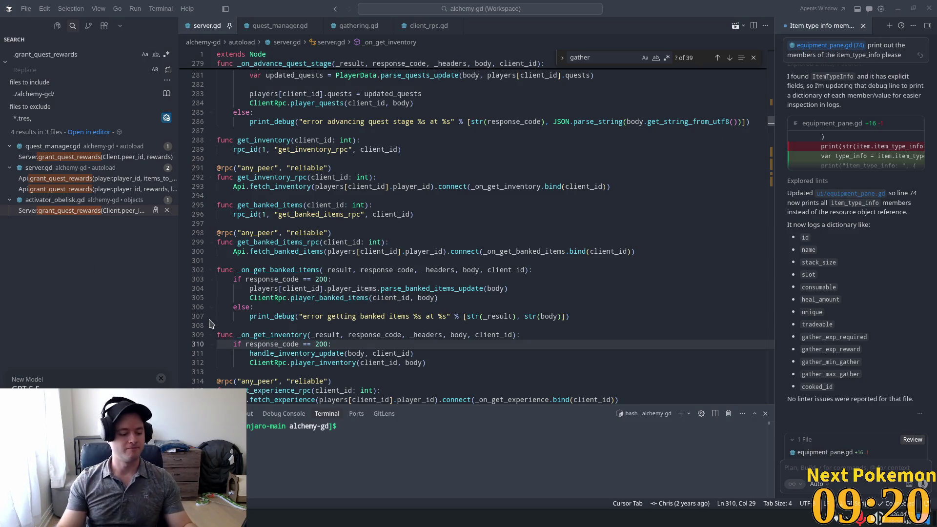
# Go back to Godot and launch the Alchemy game with Run Project.
pyautogui.hotkey('alt', 'Tab')
pyautogui.click(816, 22)
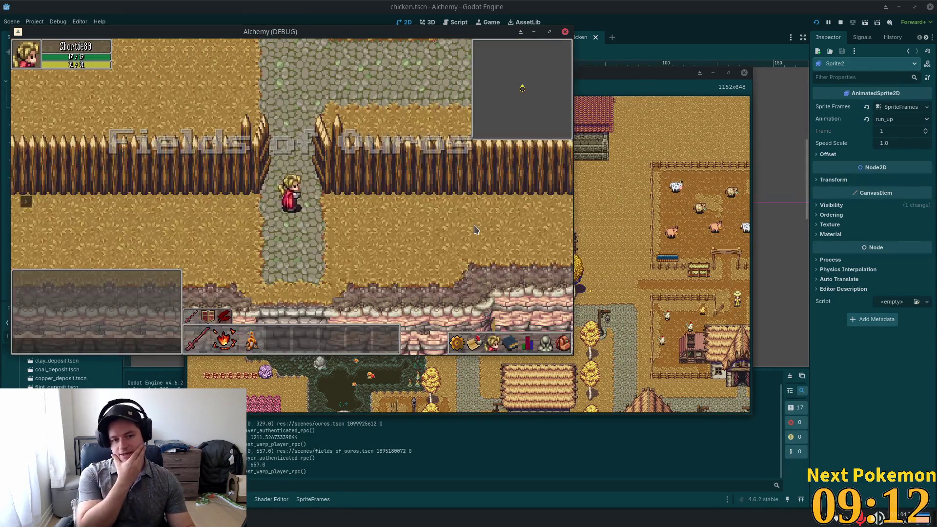
# Walk the character south and east along the path and move the debug game windows aside.
pyautogui.press('Down')
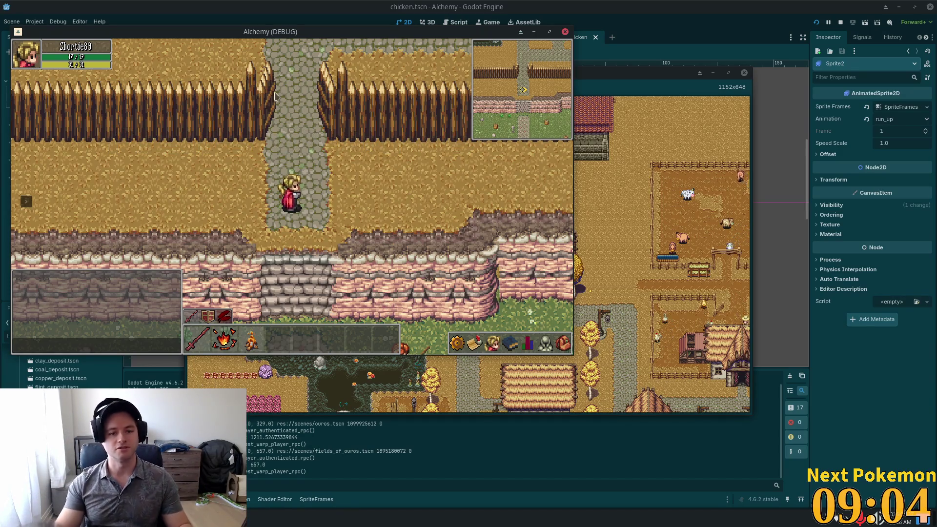
pyautogui.press('Right')
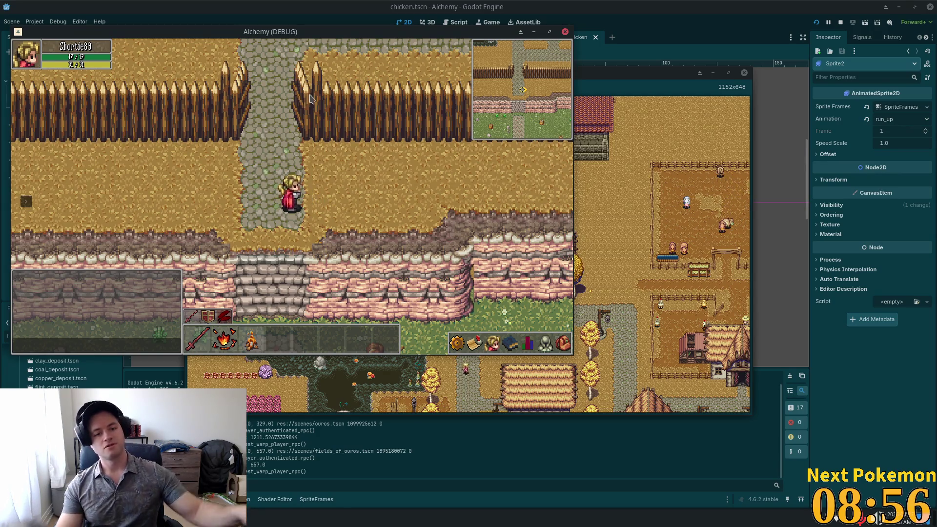
pyautogui.press('s')
pyautogui.moveTo(477, 30); pyautogui.dragTo(780, 171)
pyautogui.moveTo(387, 78); pyautogui.dragTo(163, 84)
pyautogui.click(613, 134)
# Steer the character to the chicken pens, fight a chicken, then stop the game with F8.
pyautogui.press('a')
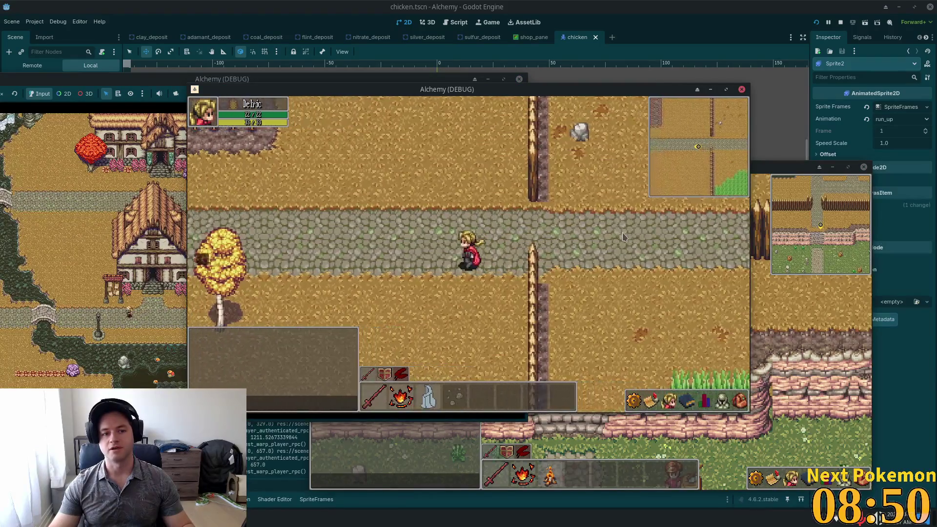
pyautogui.press('w')
pyautogui.press('w')
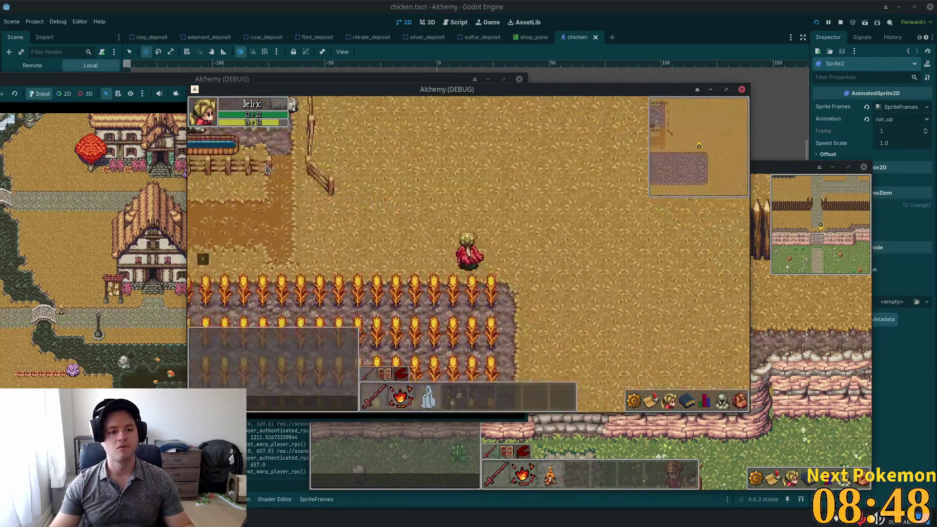
pyautogui.press('a')
pyautogui.press('a')
pyautogui.press('s')
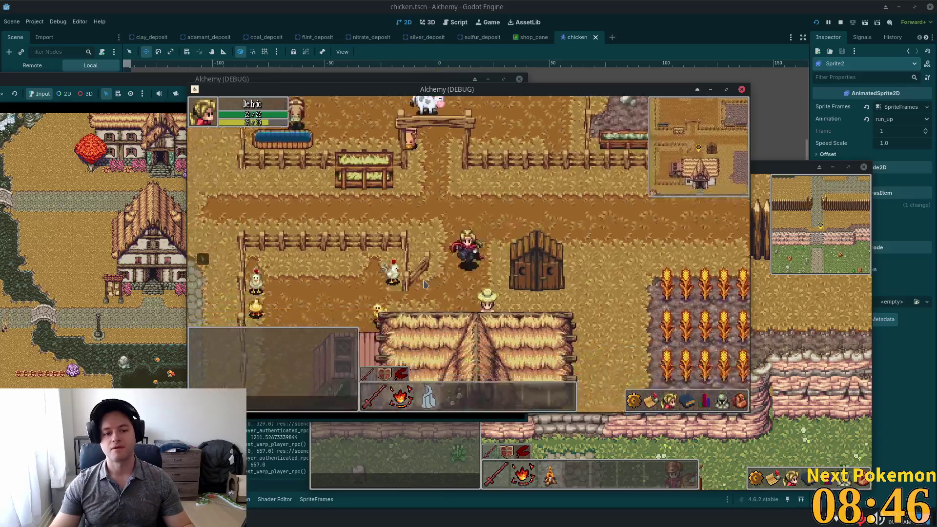
pyautogui.press('w')
pyautogui.press('a')
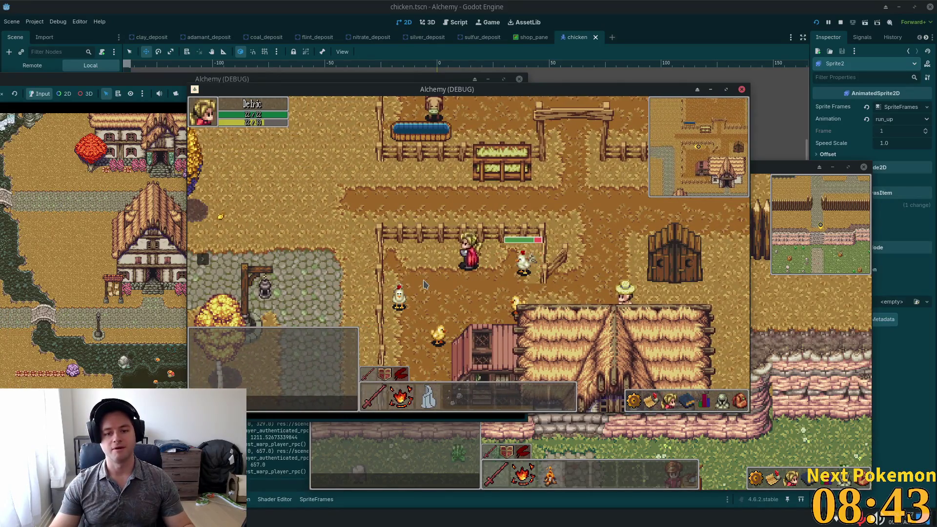
pyautogui.press('d')
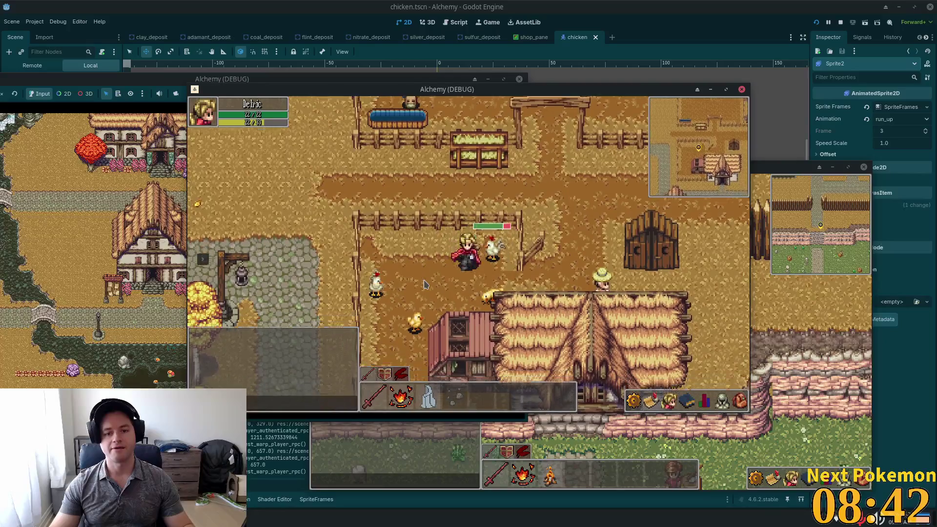
pyautogui.press('a')
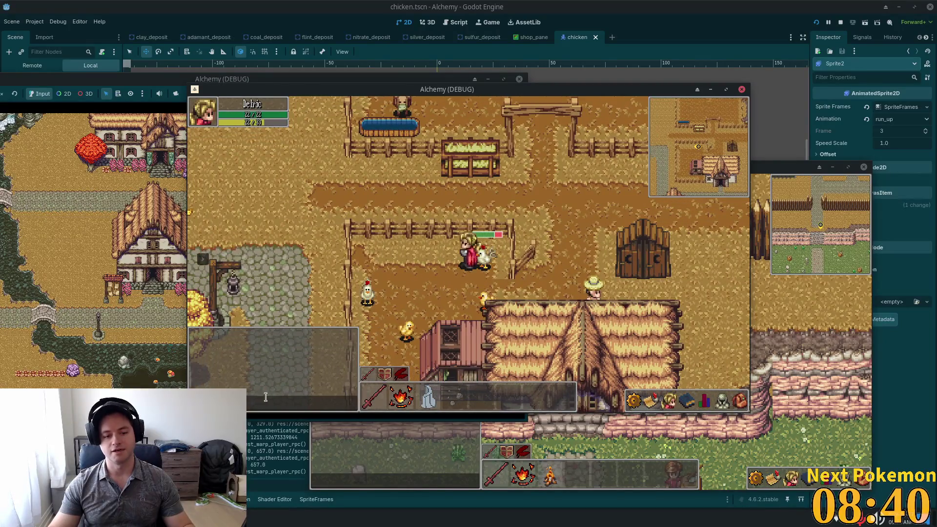
pyautogui.press('F8')
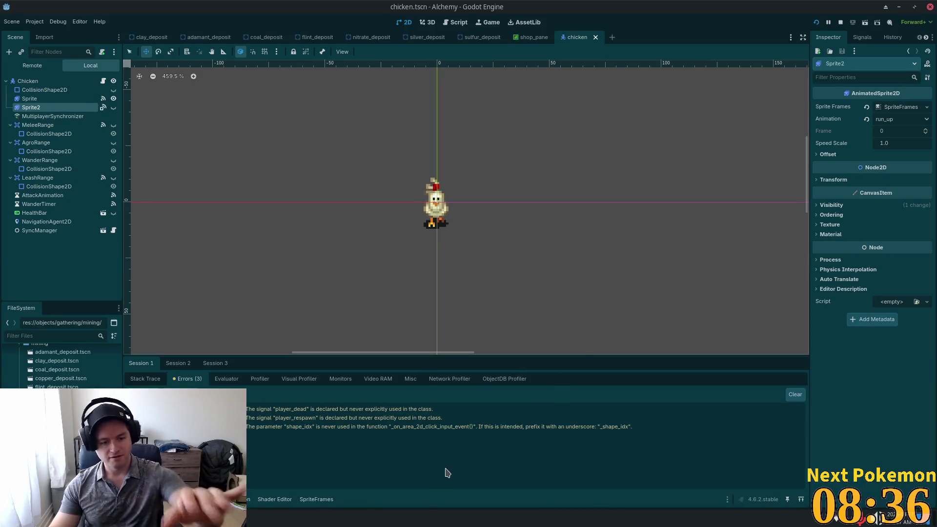
# Check the Session 2 and 3 error lists for the missing 'walk_up' animation, then select the chicken Sprite.
pyautogui.click(178, 363)
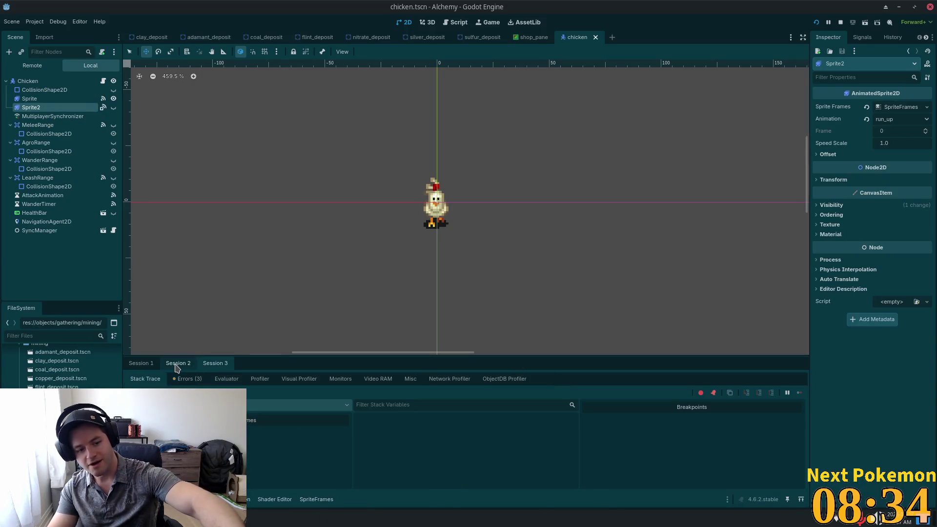
pyautogui.click(194, 380)
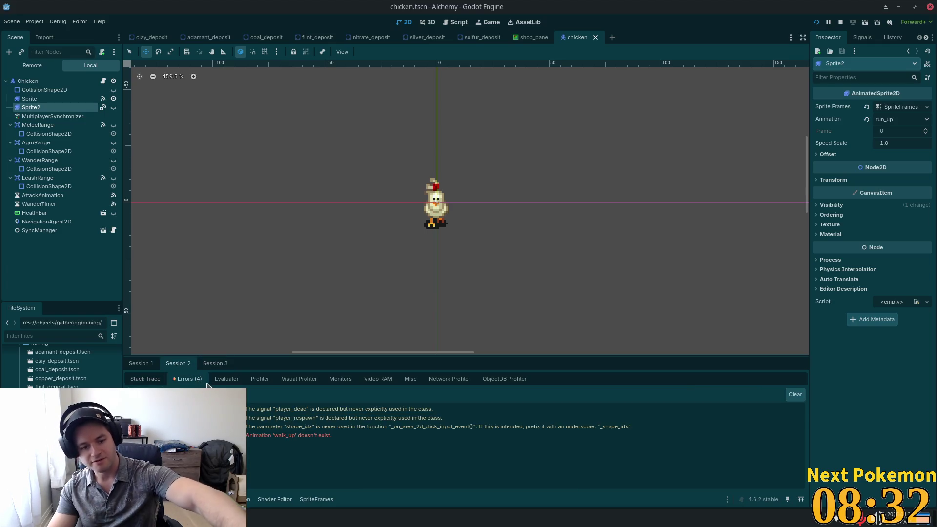
pyautogui.click(213, 364)
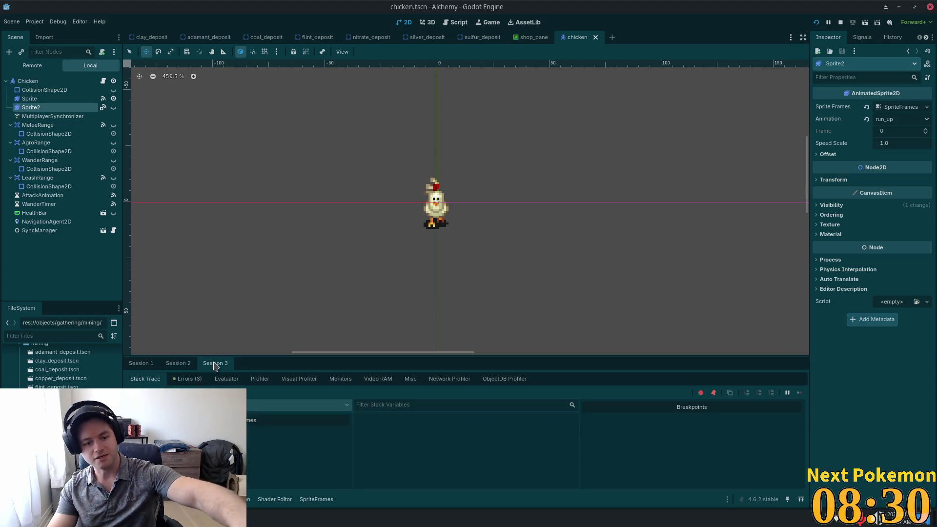
pyautogui.click(194, 379)
pyautogui.click(178, 363)
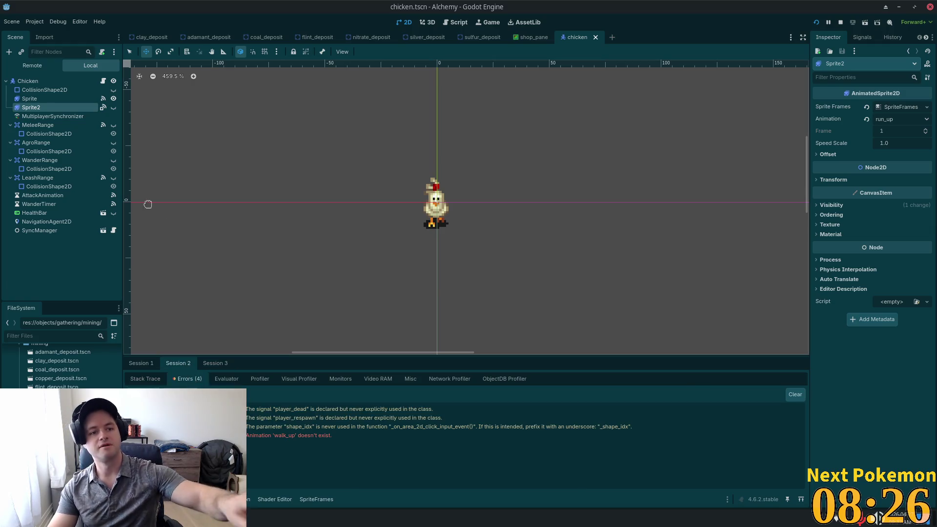
pyautogui.click(62, 100)
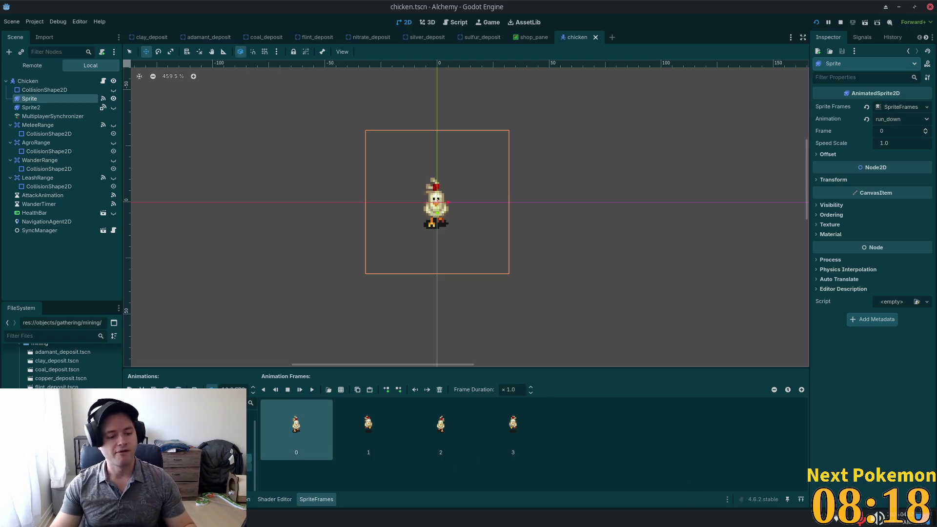
# Preview the chicken Sprite's run_up and run_down animations, undoing an accidental node duplicate.
pyautogui.click(186, 439)
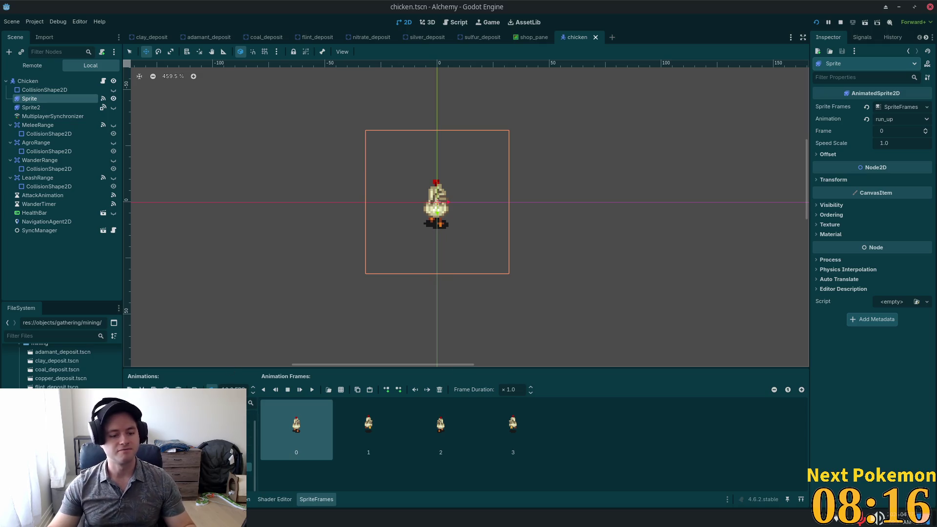
pyautogui.hotkey('ctrl', 'd')
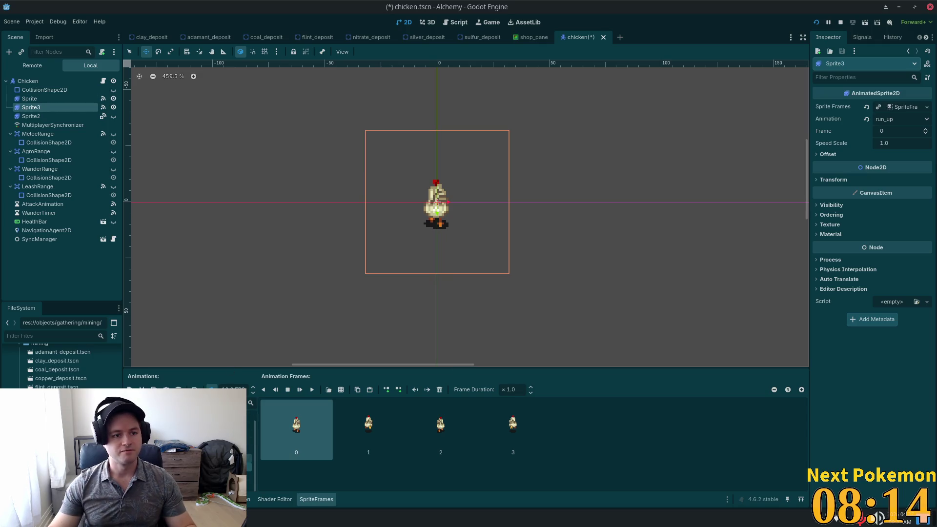
pyautogui.hotkey('ctrl', 'z')
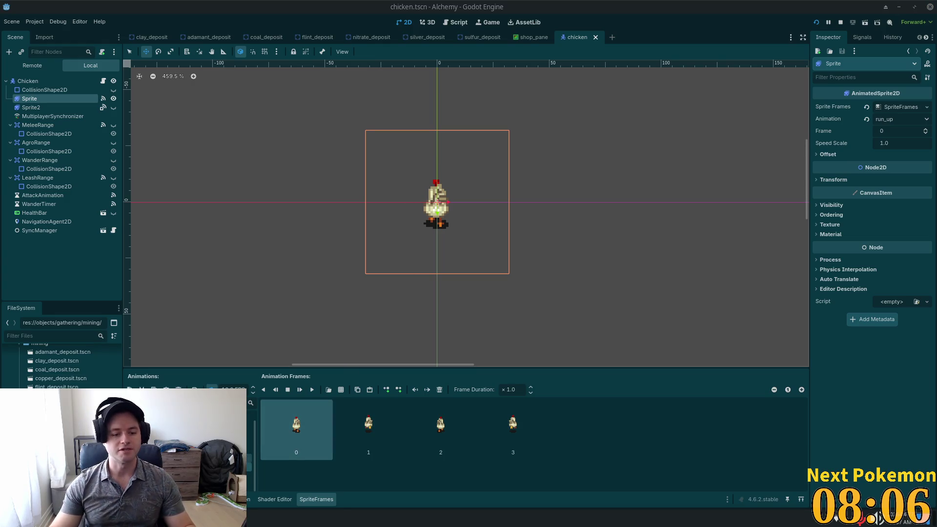
pyautogui.click(171, 430)
pyautogui.click(171, 449)
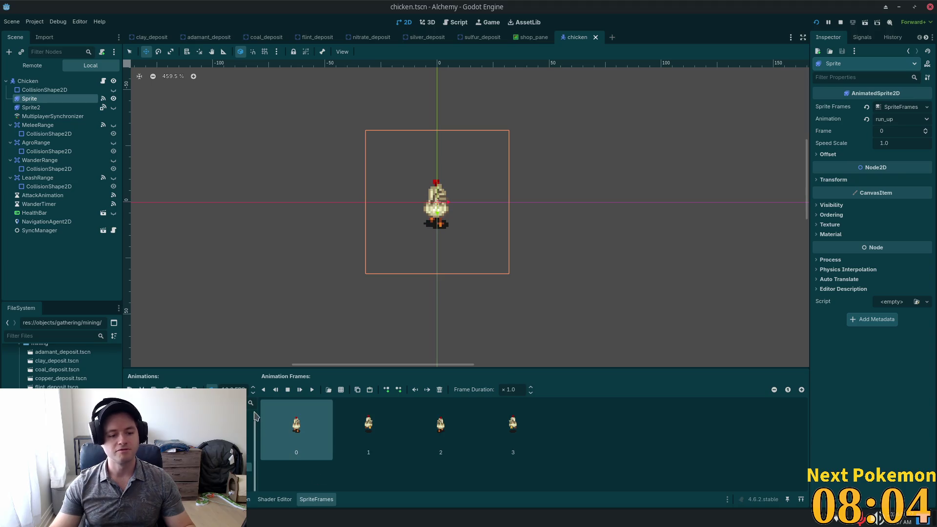
# Duplicate the run_up animation, save chicken.tscn, and show Sprite2's run_up animation.
pyautogui.click(141, 389)
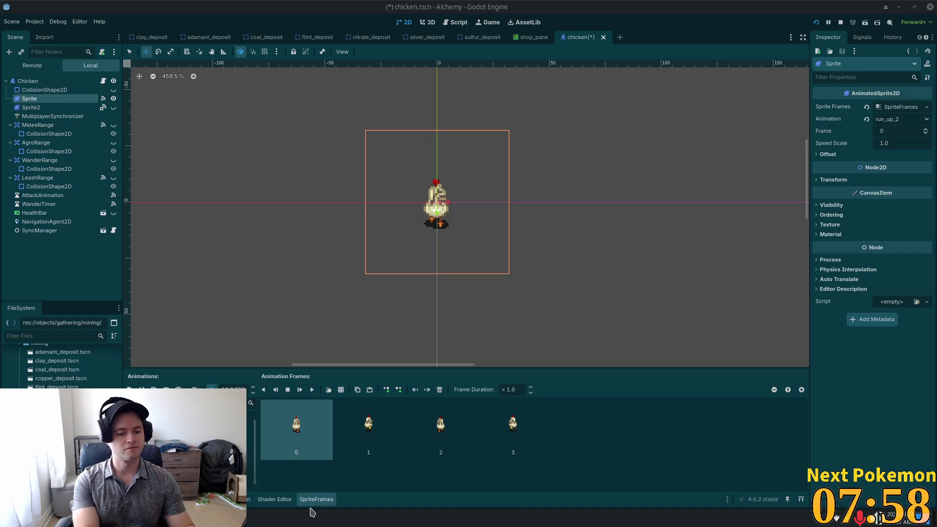
pyautogui.hotkey('ctrl', 'z')
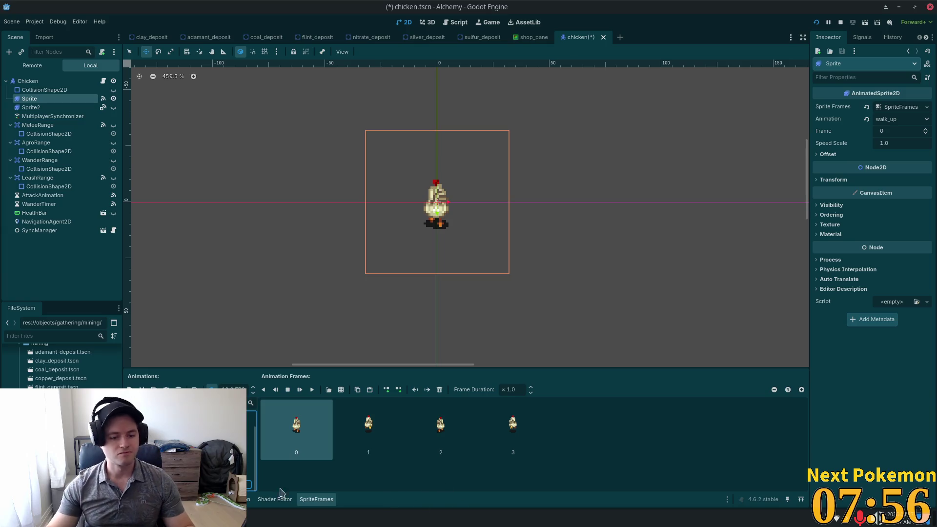
pyautogui.hotkey('ctrl', 's')
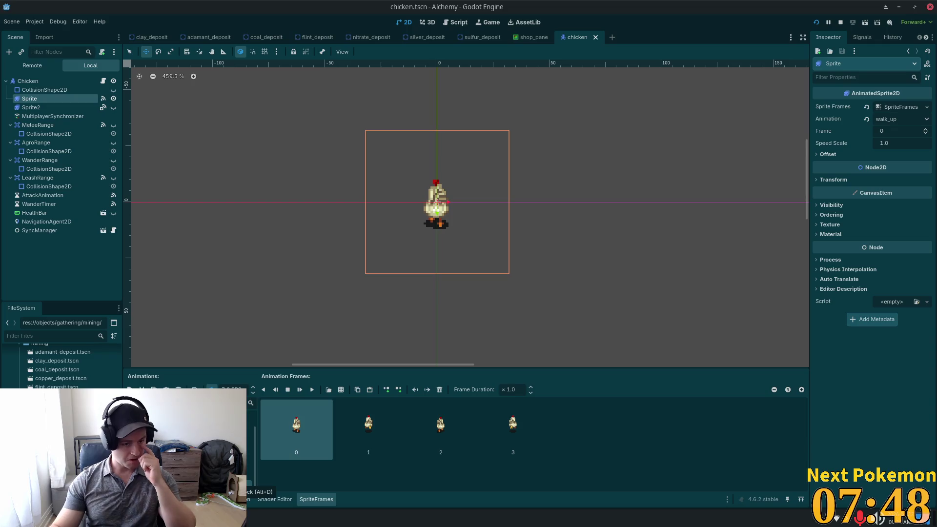
pyautogui.click(31, 107)
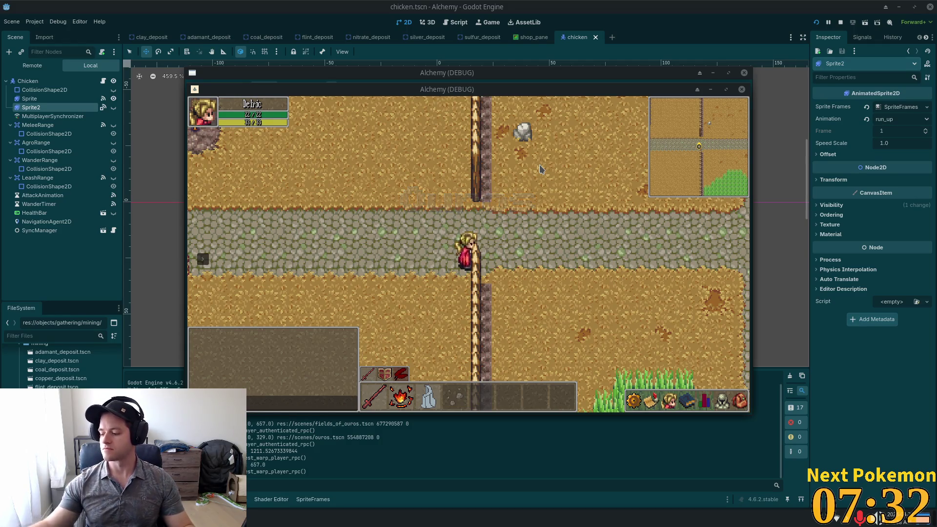
# Walk through the wheat field to the fenced farm and attack the chick in the pen.
pyautogui.press('w')
pyautogui.press('a')
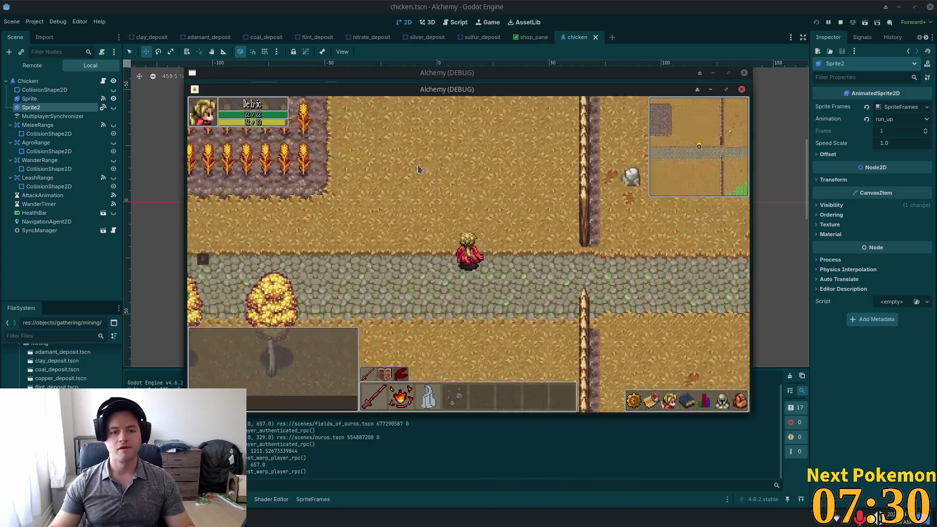
pyautogui.press('w')
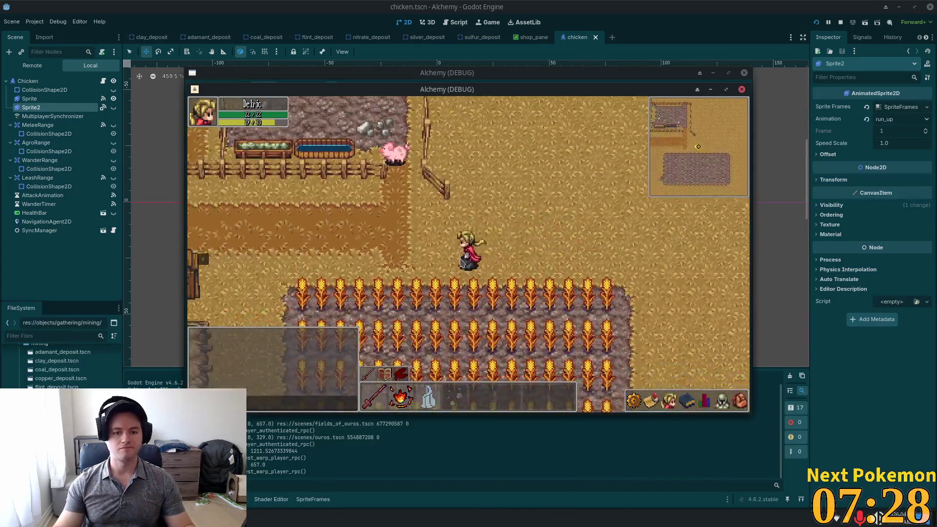
pyautogui.press('s')
pyautogui.press('a')
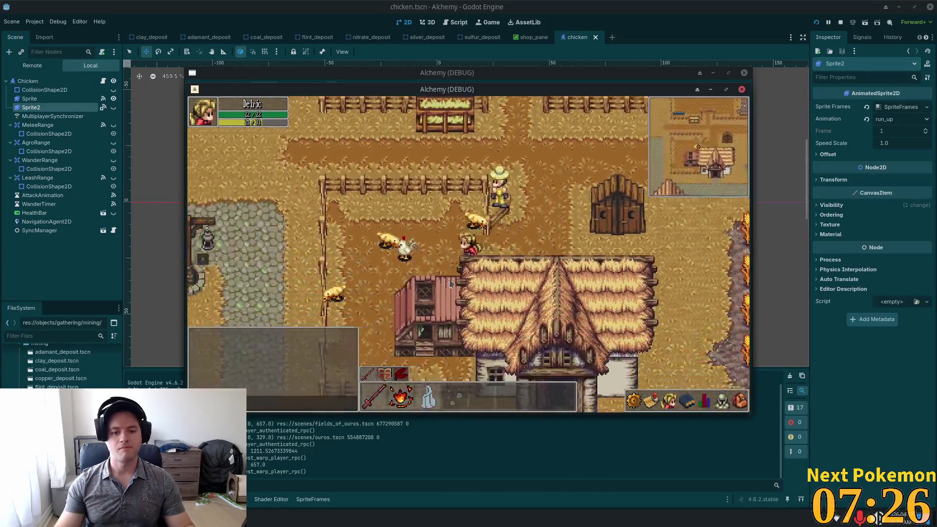
pyautogui.press('d')
pyautogui.press('space')
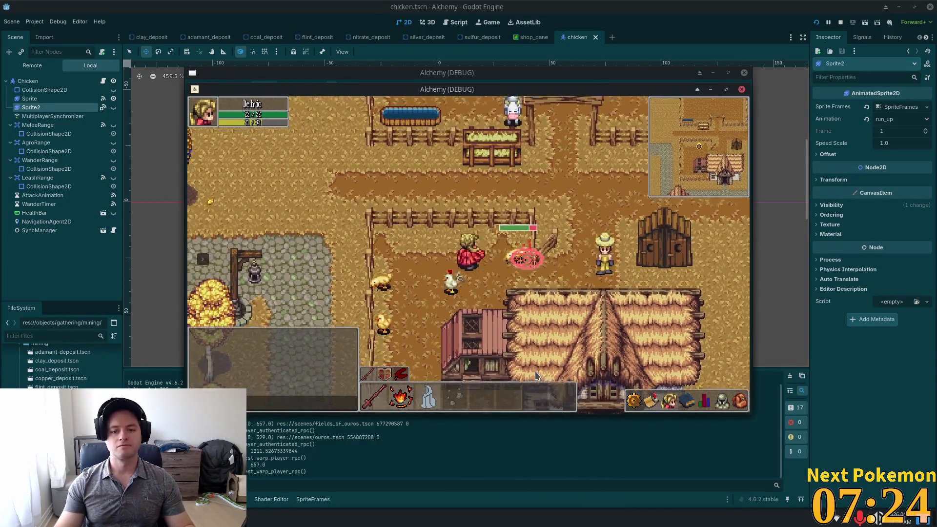
pyautogui.press('d')
pyautogui.press('space')
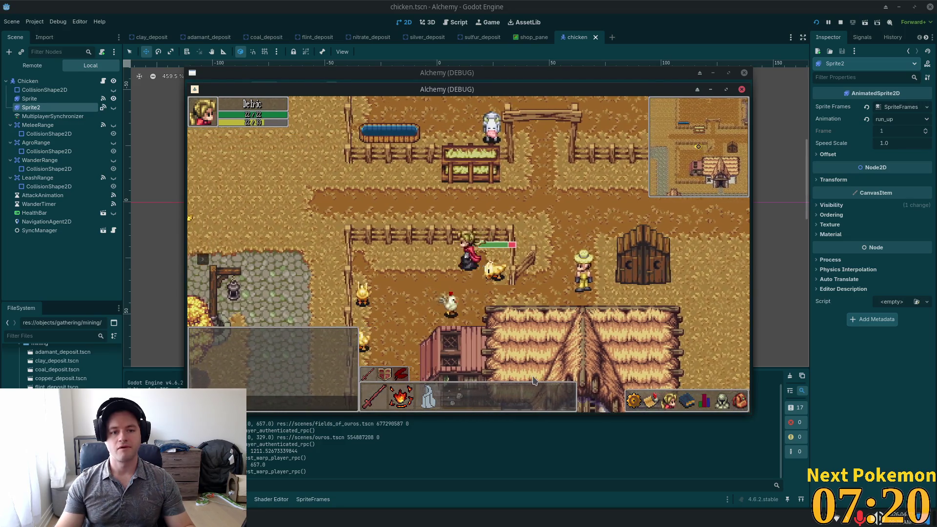
# Move across the farm toward another chicken and swing at it.
pyautogui.press('s')
pyautogui.press('a')
pyautogui.press('s')
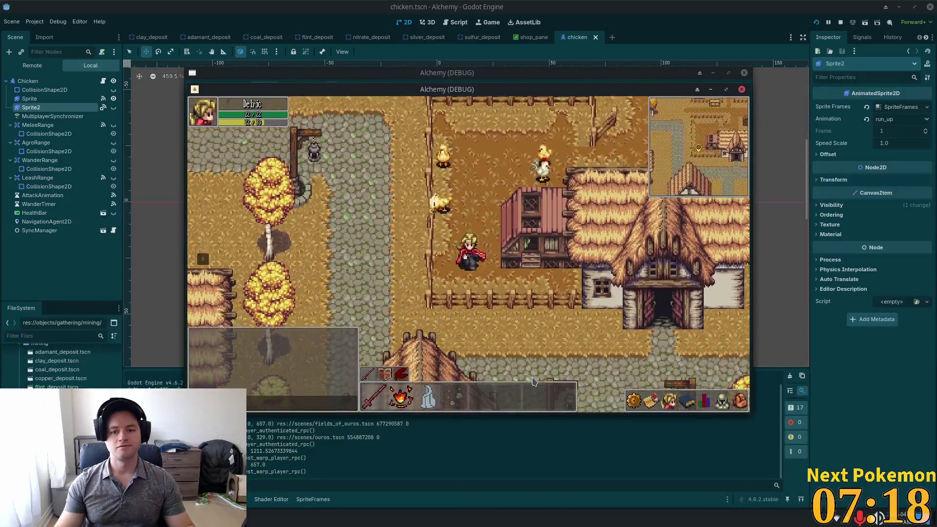
pyautogui.press('w')
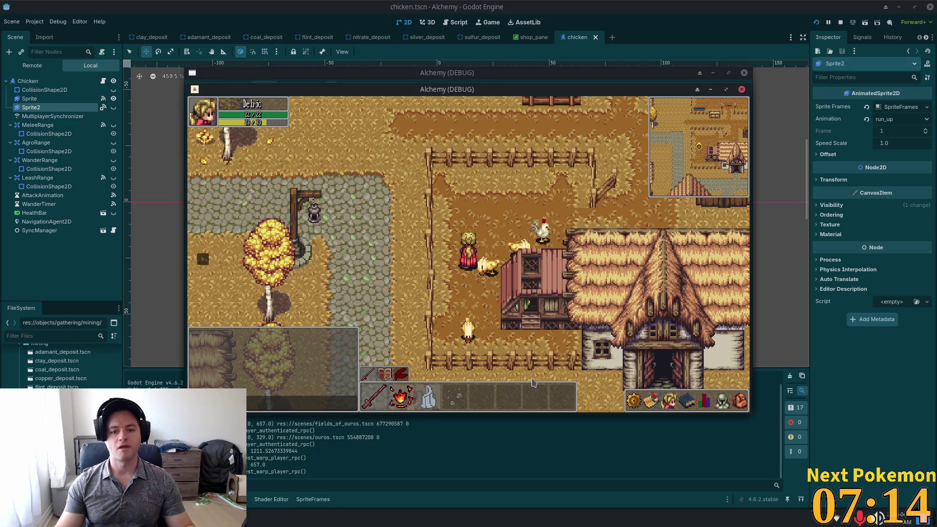
pyautogui.press('w')
pyautogui.press('d')
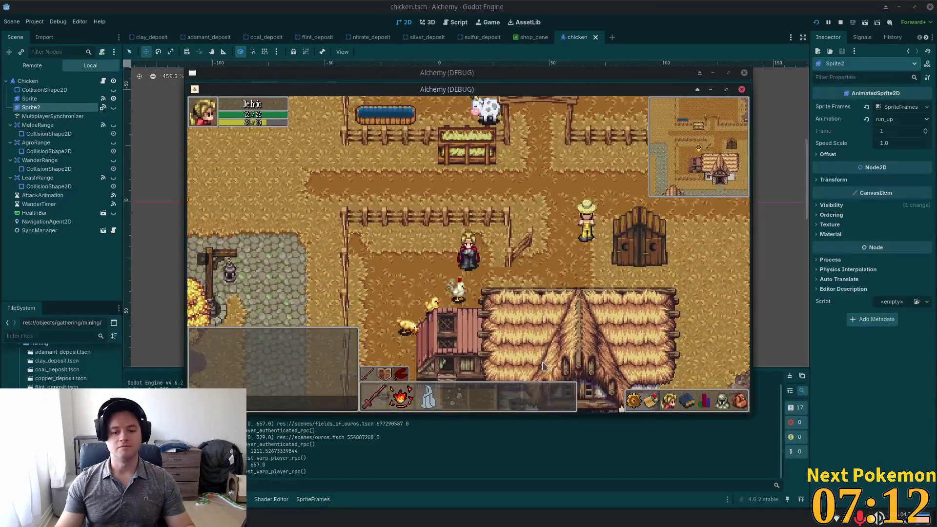
pyautogui.press('a')
pyautogui.press('a')
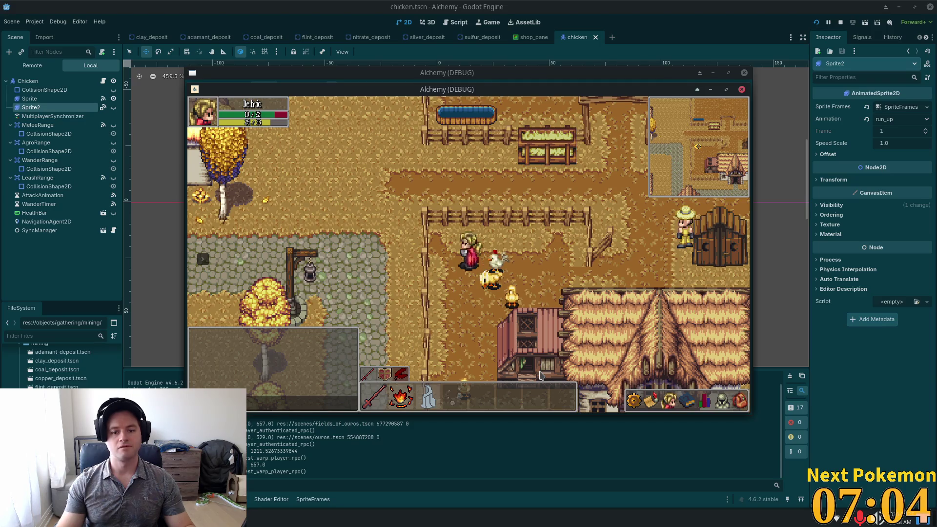
pyautogui.press('d')
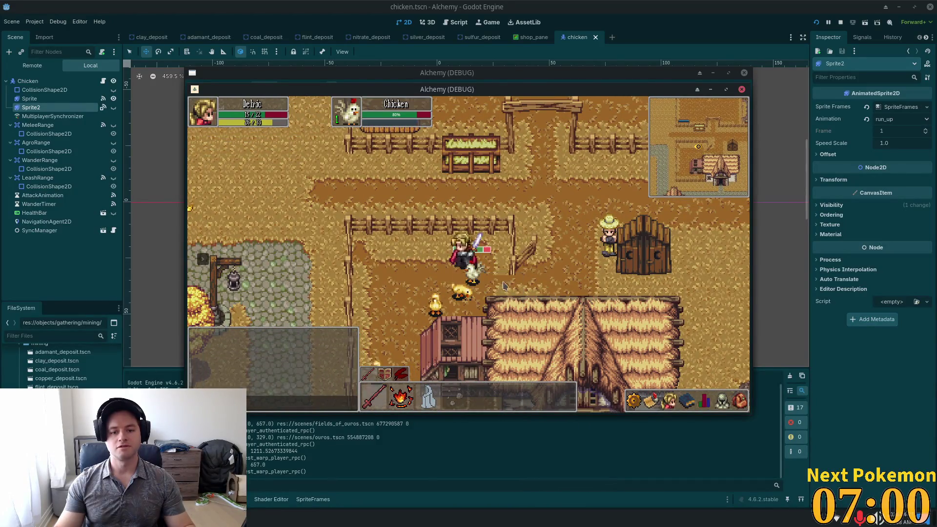
pyautogui.press('a')
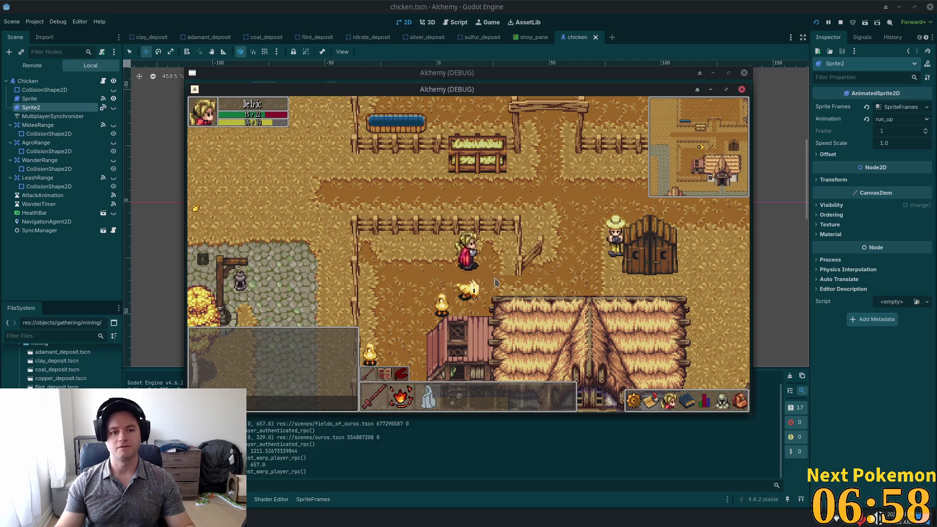
# Walk around and through the chicken pen with a chicken following, then return to the editor's node signals.
pyautogui.press('a')
pyautogui.press('s')
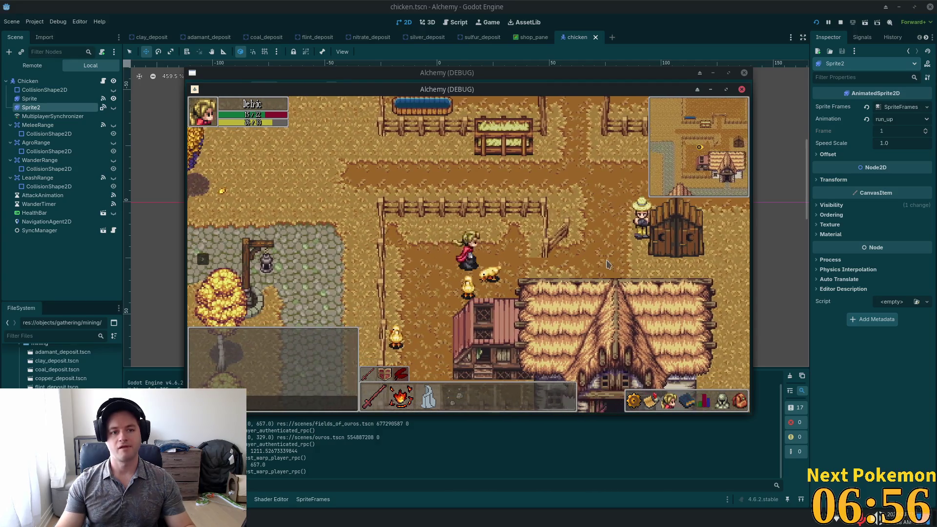
pyautogui.press('a')
pyautogui.press('w')
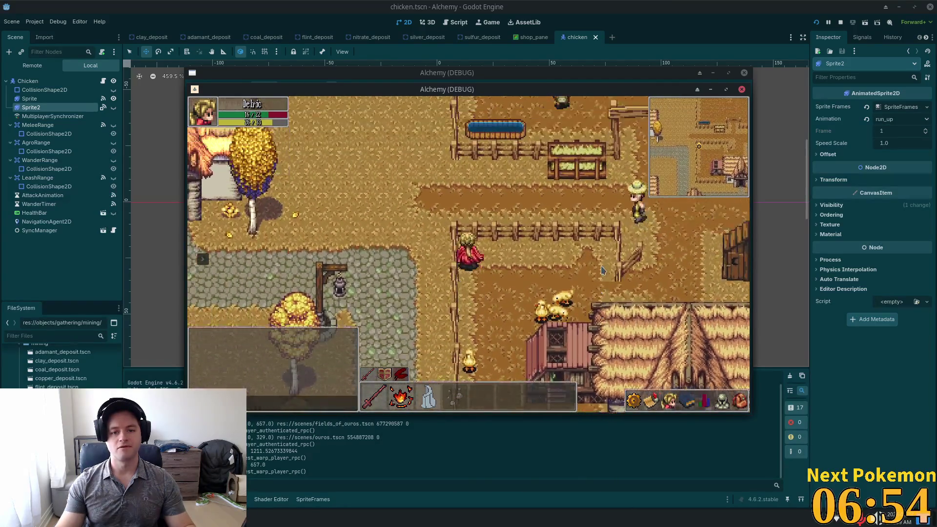
pyautogui.press('a')
pyautogui.press('s')
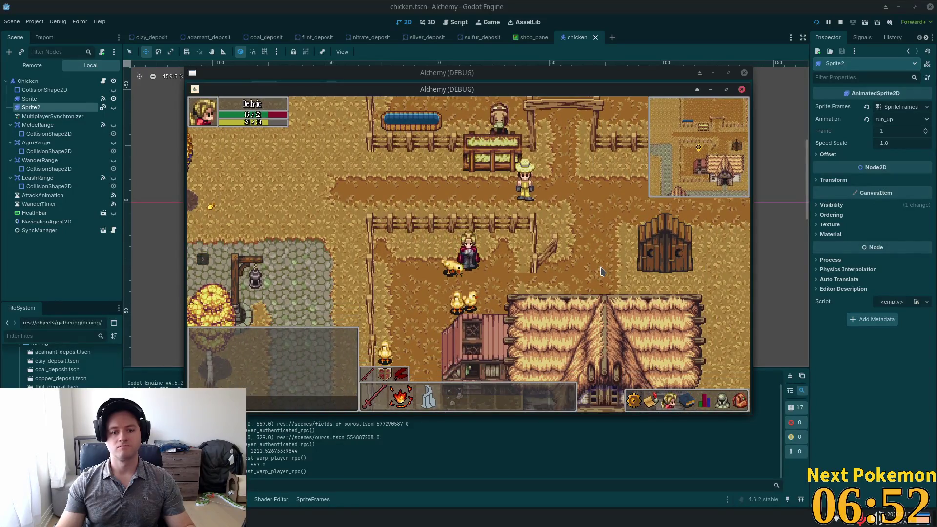
pyautogui.press('a')
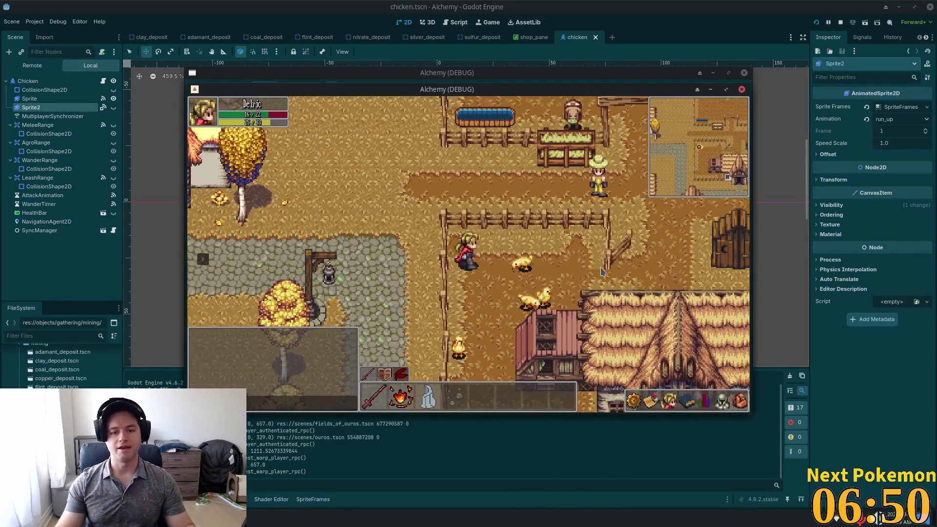
pyautogui.press('a')
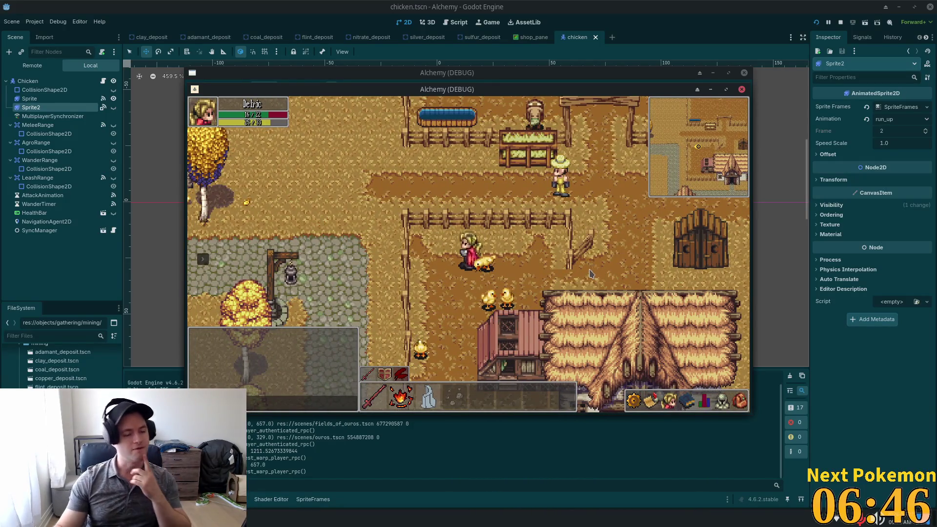
pyautogui.click(103, 108)
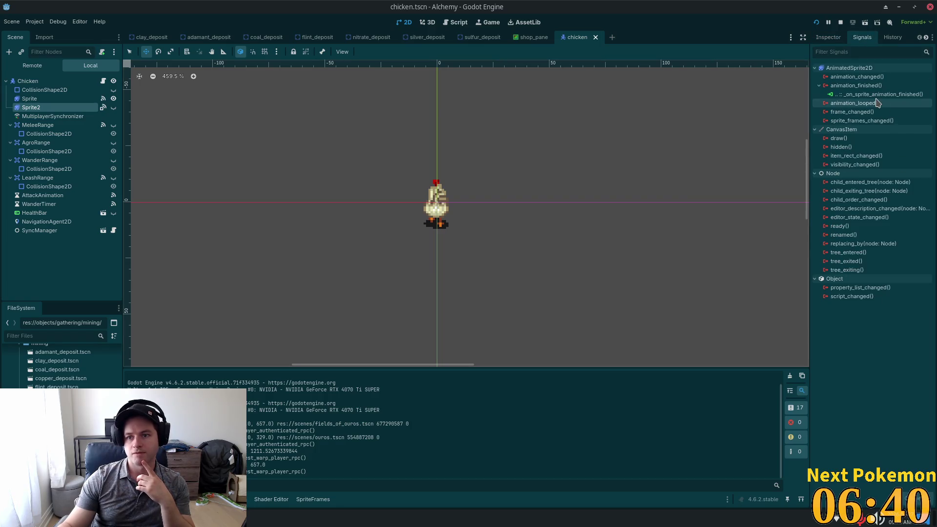
# Remove Sprite2's old animation_finished connection and delete the newly generated handler function.
pyautogui.click(30, 106)
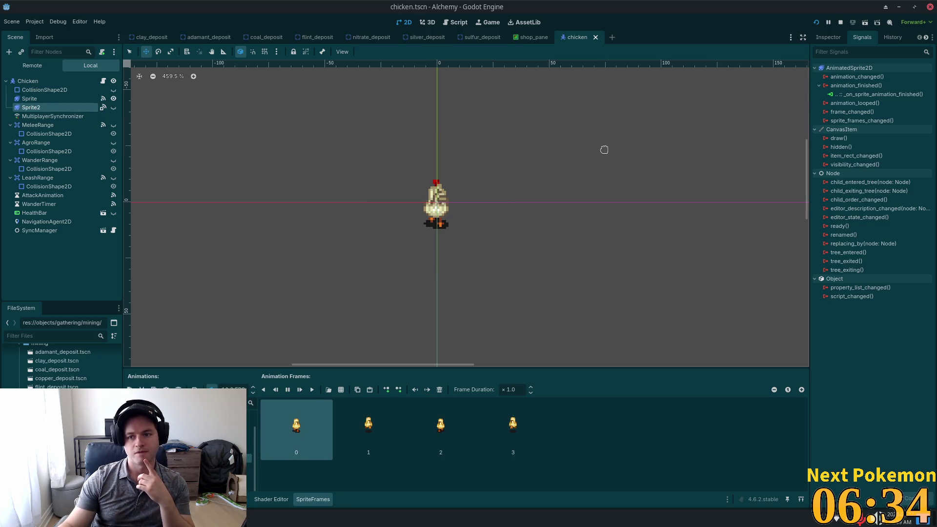
pyautogui.click(871, 94)
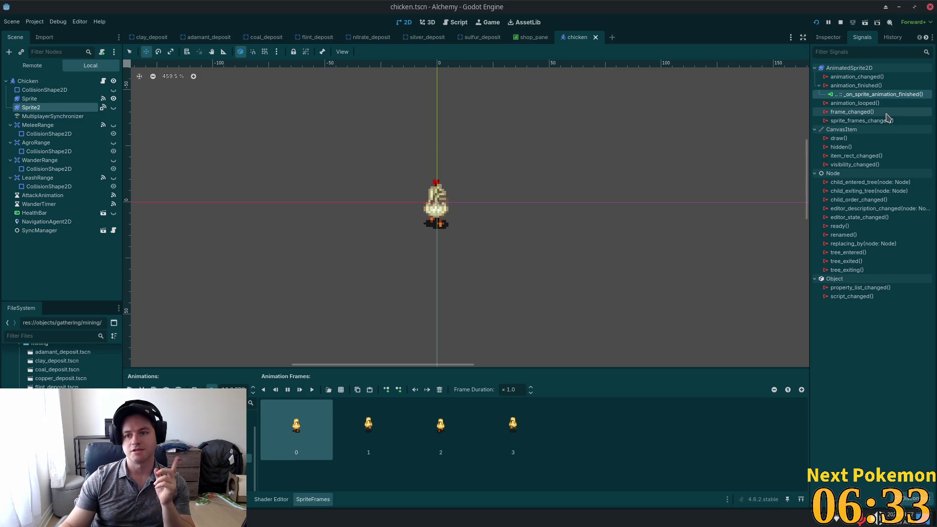
pyautogui.click(909, 499)
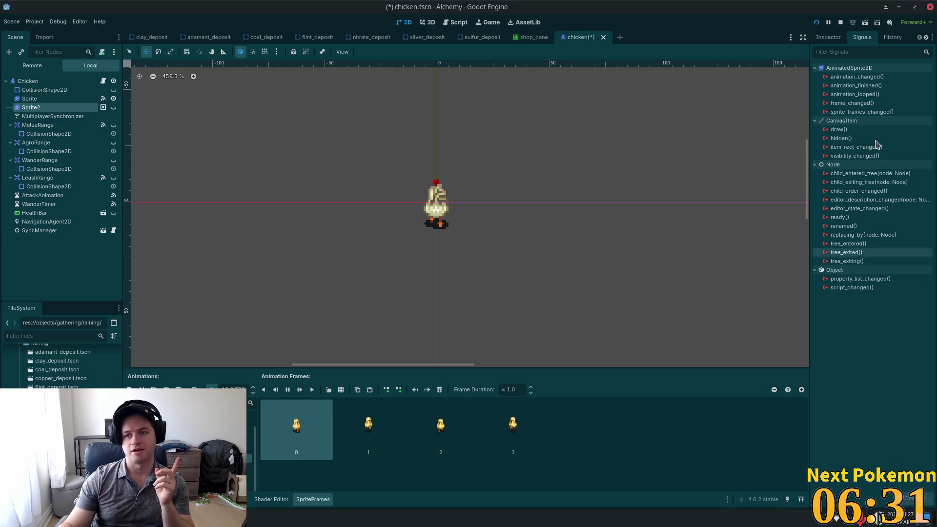
pyautogui.doubleClick(856, 85)
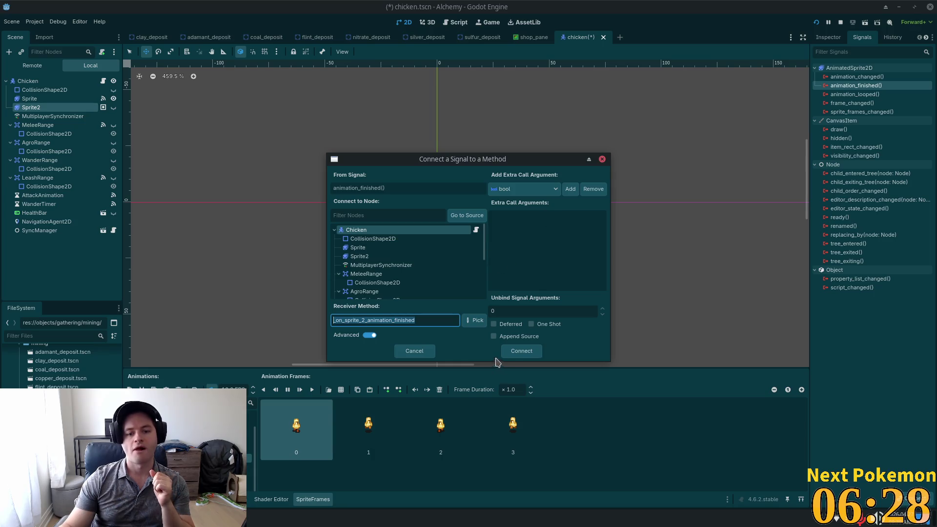
pyautogui.click(520, 351)
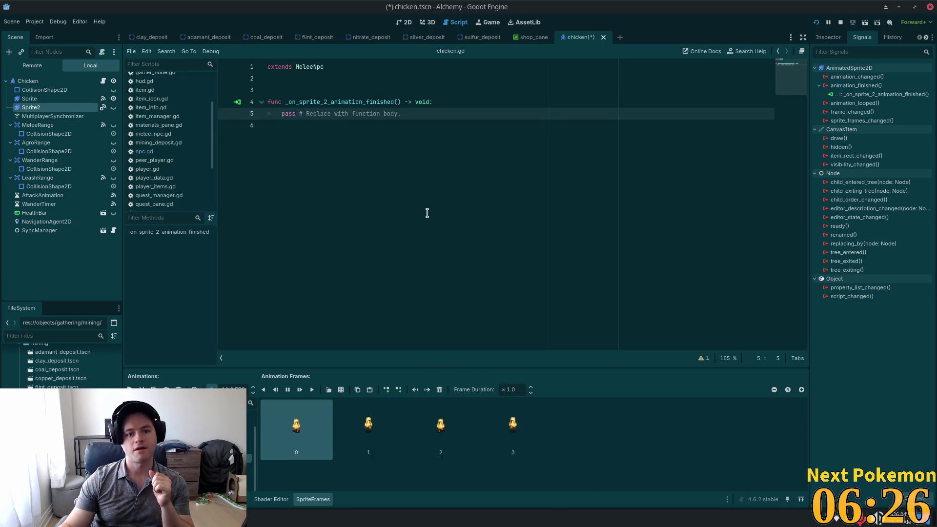
pyautogui.moveTo(476, 158)
pyautogui.mouseDown()
pyautogui.moveTo(195, 37)
pyautogui.moveTo(207, 76)
pyautogui.mouseUp()
pyautogui.press('BackSpace')
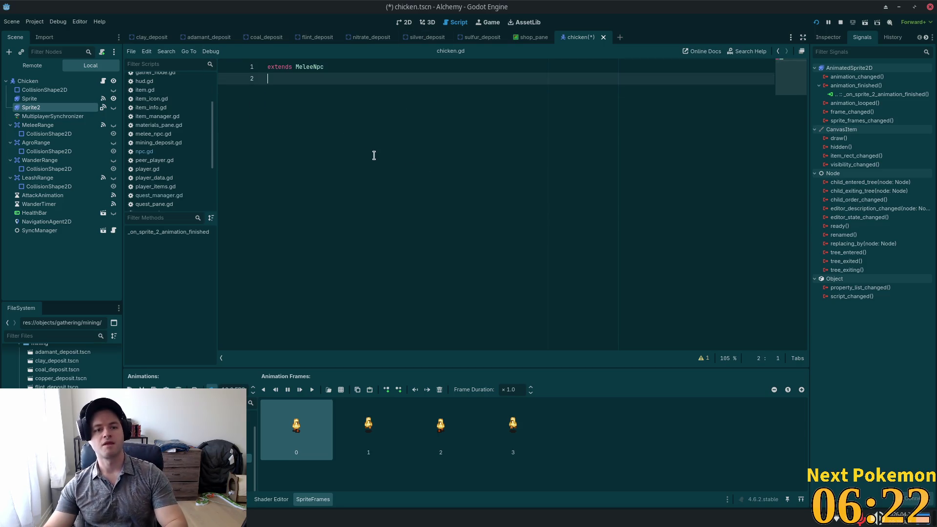
pyautogui.press('BackSpace')
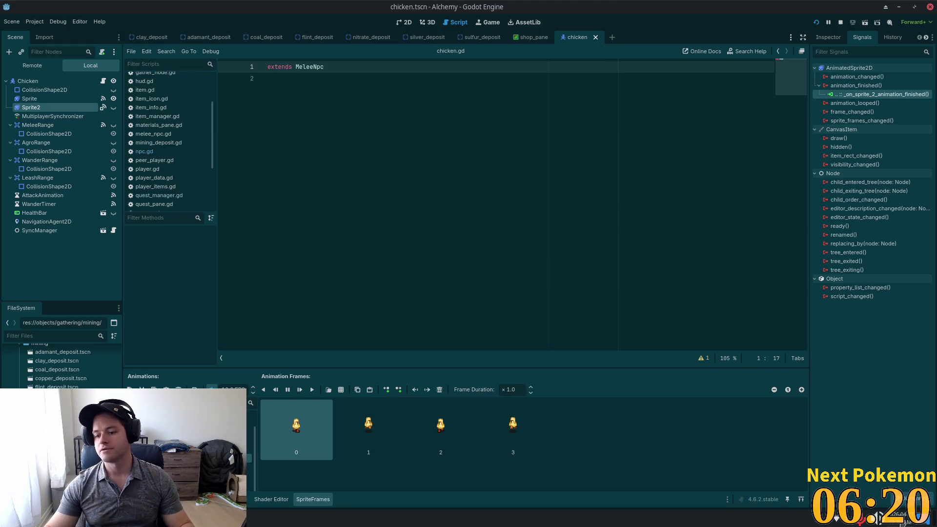
# Connect Sprite2's animation_finished to _on_sprite_animation_finished, save, relaunch, and select the Sprite node.
pyautogui.hotkey('ctrl', 's')
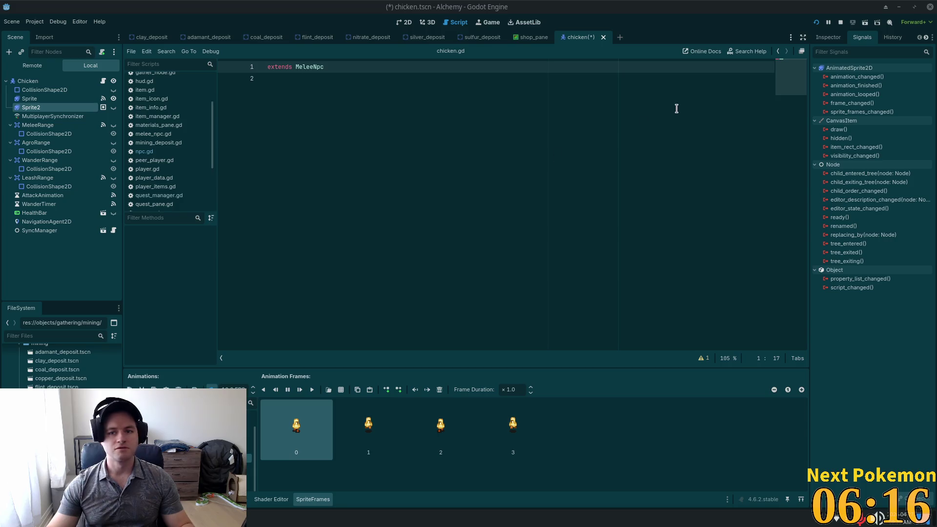
pyautogui.doubleClick(856, 86)
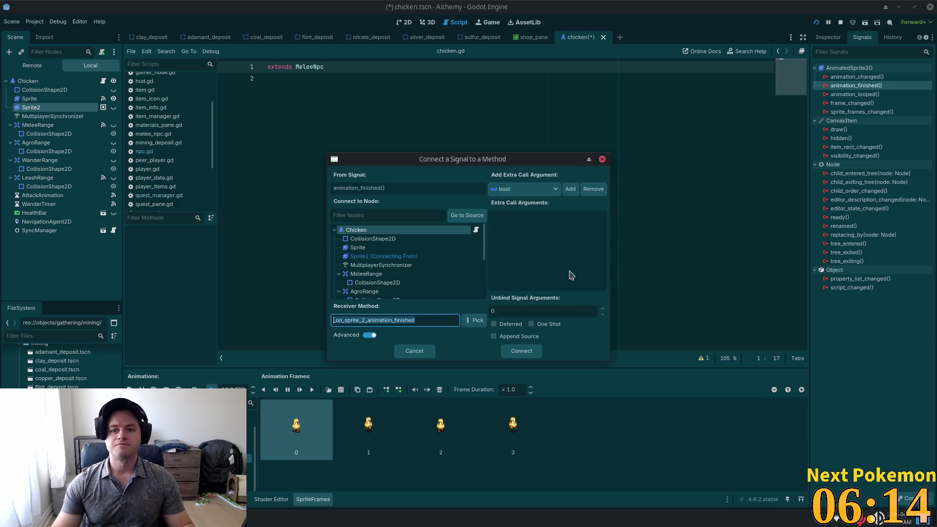
pyautogui.click(366, 322)
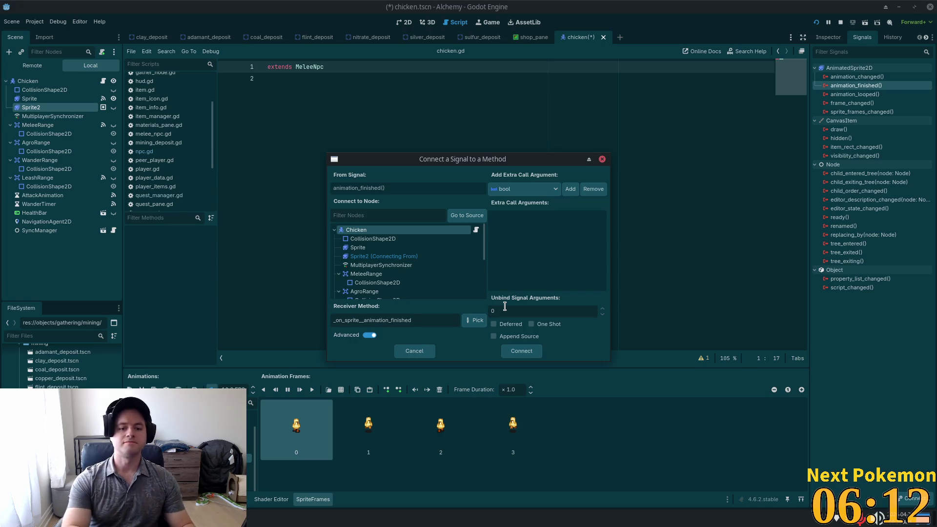
pyautogui.press('Return')
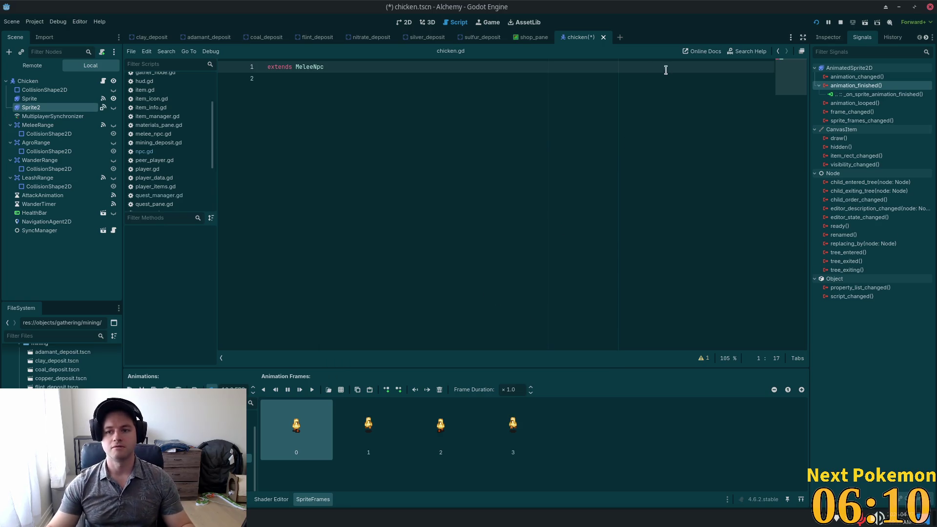
pyautogui.click(819, 22)
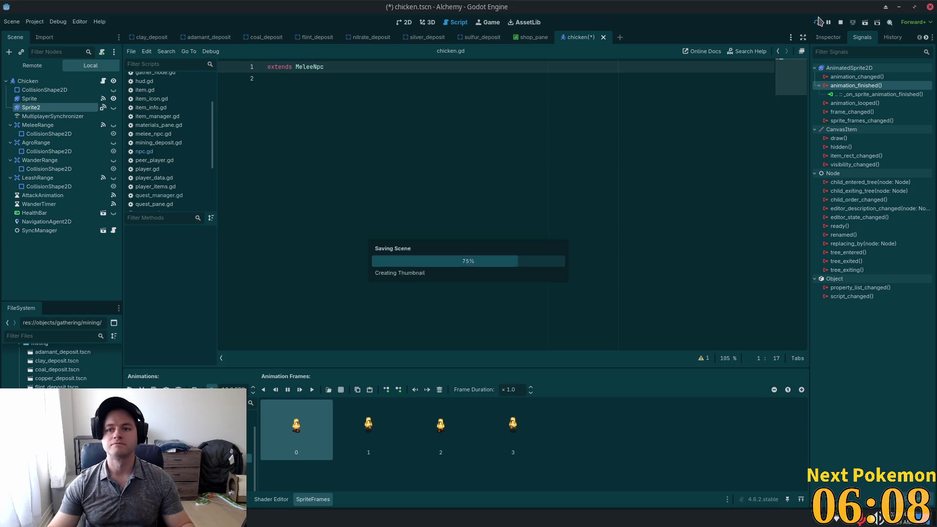
pyautogui.click(29, 98)
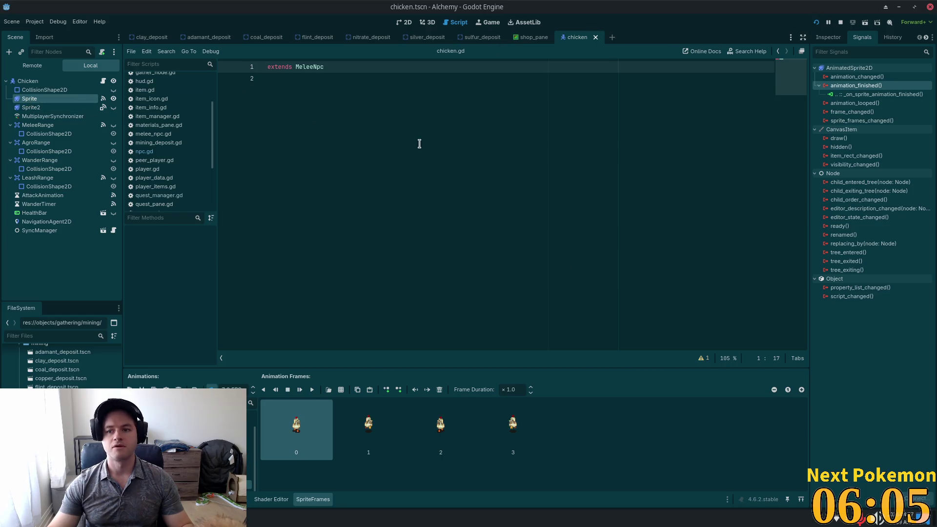
# Launch the game and walk the player past the wheat fields and shed to the chickens.
pyautogui.click(817, 23)
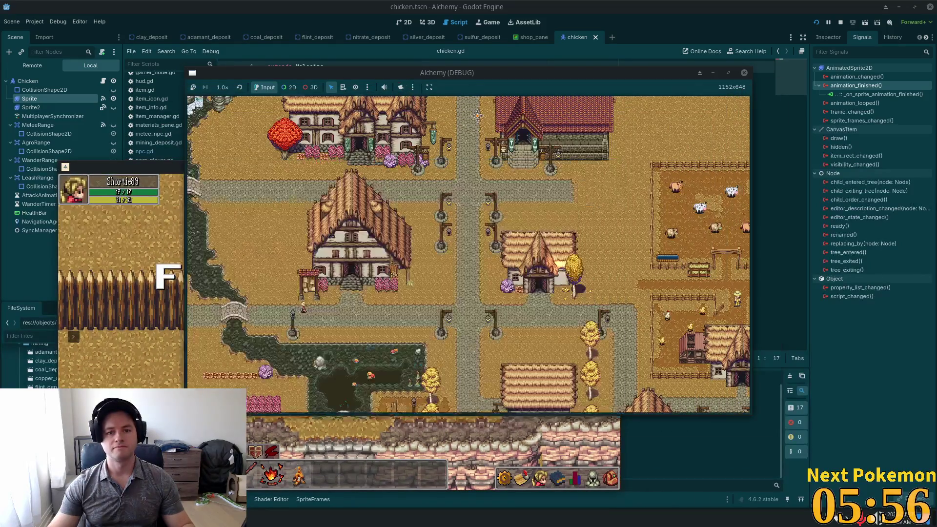
pyautogui.press('s')
pyautogui.press('a')
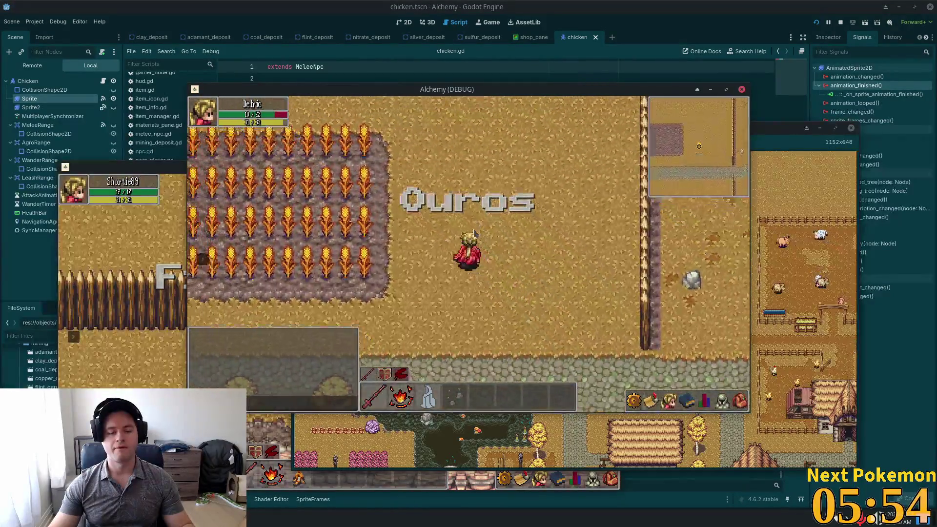
pyautogui.press('w')
pyautogui.press('a')
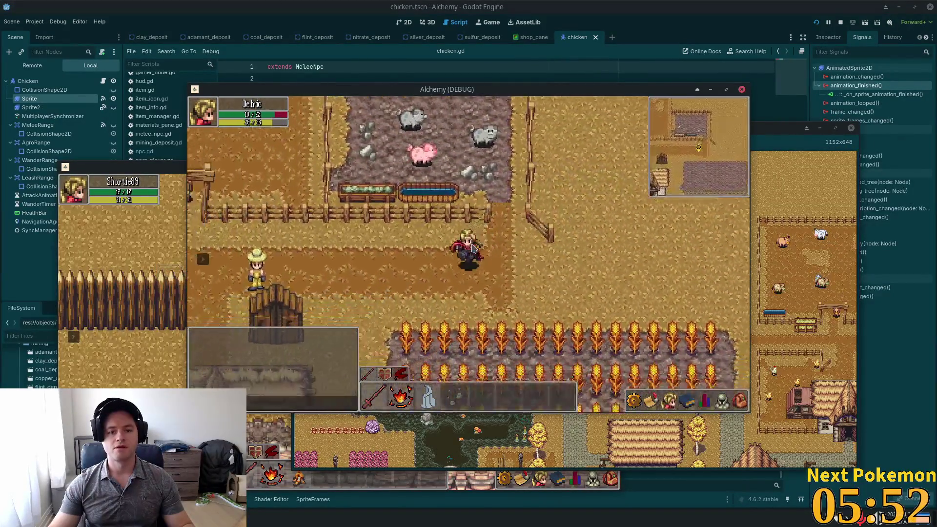
pyautogui.press('a')
pyautogui.press('s')
pyautogui.press('w')
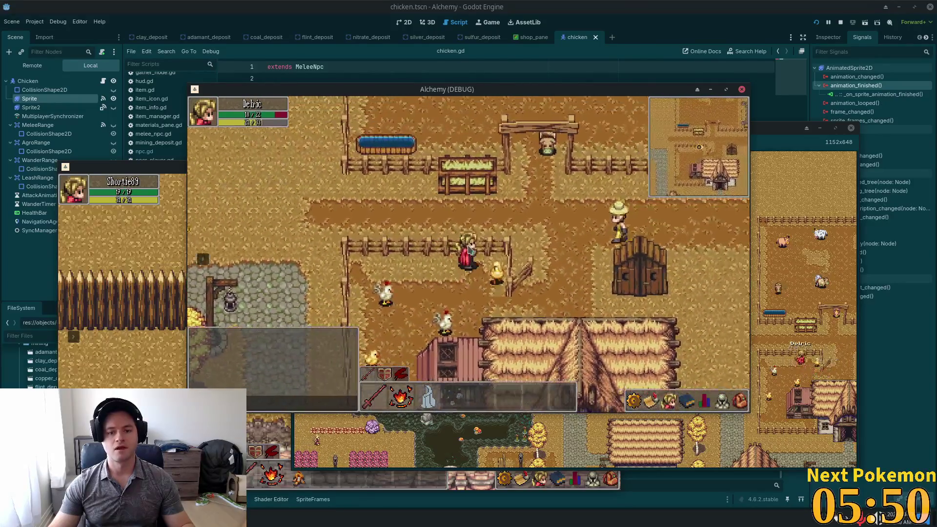
pyautogui.press('a')
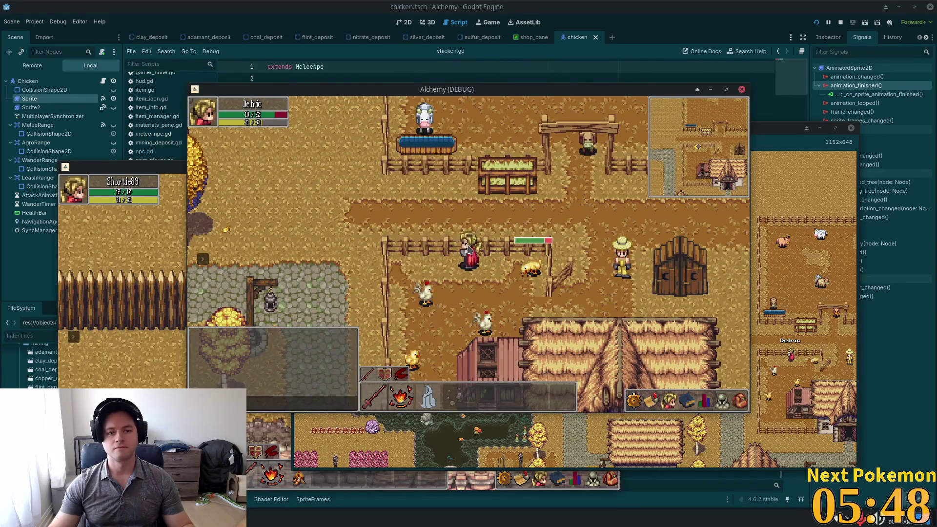
pyautogui.press('d')
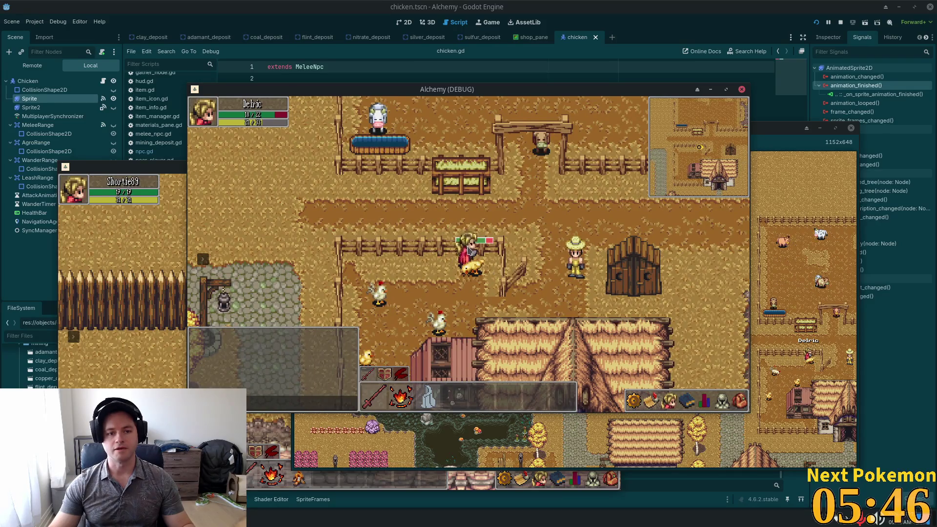
# Walk down past the barn, north into the chicken pen, back and forth, then stop the game.
pyautogui.press('a')
pyautogui.press('s')
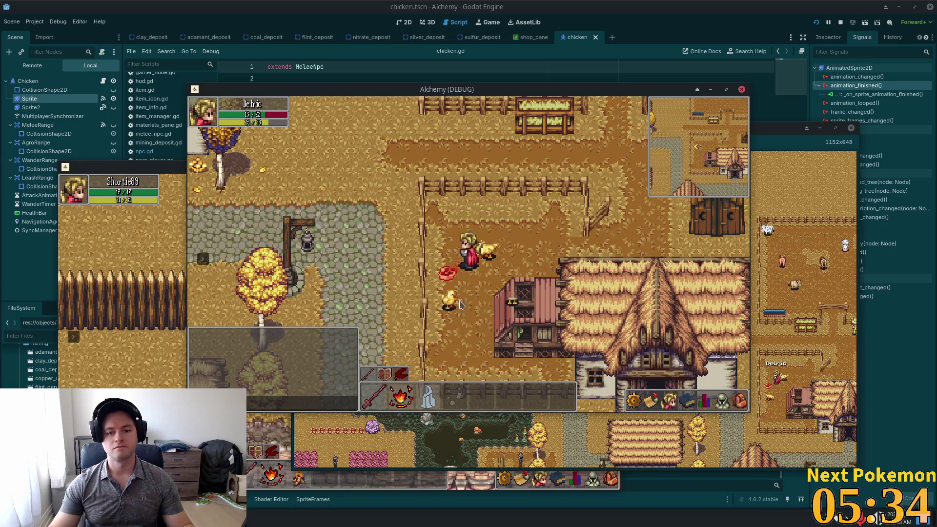
pyautogui.press('w')
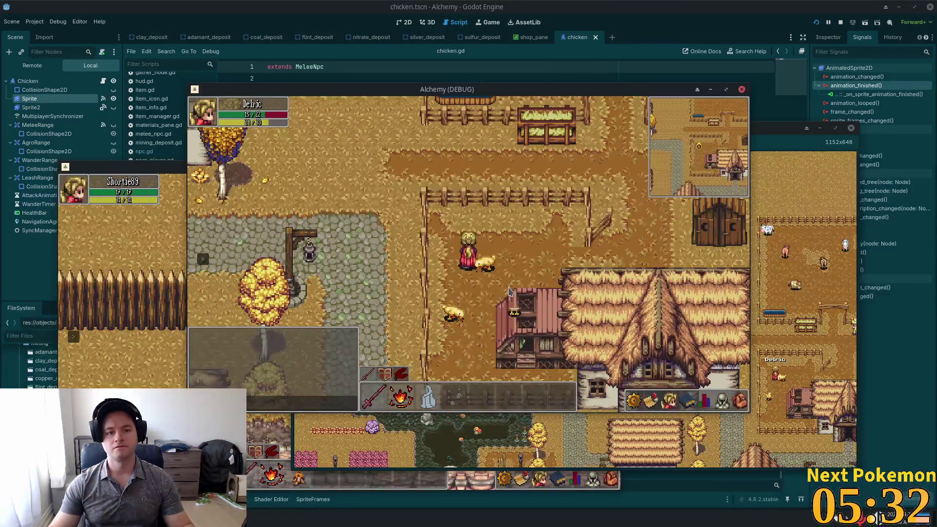
pyautogui.press('w')
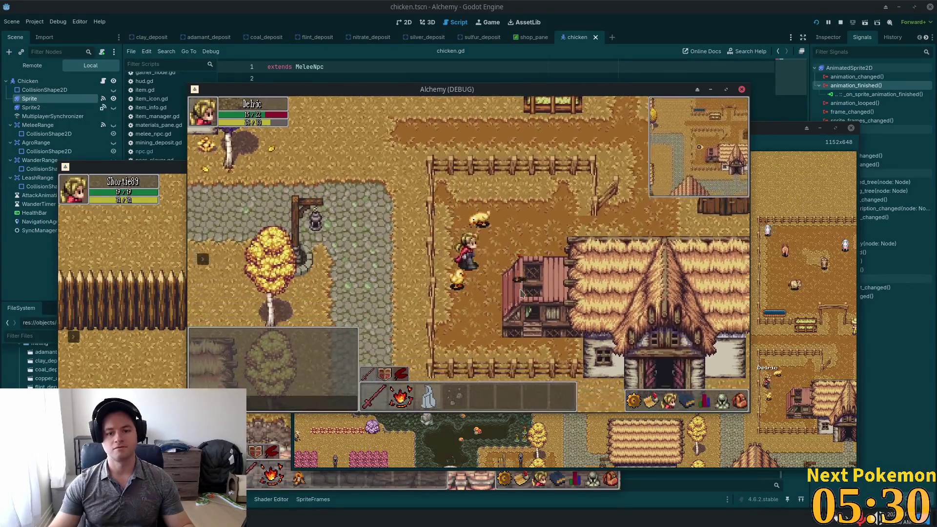
pyautogui.press('w')
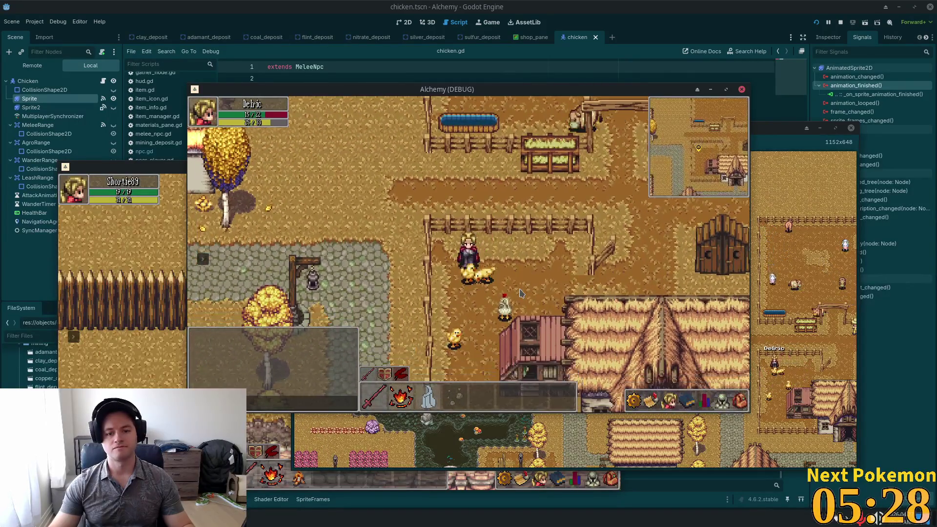
pyautogui.press('d')
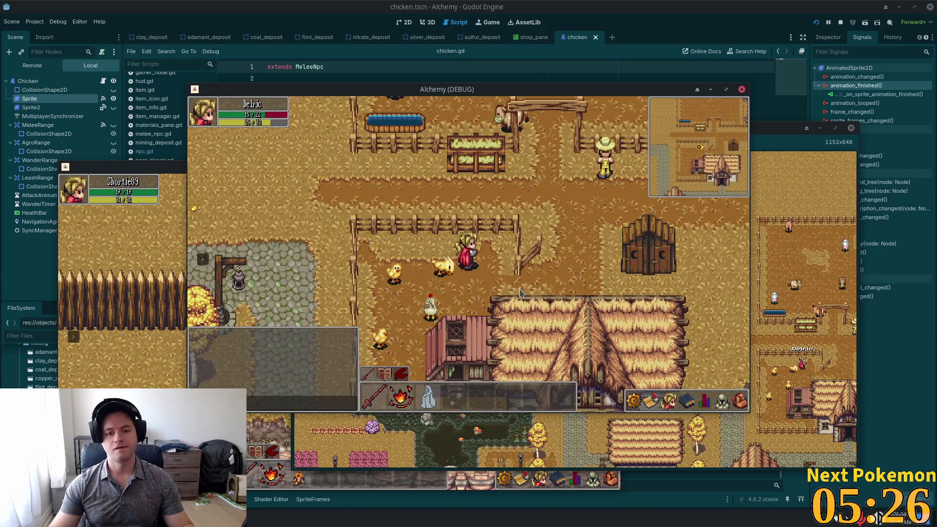
pyautogui.press('a')
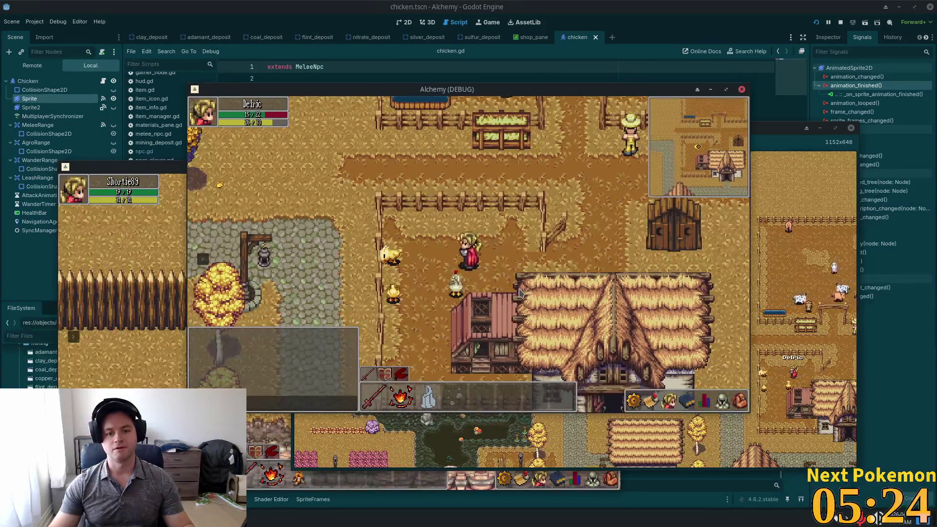
pyautogui.press('d')
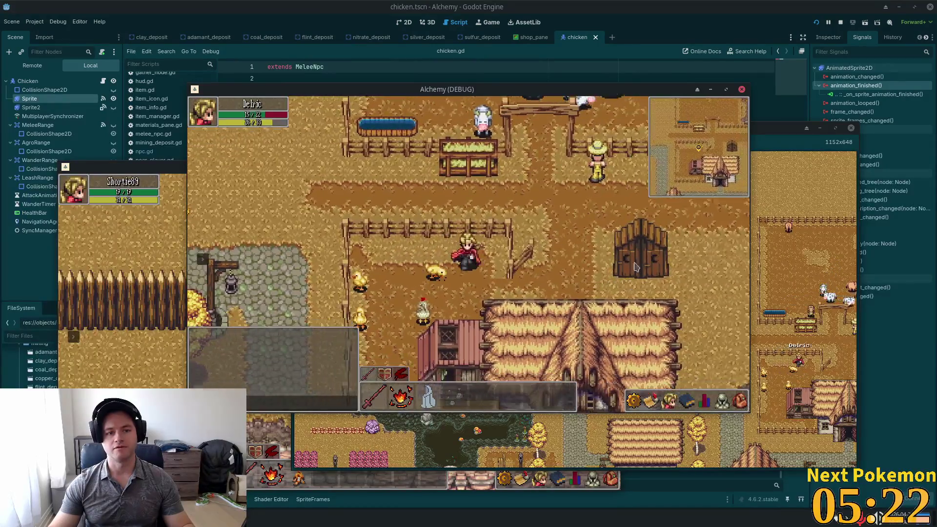
pyautogui.click(841, 22)
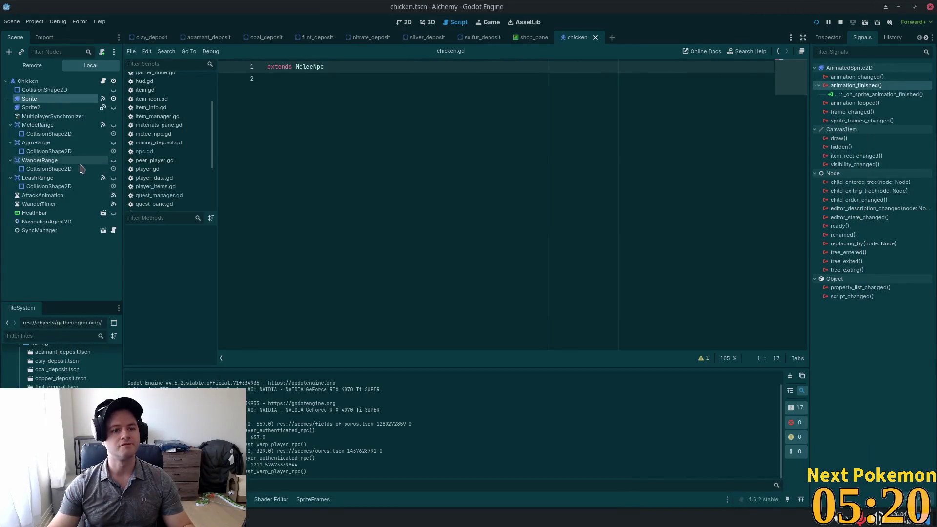
# Open the MeleeNpc parent script and inspect its set_attacking function.
pyautogui.scroll(3, 185, 98)
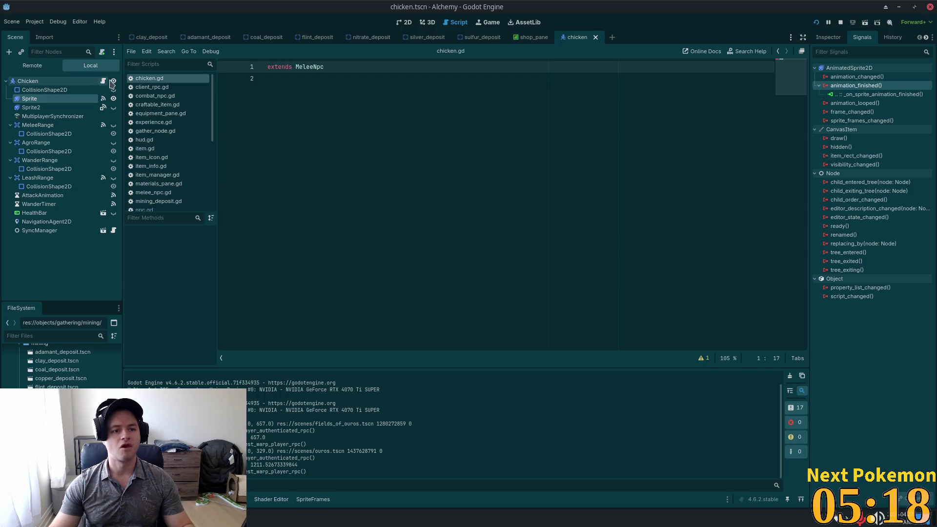
pyautogui.keyDown('ctrl'); pyautogui.click(314, 68); pyautogui.keyUp('ctrl')
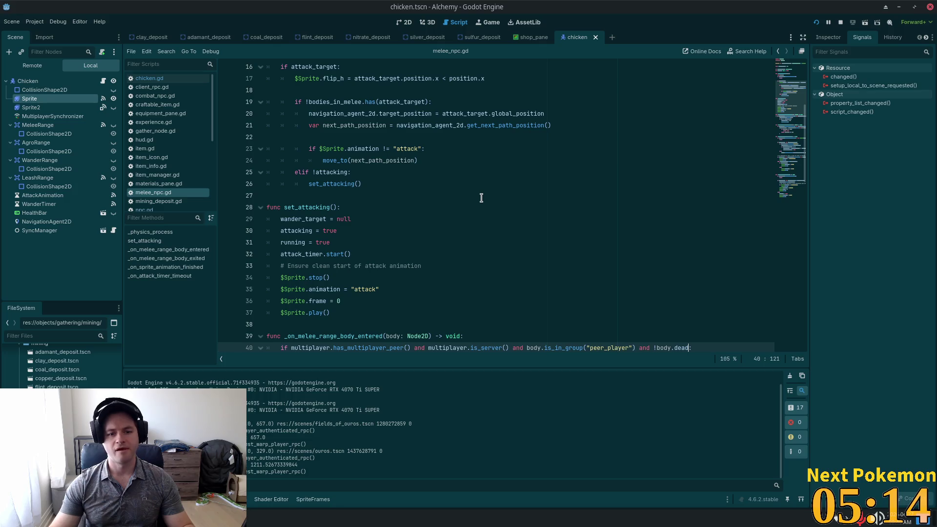
pyautogui.doubleClick(292, 207)
pyautogui.scroll(-1, 483, 207)
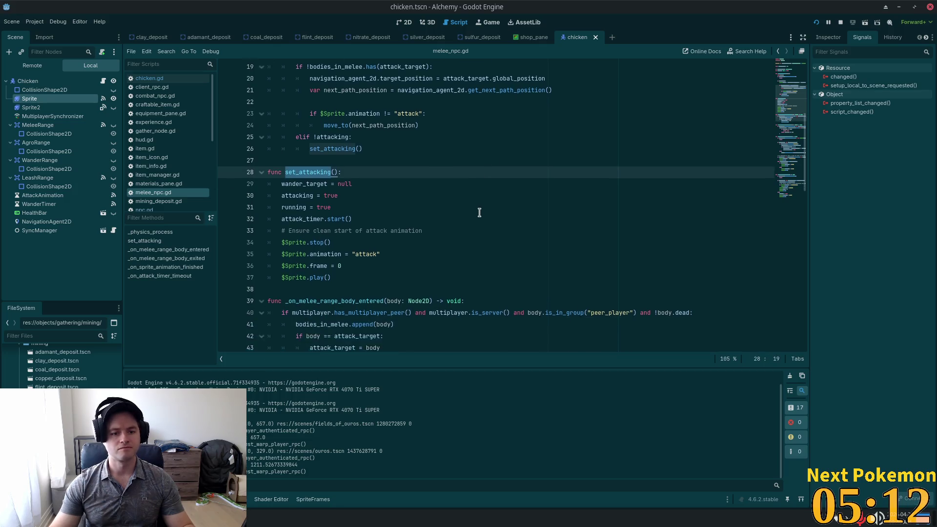
pyautogui.scroll(-1, 479, 212)
pyautogui.doubleClick(333, 219)
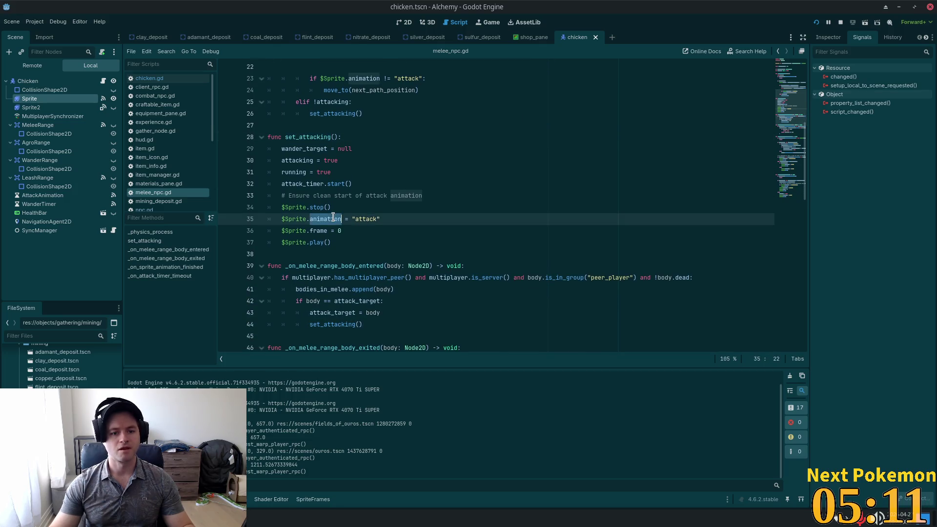
pyautogui.click(280, 210)
# Return to the top of melee_npc.gd and open the CombatNpc parent script.
pyautogui.moveTo(779, 137); pyautogui.dragTo(792, 38)
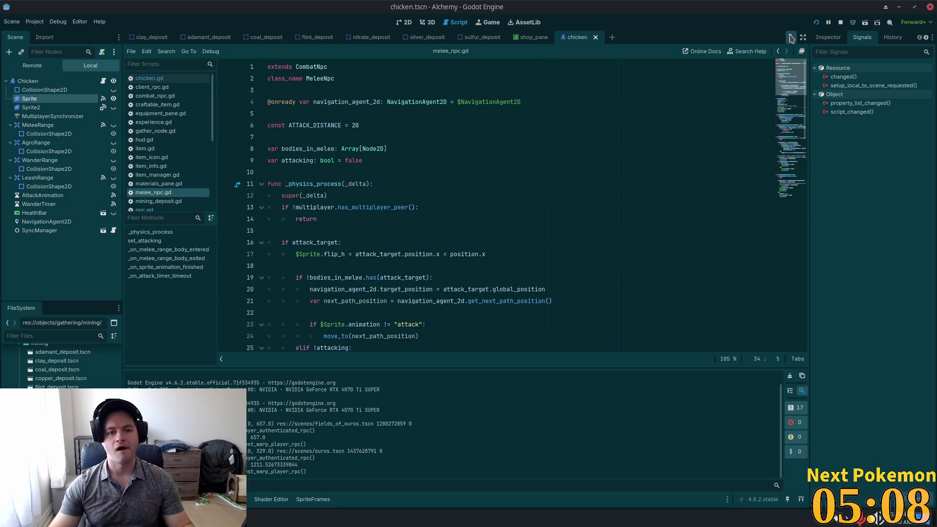
pyautogui.scroll(-1, 405, 236)
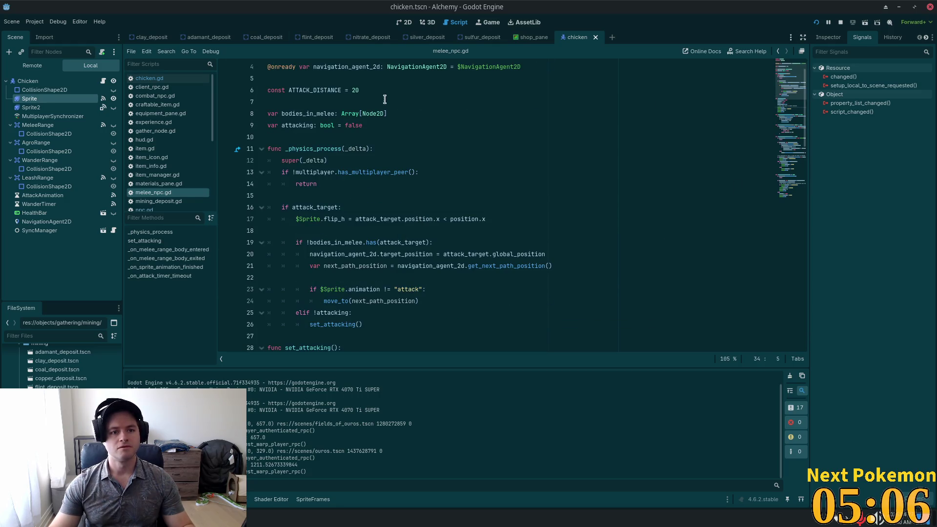
pyautogui.scroll(1, 375, 102)
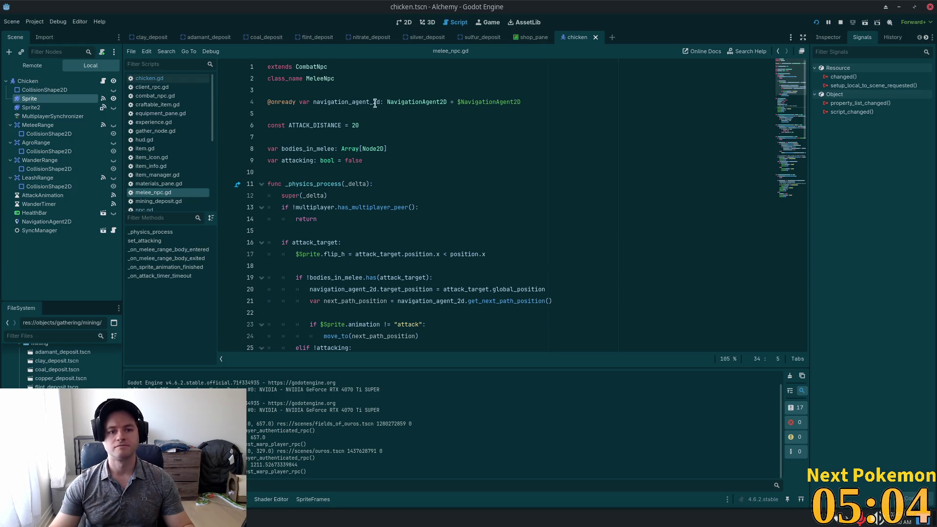
pyautogui.keyDown('ctrl'); pyautogui.click(318, 67); pyautogui.keyUp('ctrl')
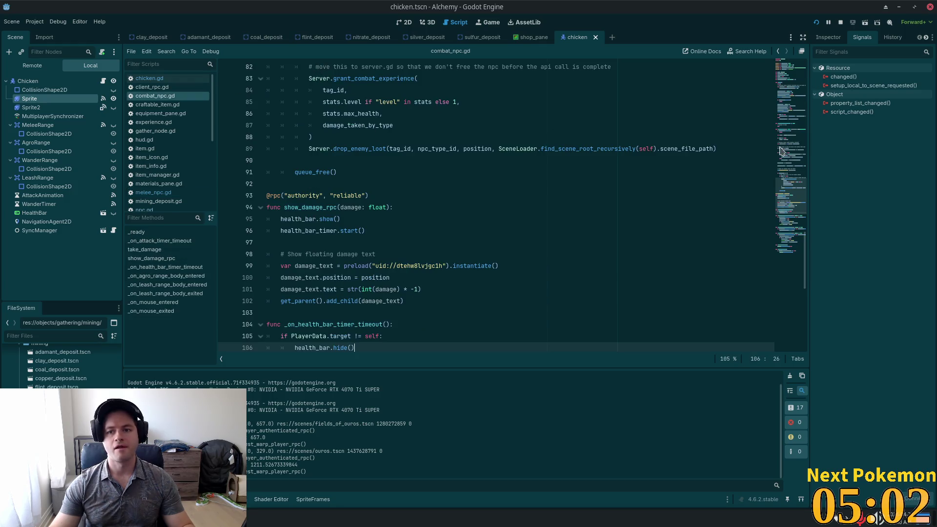
# Open npc.gd, browse its _ready function, and bring up the randomize() documentation.
pyautogui.scroll(20, 780, 151)
pyautogui.keyDown('ctrl'); pyautogui.click(305, 79); pyautogui.keyUp('ctrl')
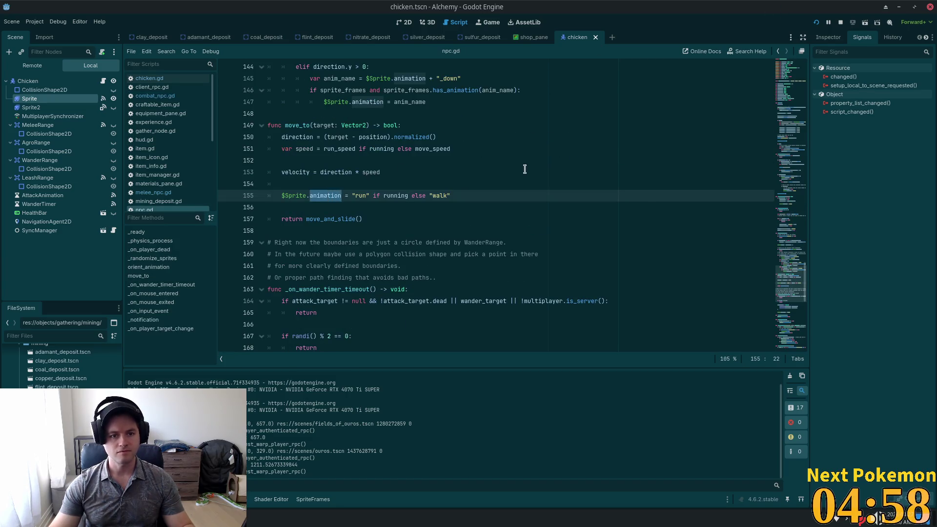
pyautogui.scroll(20, 790, 97)
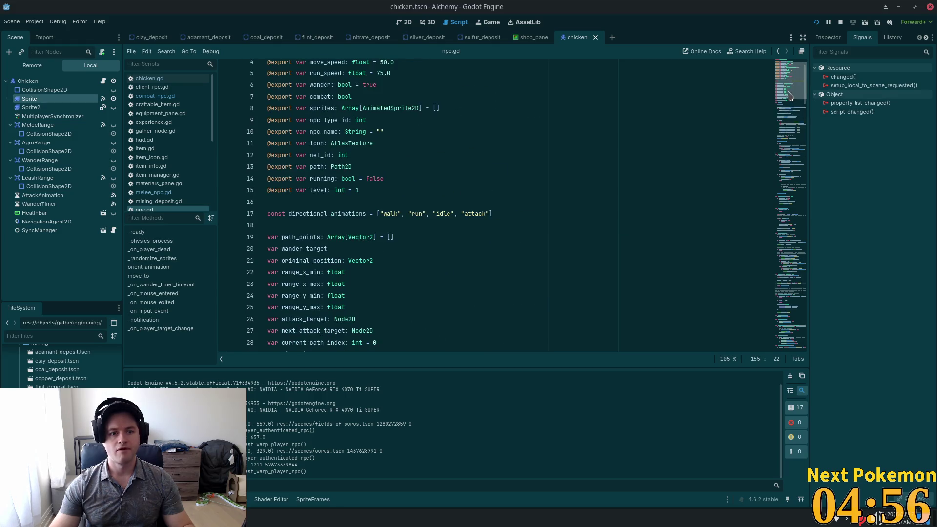
pyautogui.scroll(-6, 398, 251)
pyautogui.click(321, 210)
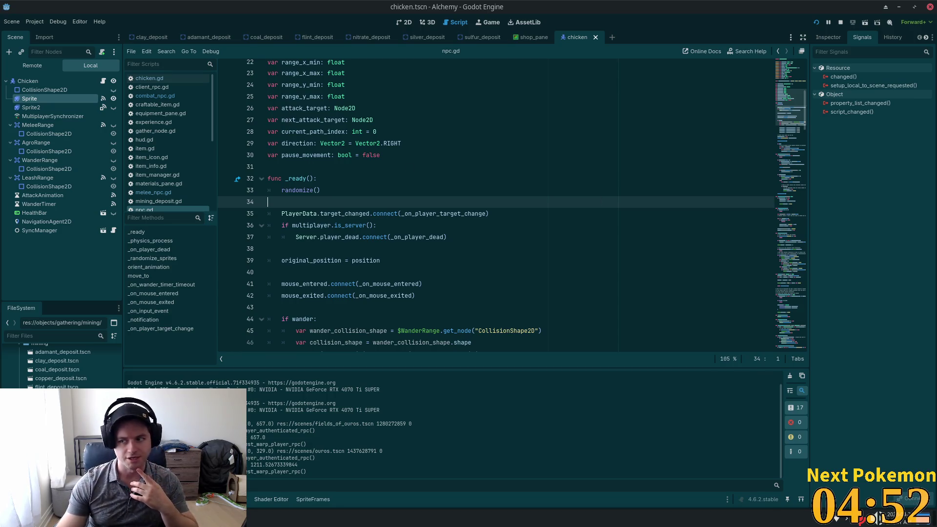
pyautogui.scroll(-2, 397, 220)
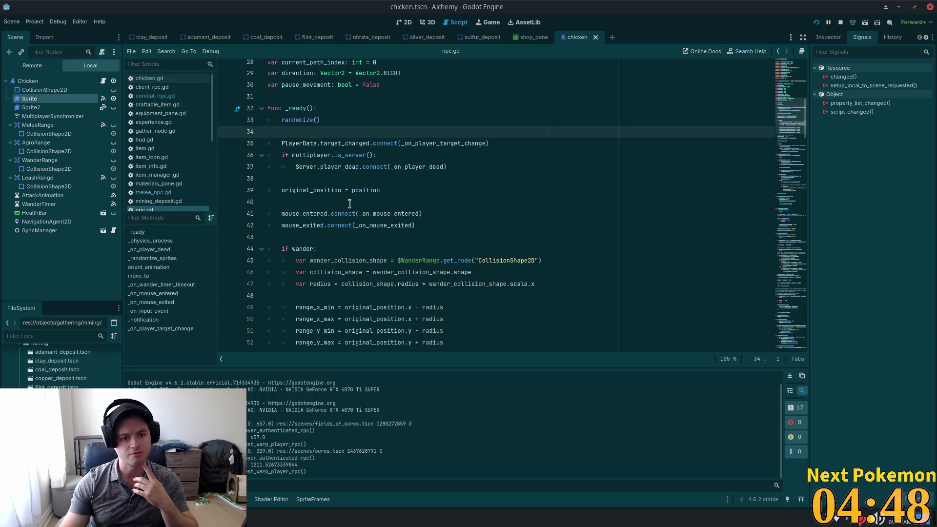
pyautogui.scroll(-4, 354, 223)
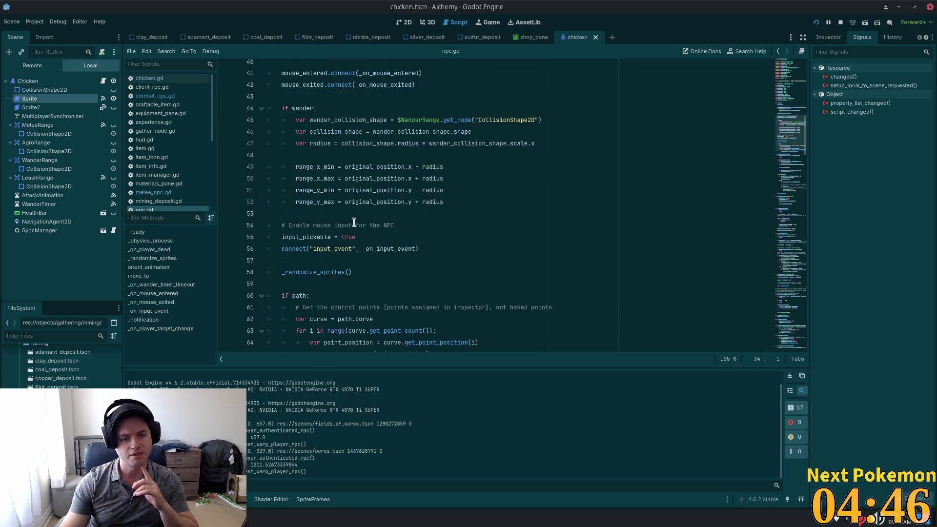
pyautogui.scroll(-2, 353, 222)
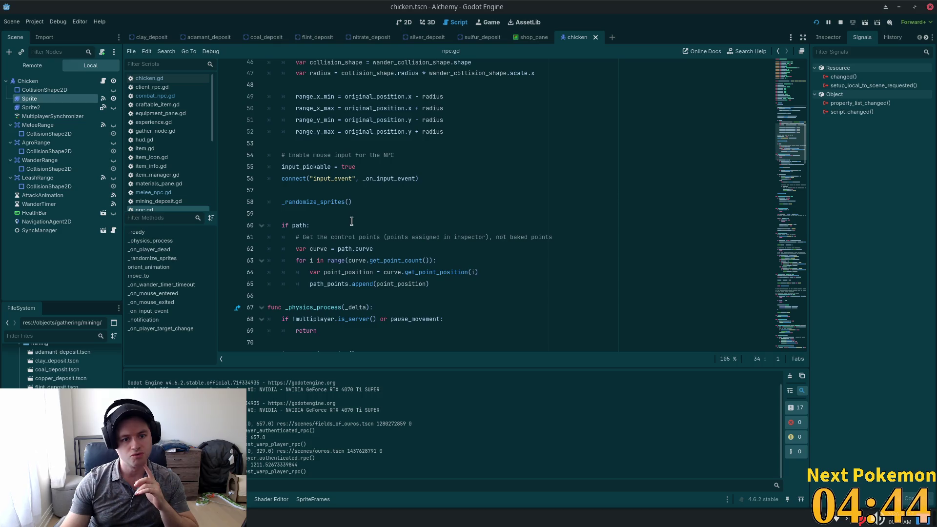
pyautogui.scroll(7, 352, 221)
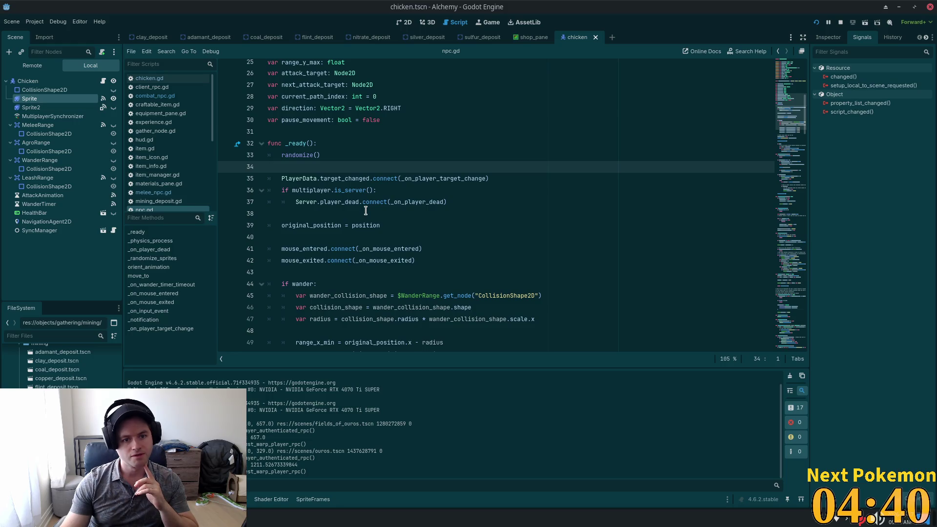
pyautogui.keyDown('ctrl'); pyautogui.click(294, 156); pyautogui.keyUp('ctrl')
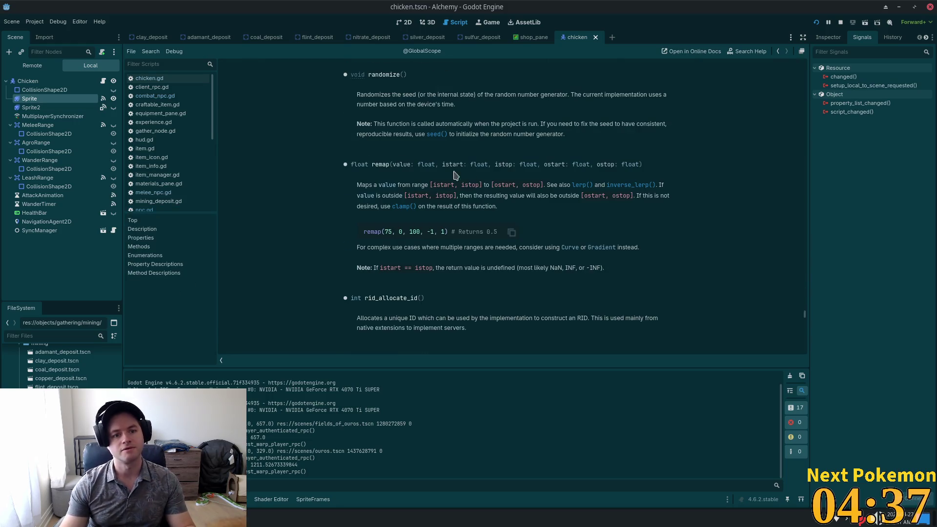
# Close the chicken scene, search npc.gd for 'randomize', and jump to the _randomize_sprites definition.
pyautogui.click(596, 38)
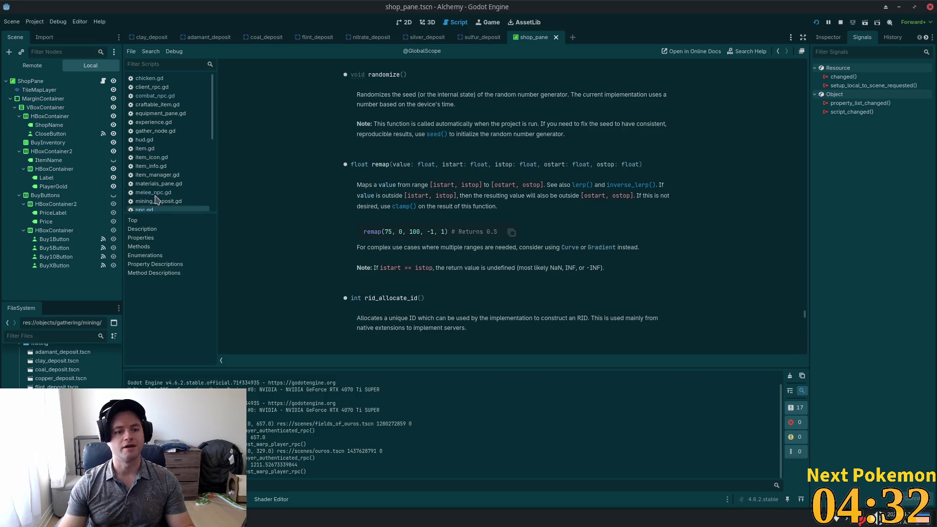
pyautogui.click(143, 209)
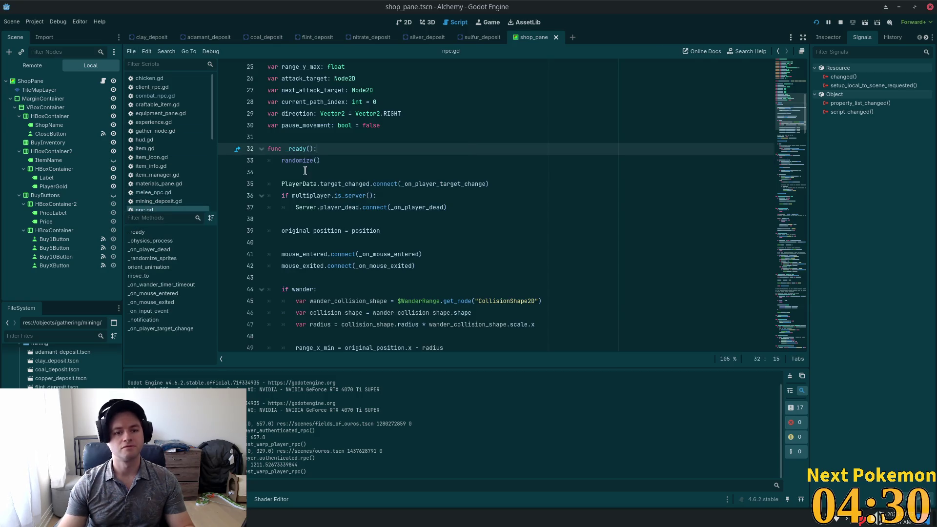
pyautogui.hotkey('ctrl', 'f')
pyautogui.press('Return')
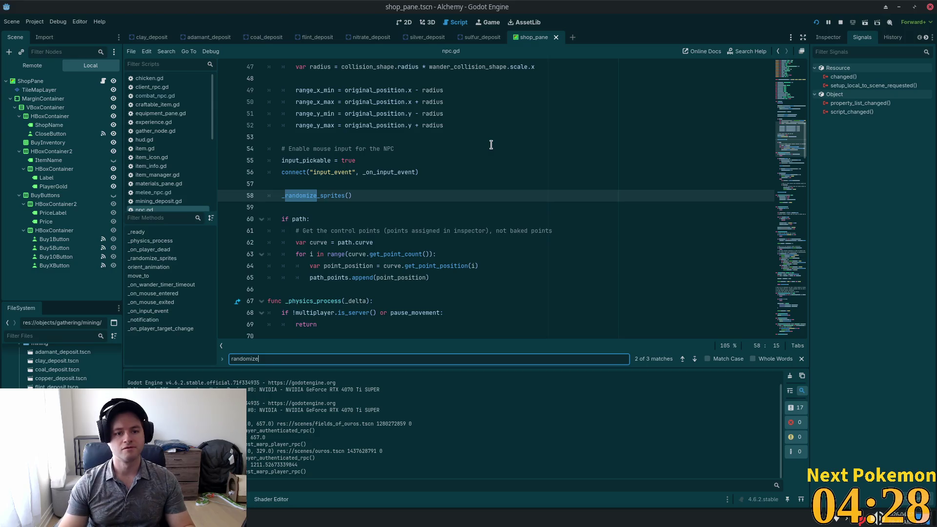
pyautogui.scroll(3, 528, 172)
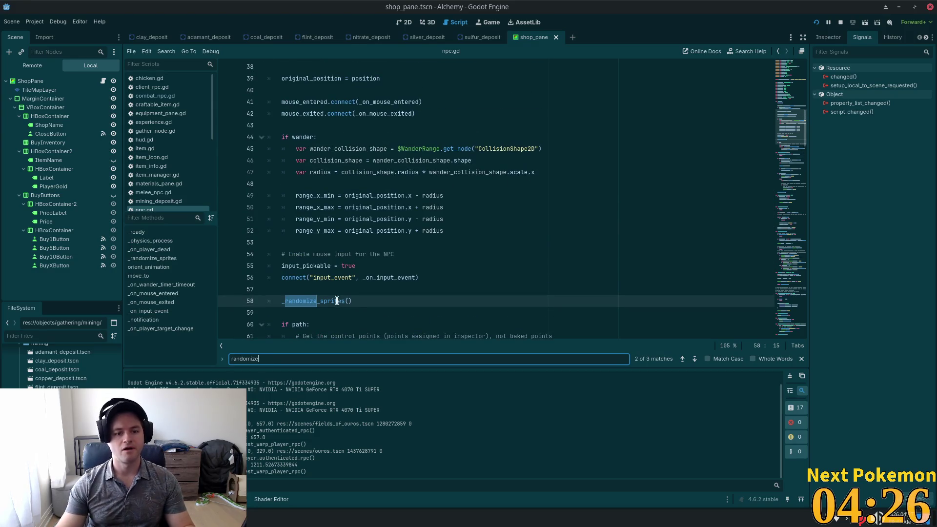
pyautogui.keyDown('ctrl'); pyautogui.click(305, 301); pyautogui.keyUp('ctrl')
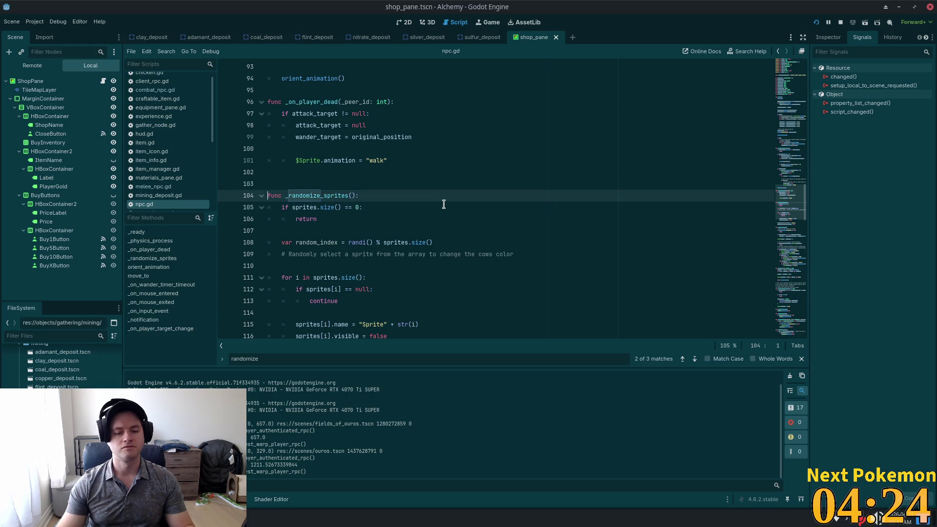
pyautogui.scroll(-3, 322, 278)
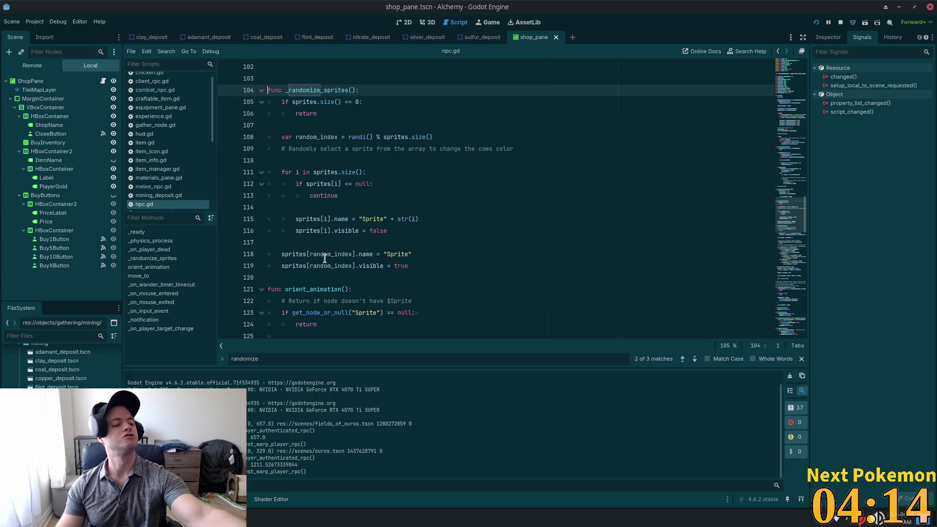
# Highlight the sprite-renaming and visibility lines in _randomize_sprites, then open combat_npc.gd.
pyautogui.moveTo(323, 261)
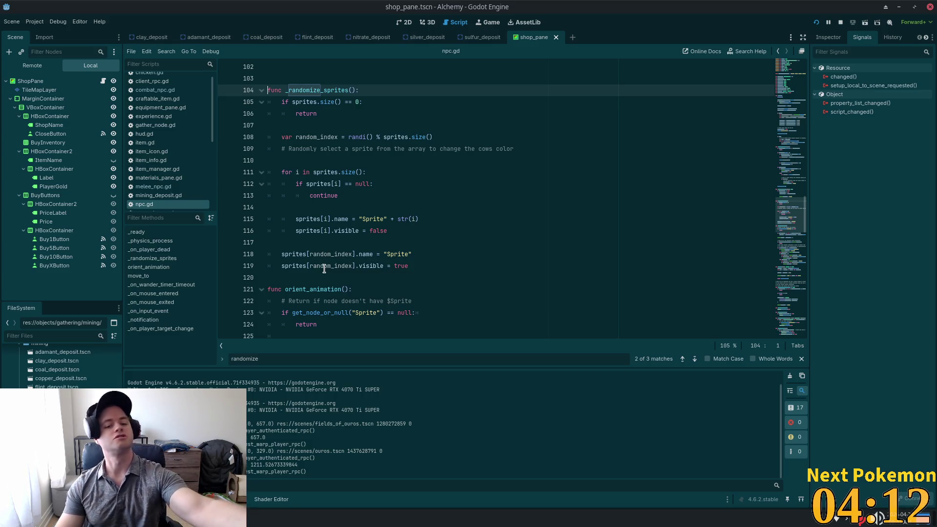
pyautogui.click(458, 210)
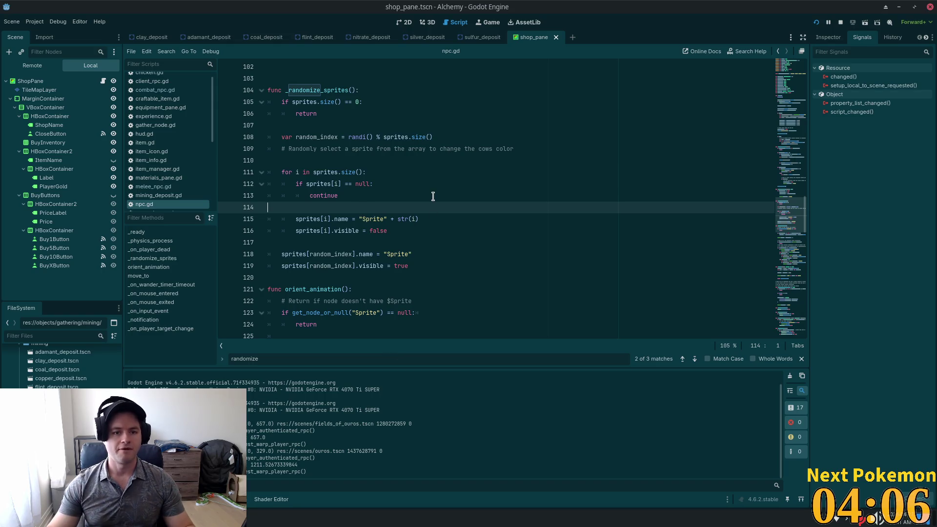
pyautogui.click(333, 172)
pyautogui.moveTo(295, 218); pyautogui.dragTo(384, 222)
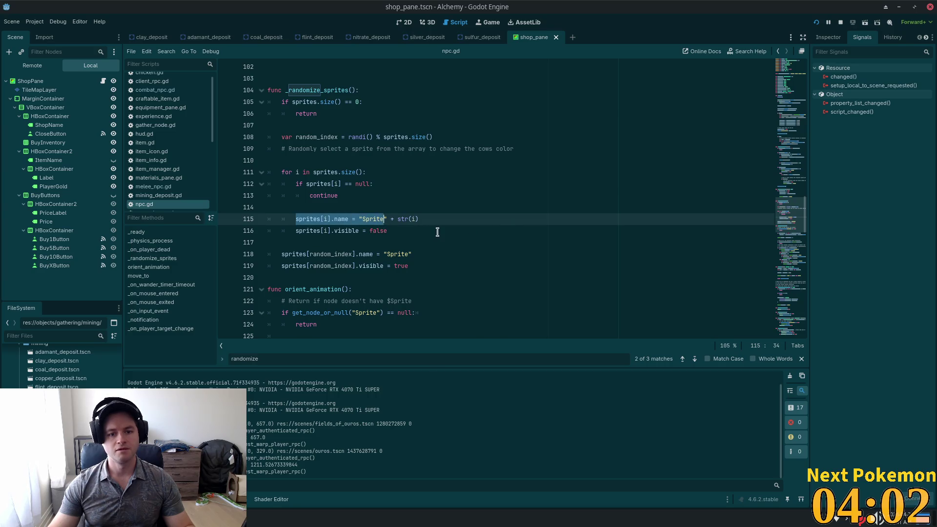
pyautogui.click(297, 230)
pyautogui.moveTo(281, 254); pyautogui.dragTo(435, 255)
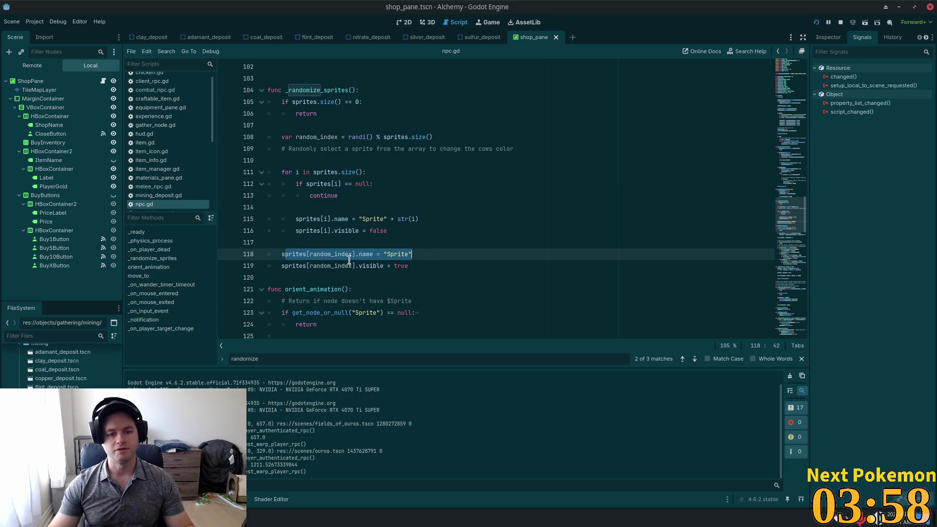
pyautogui.moveTo(280, 268); pyautogui.dragTo(460, 271)
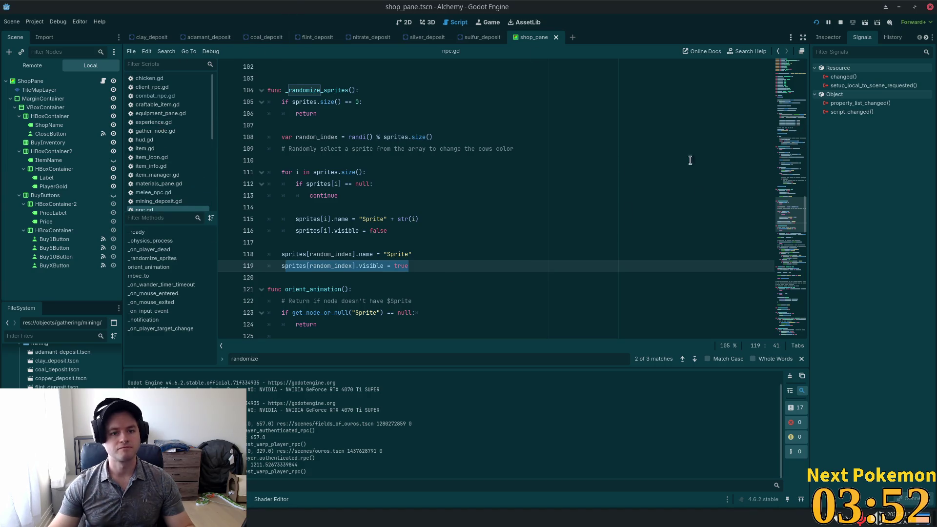
pyautogui.scroll(15, 779, 161)
pyautogui.scroll(-15, 780, 144)
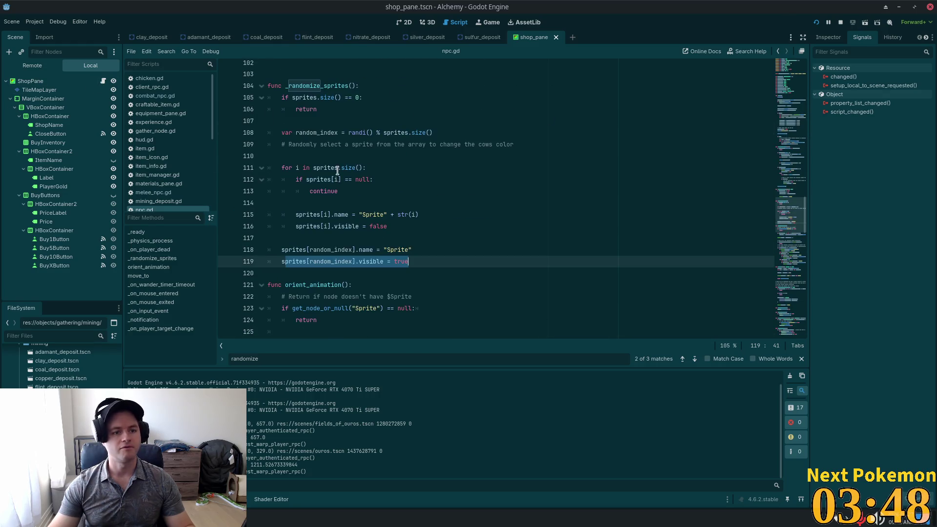
pyautogui.click(155, 95)
# Scroll through combat_npc.gd to its mouse-enter and mouse-exit handlers, then open melee_npc.gd.
pyautogui.scroll(-2, 495, 156)
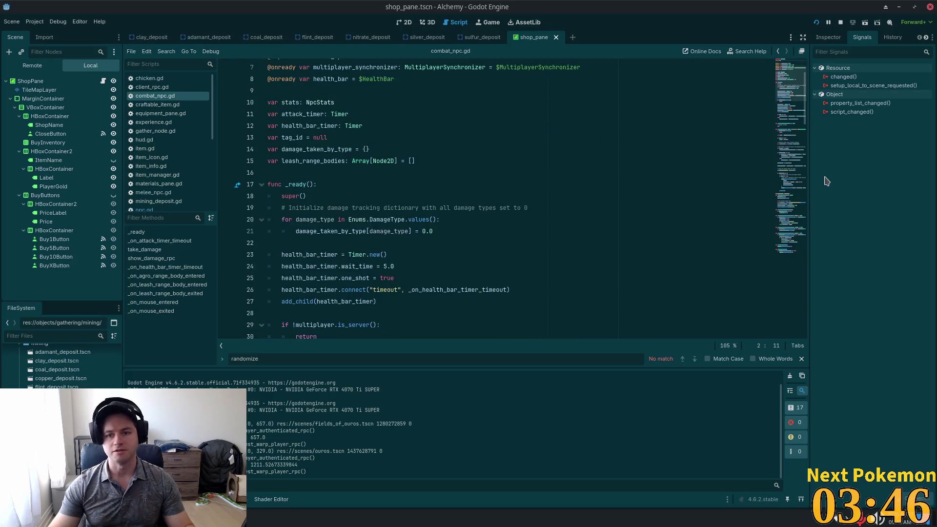
pyautogui.scroll(-6, 787, 146)
pyautogui.scroll(-11, 787, 144)
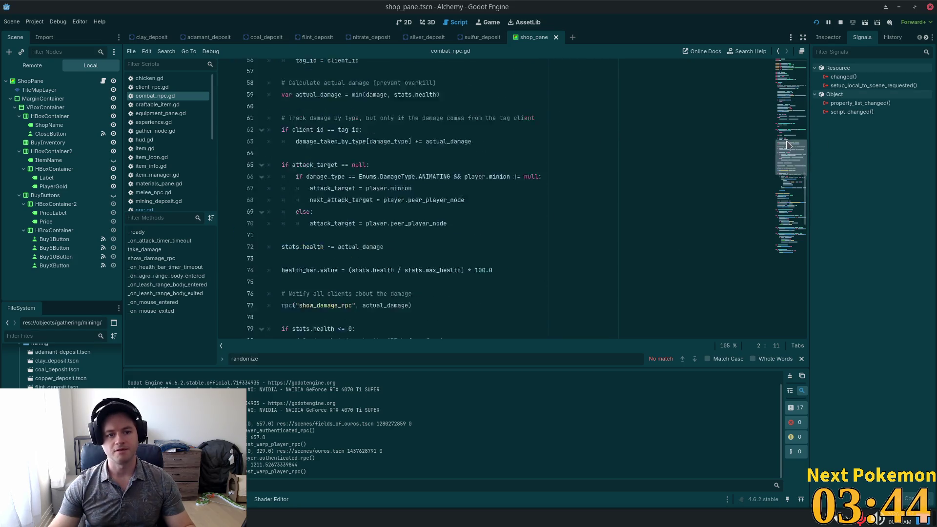
pyautogui.scroll(5, 787, 147)
pyautogui.scroll(-1, 788, 148)
pyautogui.moveTo(787, 150)
pyautogui.mouseDown()
pyautogui.moveTo(781, 220)
pyautogui.moveTo(790, 254)
pyautogui.mouseUp()
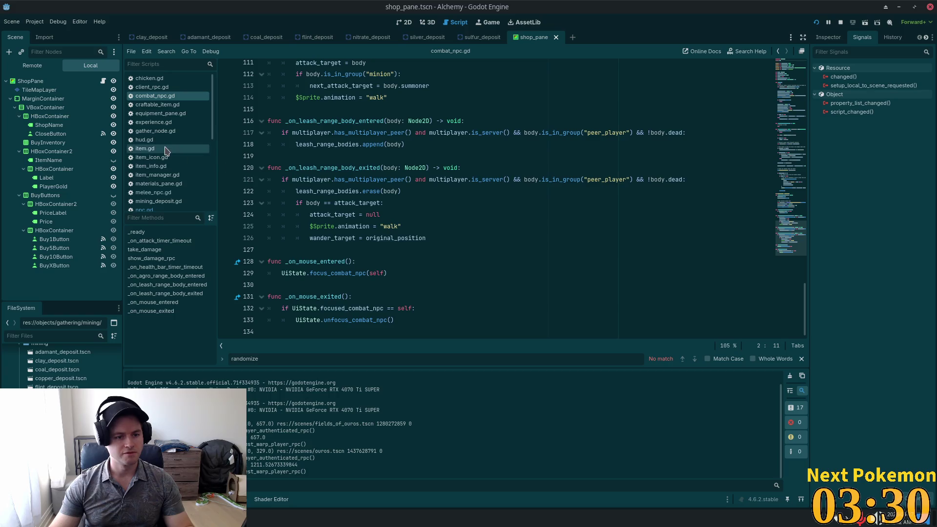
pyautogui.scroll(-3, 165, 150)
pyautogui.click(189, 126)
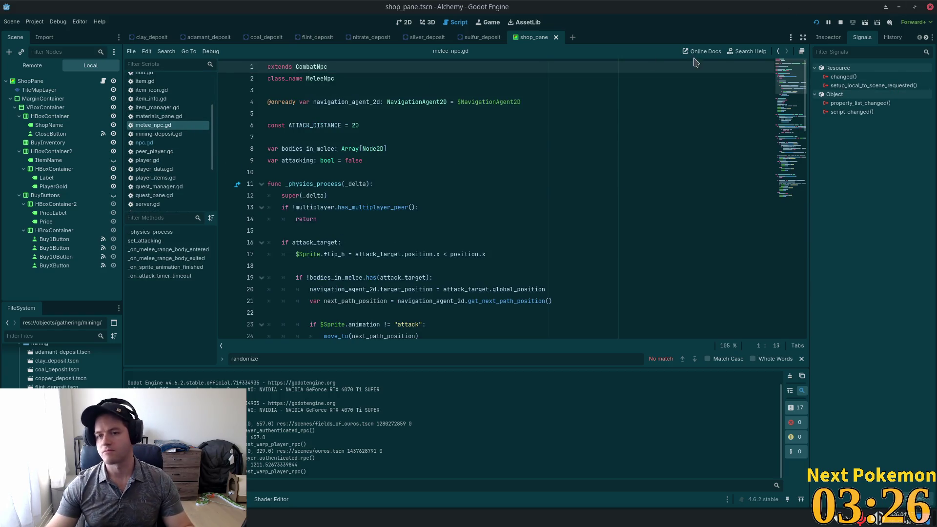
# Scroll melee_npc.gd to set_attacking and inspect the lines restarting the attack animation.
pyautogui.scroll(-3, 589, 201)
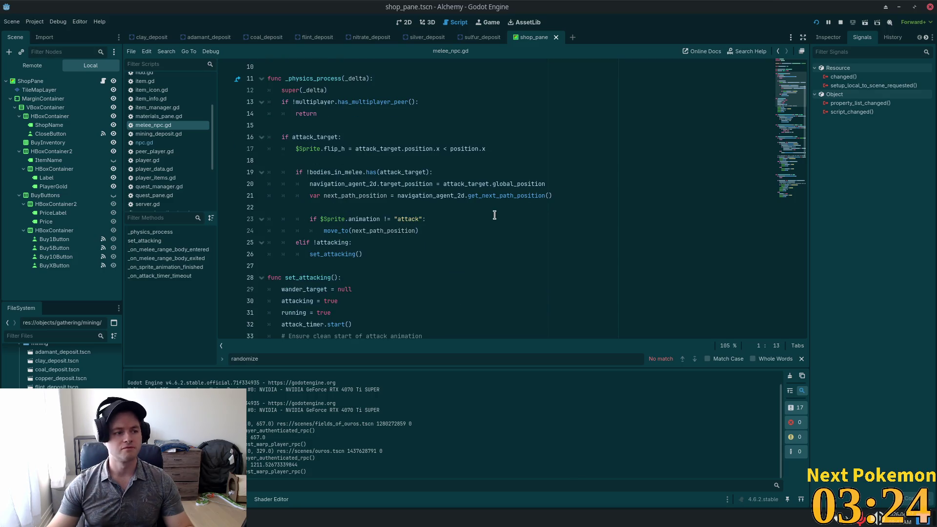
pyautogui.scroll(-2, 465, 174)
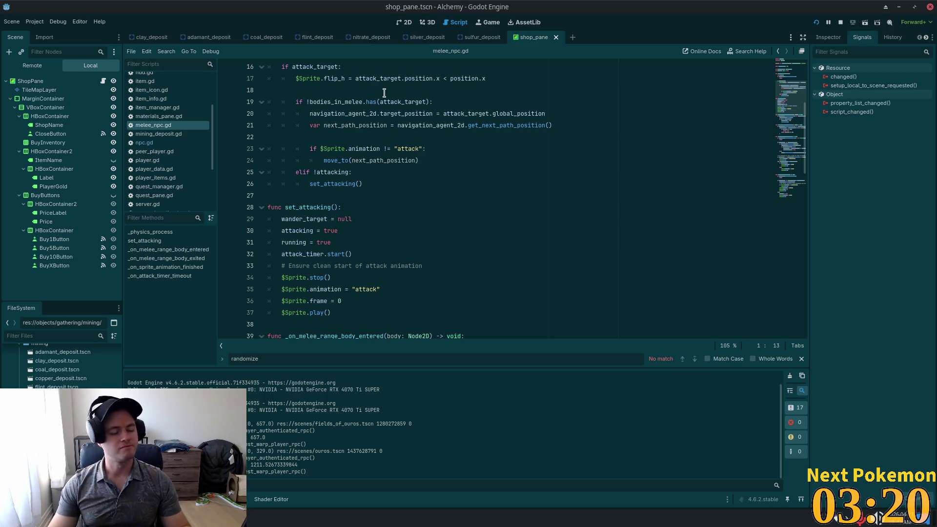
pyautogui.scroll(-2, 427, 213)
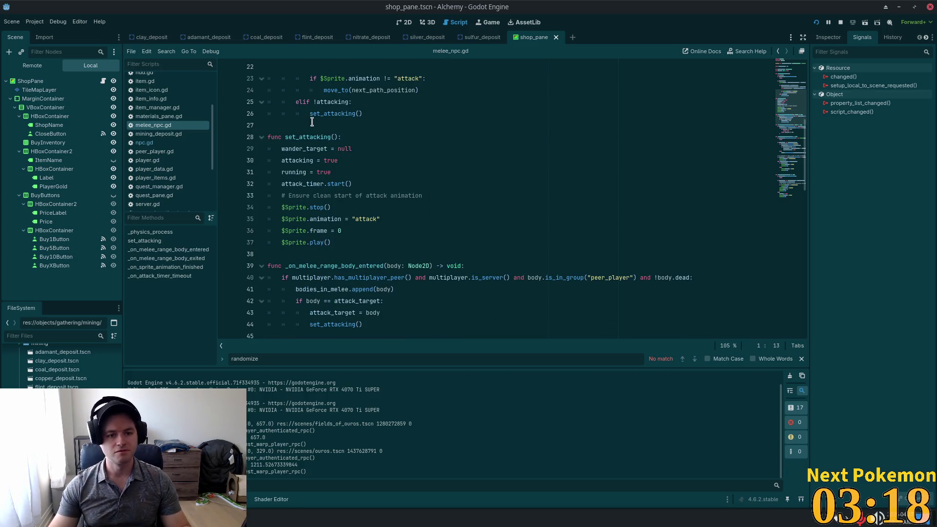
pyautogui.doubleClick(312, 138)
pyautogui.scroll(-3, 341, 209)
pyautogui.moveTo(281, 106)
pyautogui.mouseDown()
pyautogui.moveTo(334, 114)
pyautogui.moveTo(334, 126)
pyautogui.mouseUp()
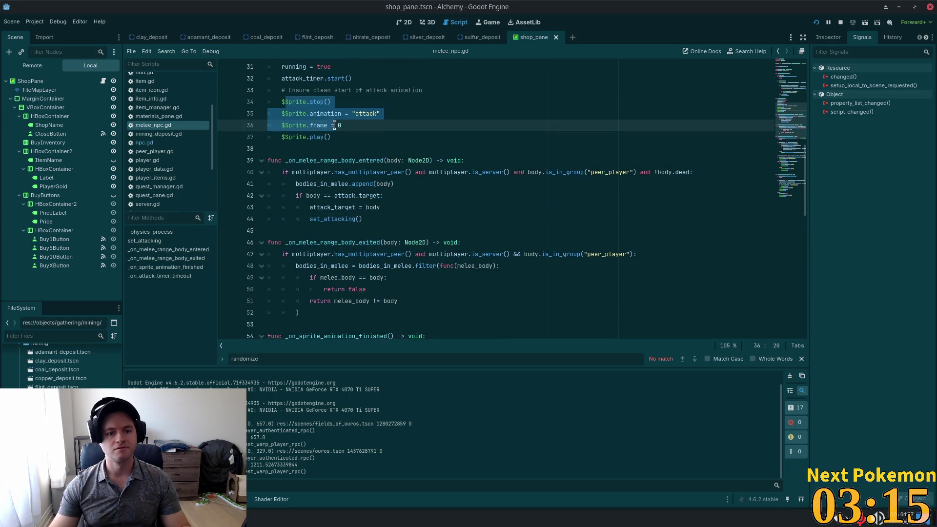
pyautogui.click(309, 137)
# Read down to _on_sprite_animation_finished, undoing the accidental move of its function name.
pyautogui.scroll(-3, 533, 233)
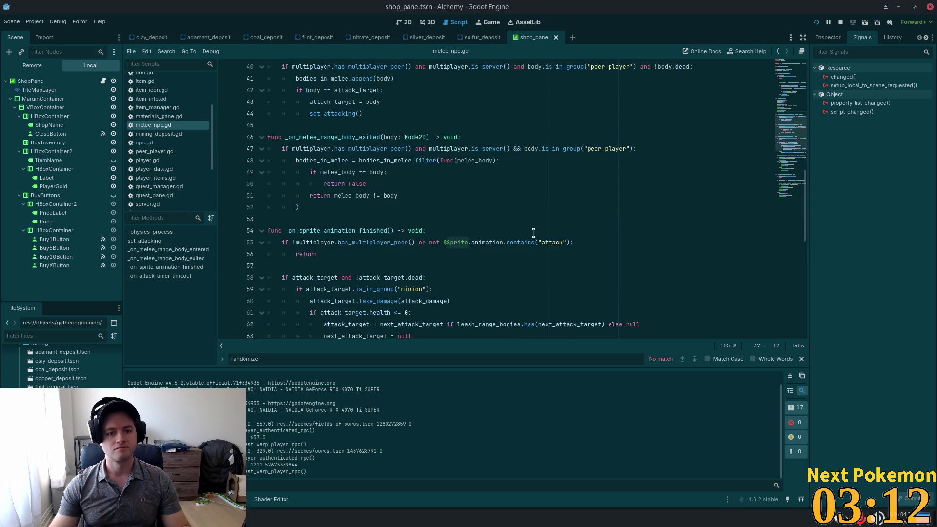
pyautogui.scroll(1, 352, 95)
pyautogui.moveTo(295, 113)
pyautogui.mouseDown()
pyautogui.moveTo(383, 168)
pyautogui.moveTo(362, 149)
pyautogui.mouseUp()
pyautogui.click(334, 146)
pyautogui.scroll(-4, 481, 200)
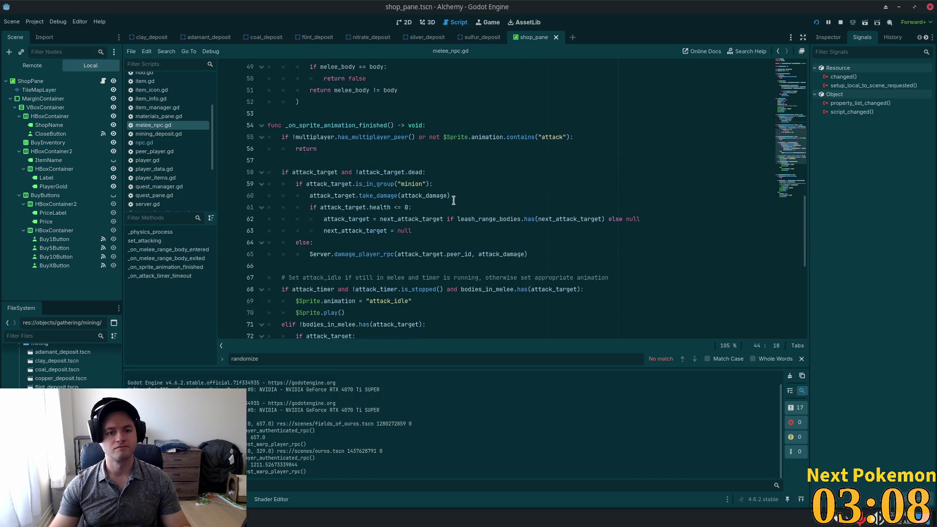
pyautogui.doubleClick(378, 126)
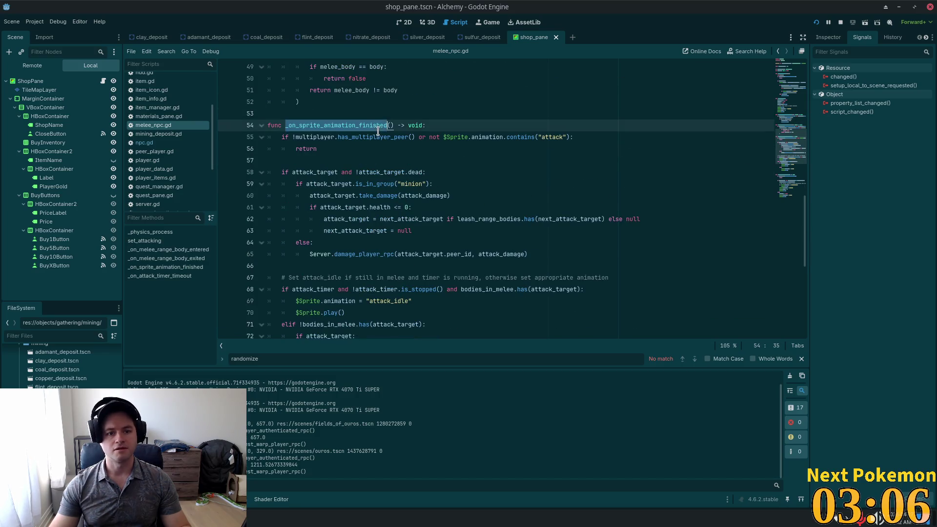
pyautogui.moveTo(335, 139)
pyautogui.mouseDown()
pyautogui.moveTo(552, 136)
pyautogui.moveTo(366, 137)
pyautogui.mouseUp()
pyautogui.moveTo(281, 138); pyautogui.dragTo(283, 138)
pyautogui.hotkey('ctrl', 'z')
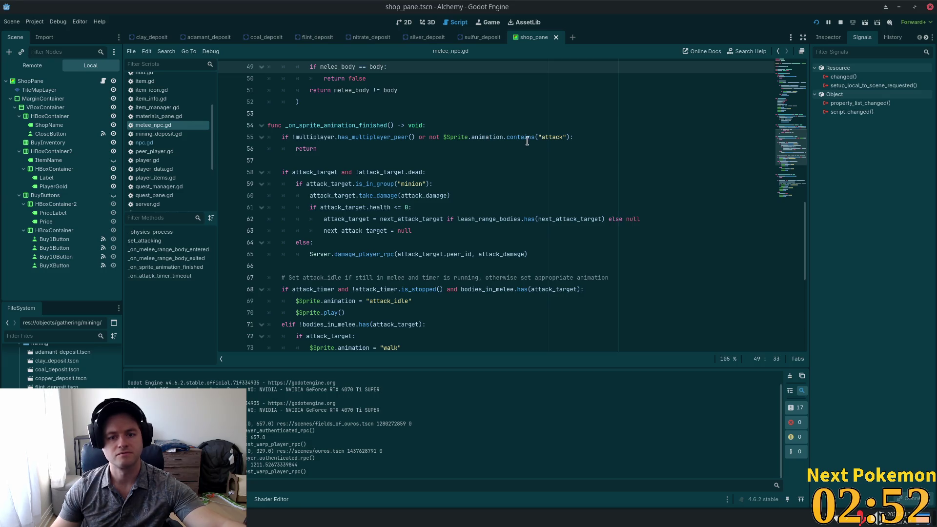
pyautogui.rightClick(234, 517)
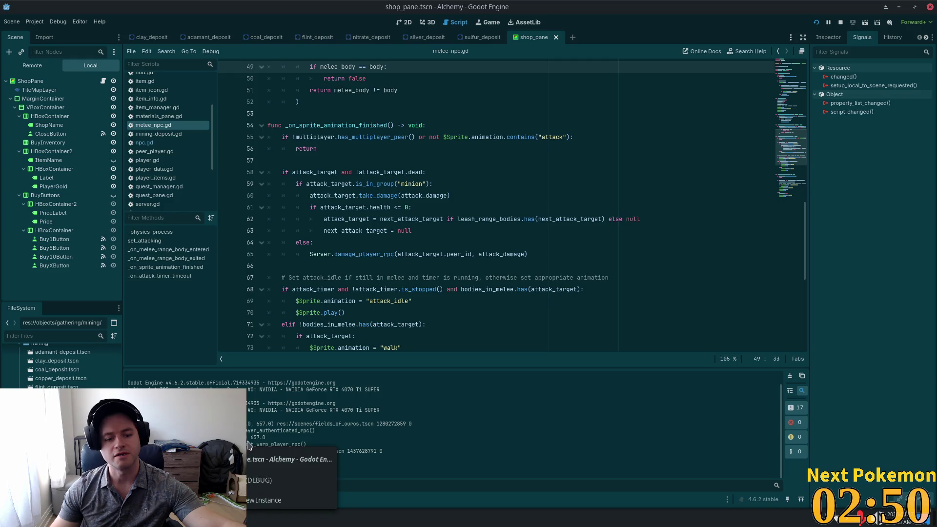
pyautogui.click(247, 461)
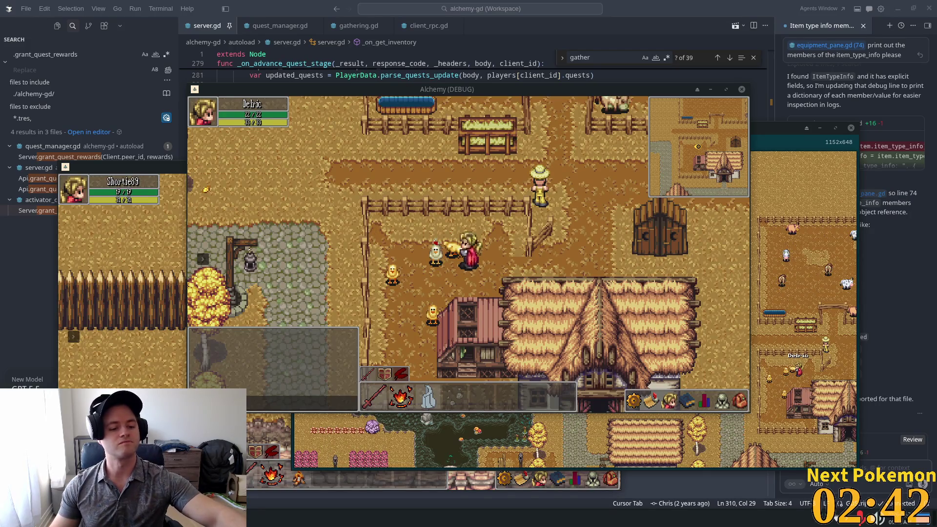
pyautogui.hotkey('alt', 'Tab')
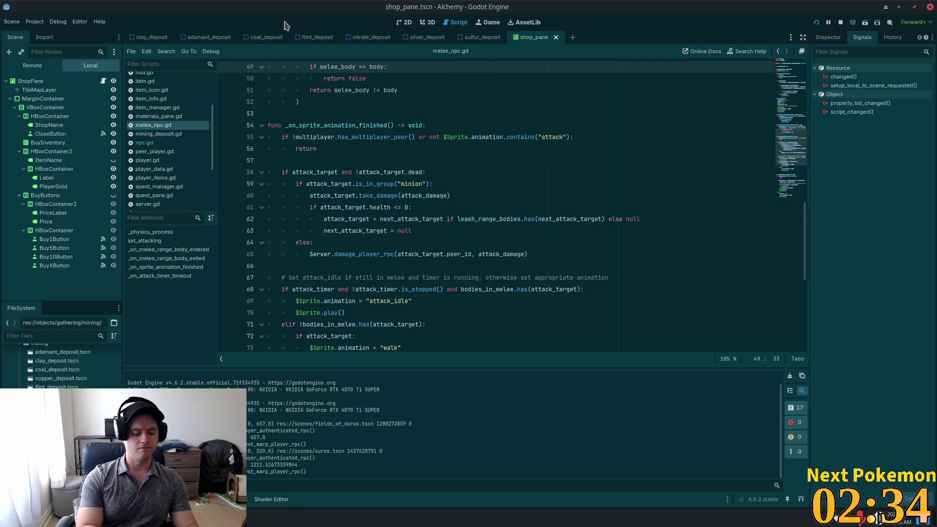
pyautogui.hotkey('alt', 'shift', 'o')
pyautogui.write('che')
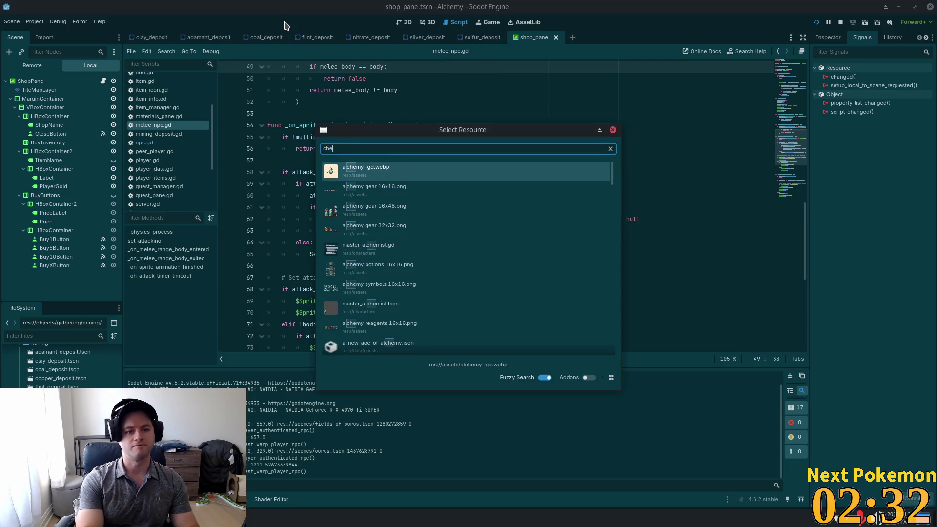
pyautogui.write('icken')
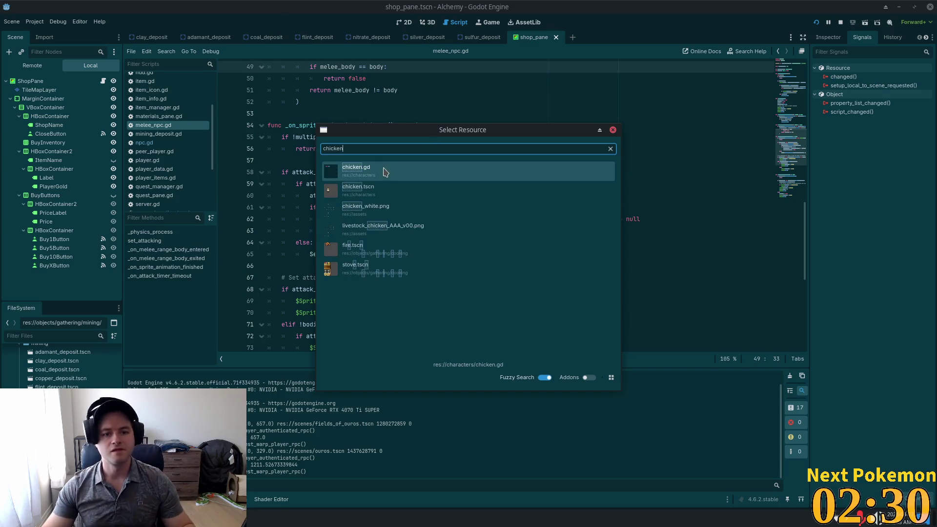
# Open chicken.tscn from the 'chicken' search results.
pyautogui.doubleClick(383, 189)
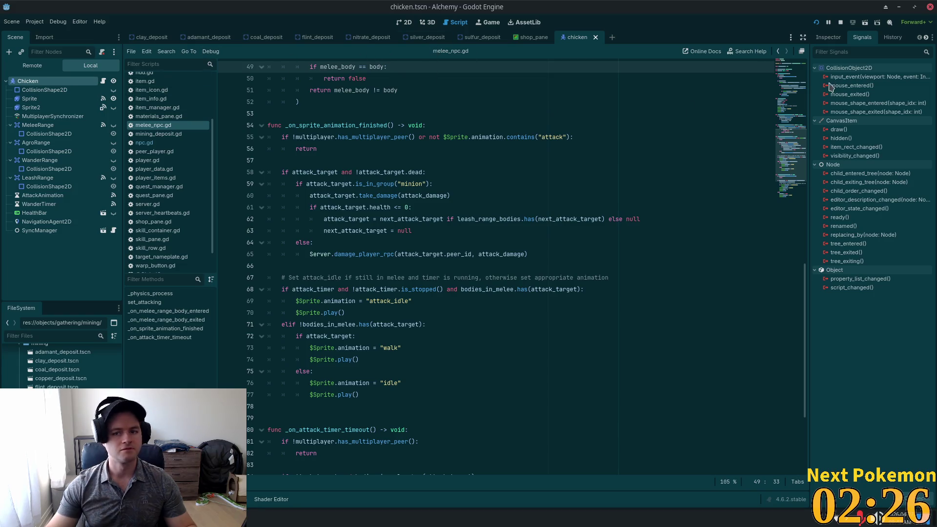
# Select the chicken's Sprite2 to list its four frames and show it in the 2D view.
pyautogui.click(75, 107)
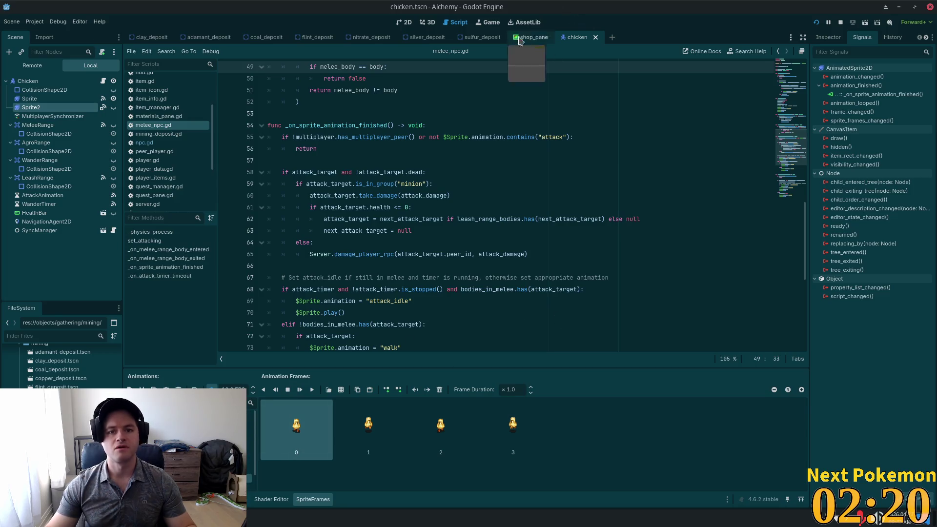
pyautogui.click(398, 23)
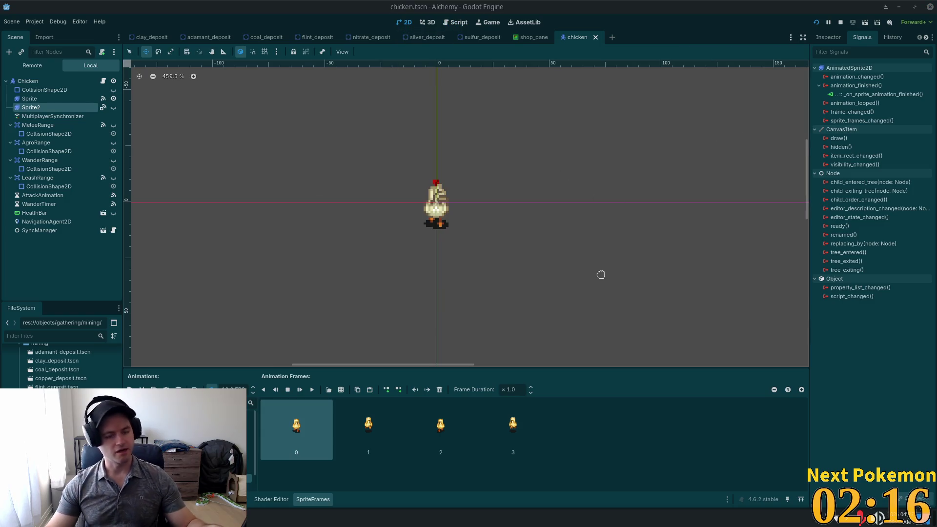
pyautogui.hotkey('alt', 'Tab')
pyautogui.press('super')
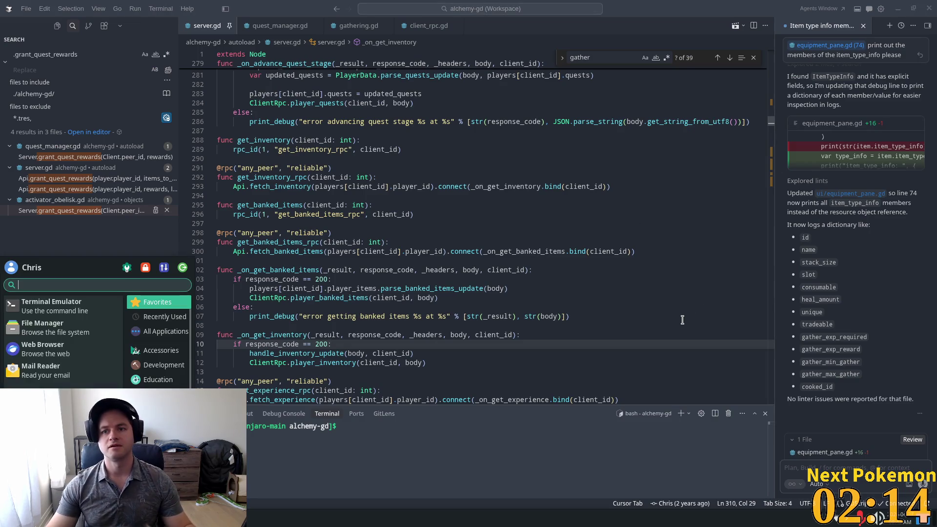
pyautogui.hotkey('alt', 'Tab')
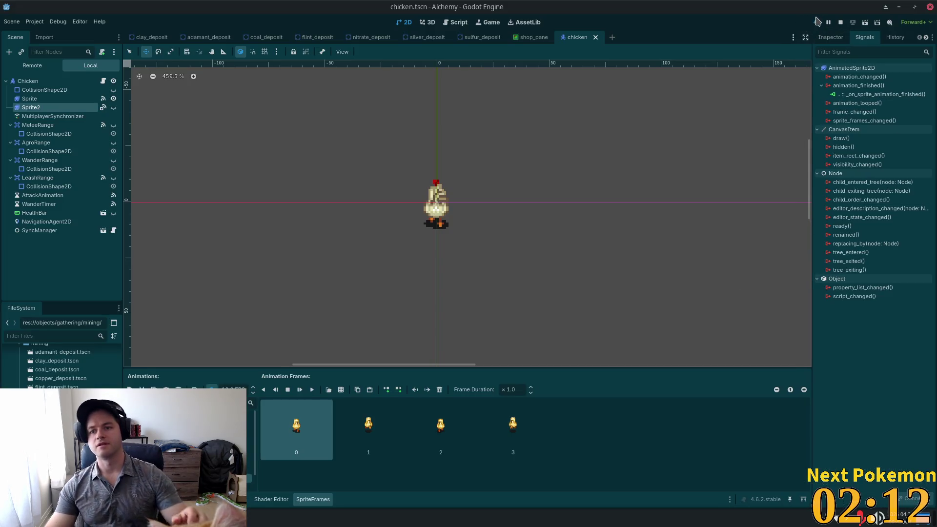
# Run the project and walk the player north to the farm's pig pen.
pyautogui.click(818, 22)
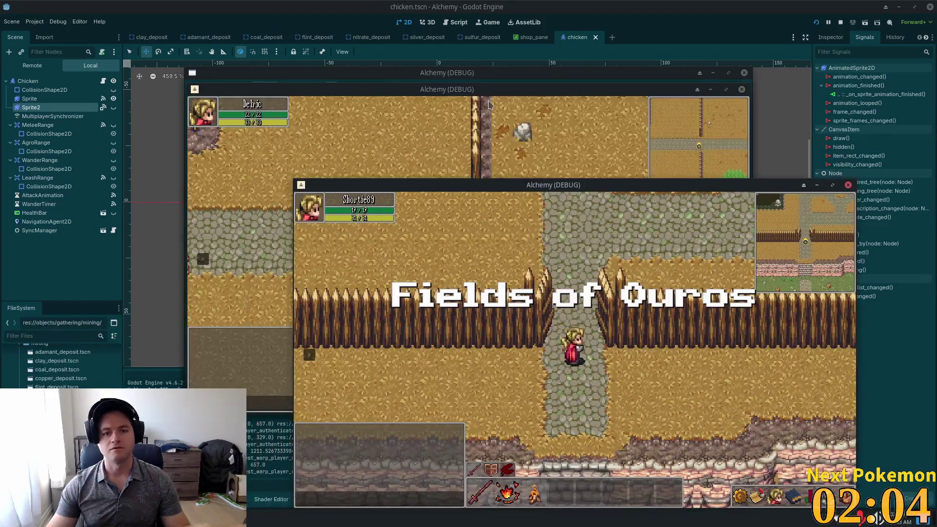
pyautogui.press('w')
pyautogui.press('a')
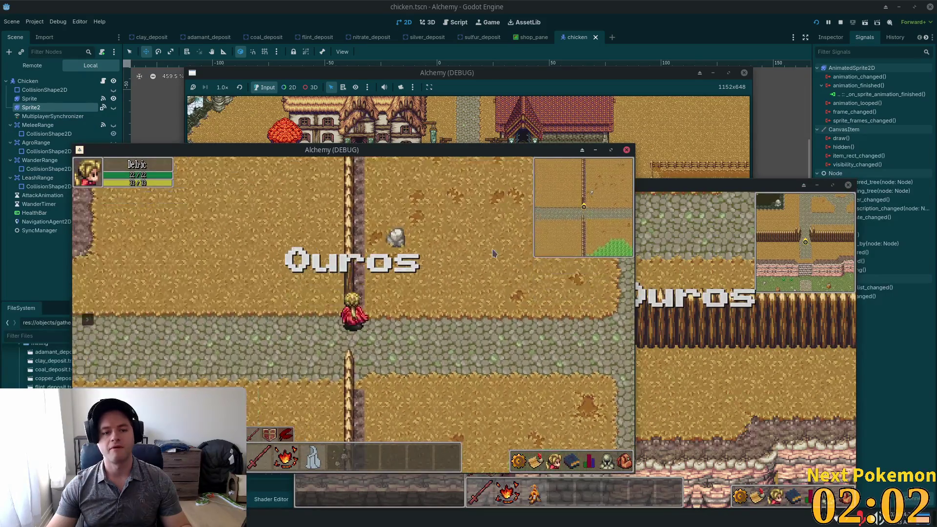
pyautogui.press('w')
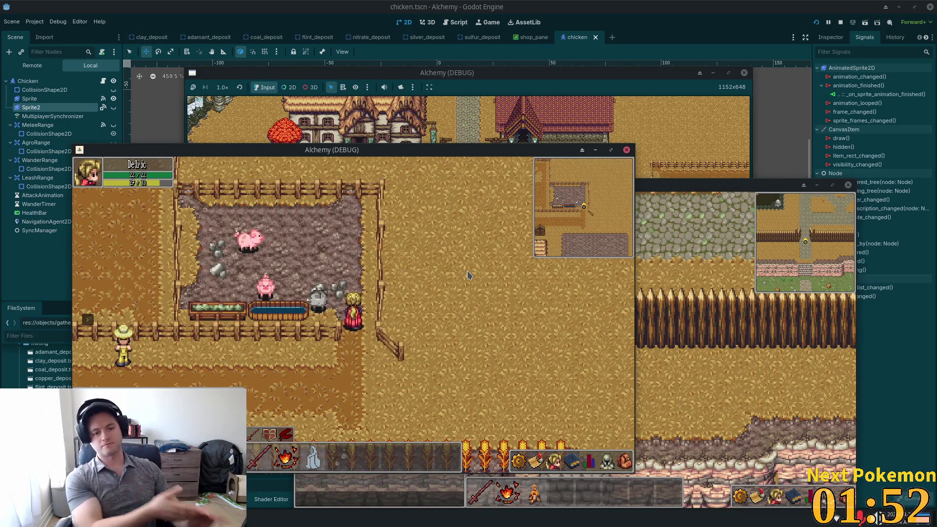
pyautogui.press('Up')
pyautogui.press('Left')
# Attack a sheep and then a pig inside the pen.
pyautogui.click(471, 272)
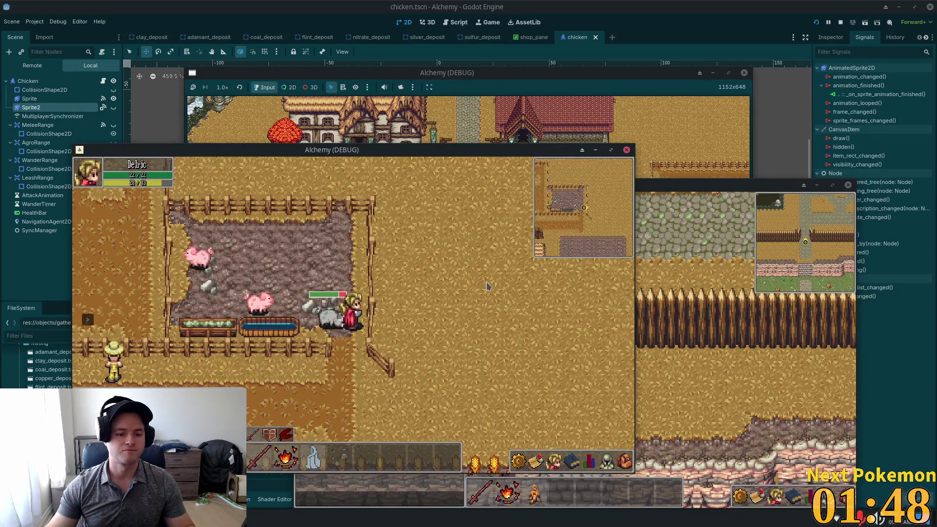
pyautogui.press('Left')
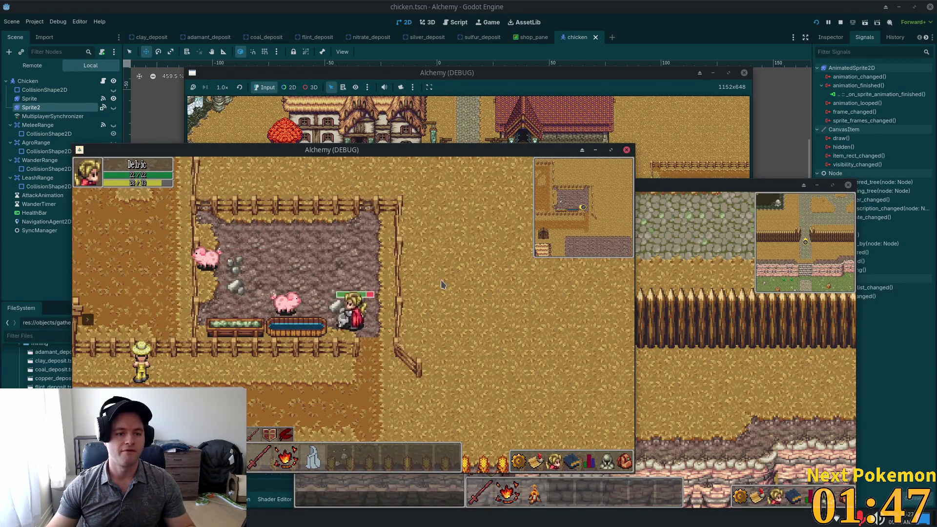
pyautogui.press('Up')
pyautogui.press('Left')
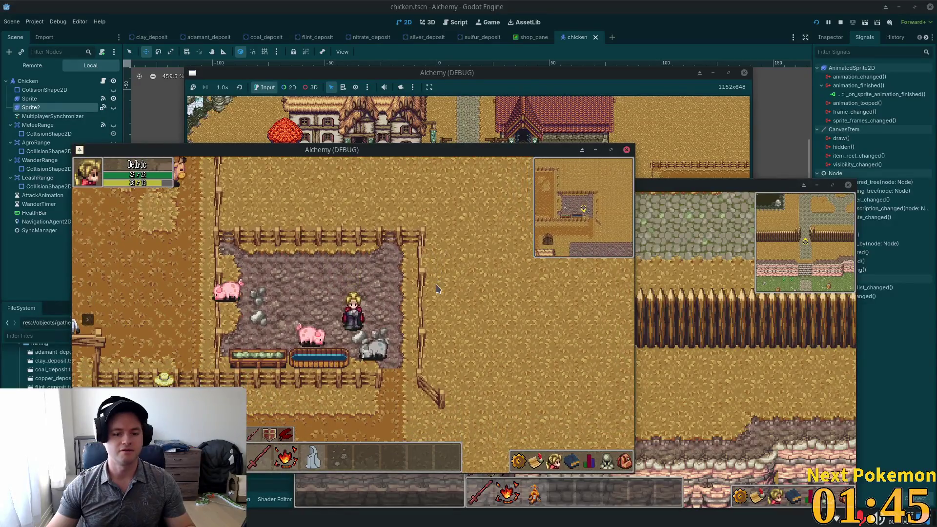
pyautogui.press('Left')
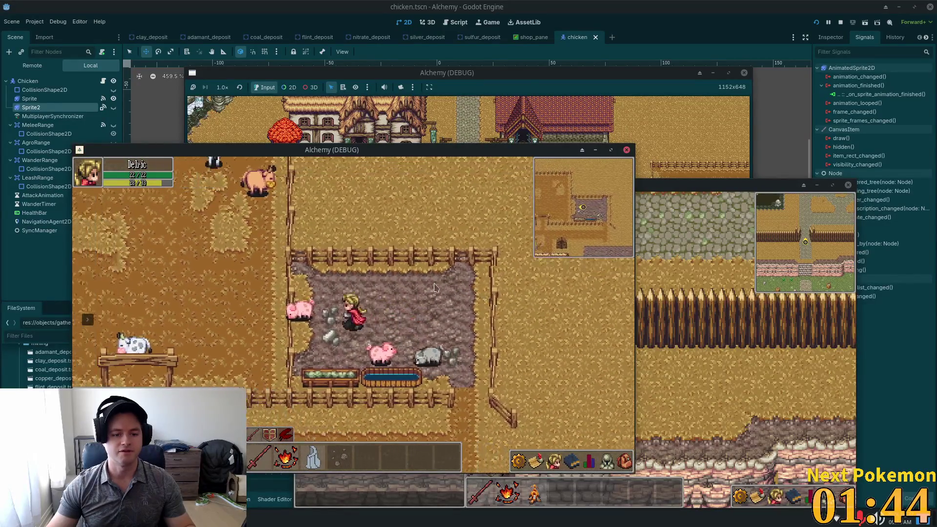
pyautogui.press('space')
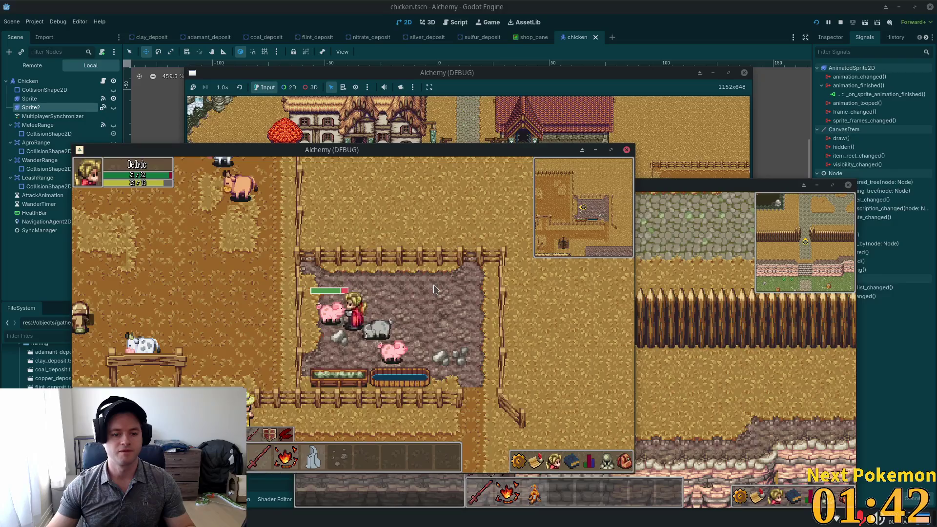
# Kill the pig, walk to its meat drop, and head out of the pen.
pyautogui.press('Right')
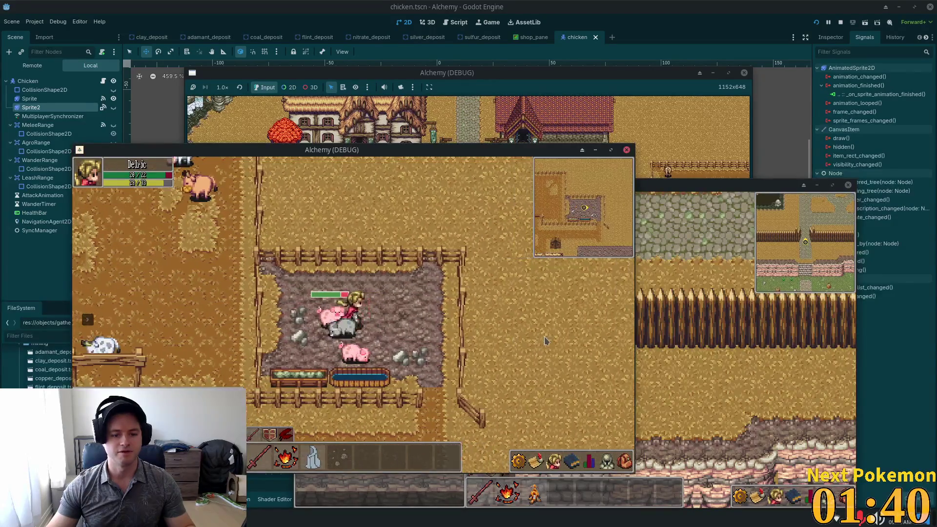
pyautogui.press('Right')
pyautogui.press('Down')
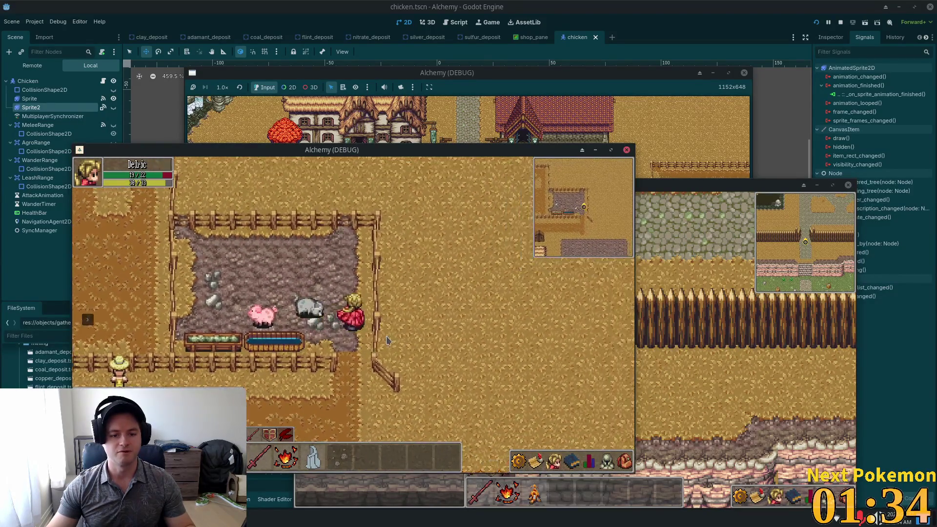
pyautogui.press('Left')
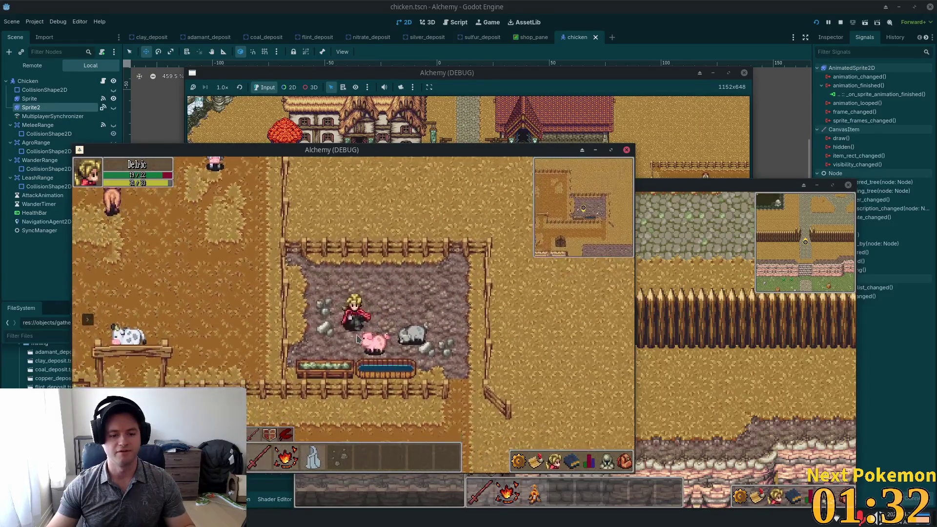
pyautogui.click(358, 342)
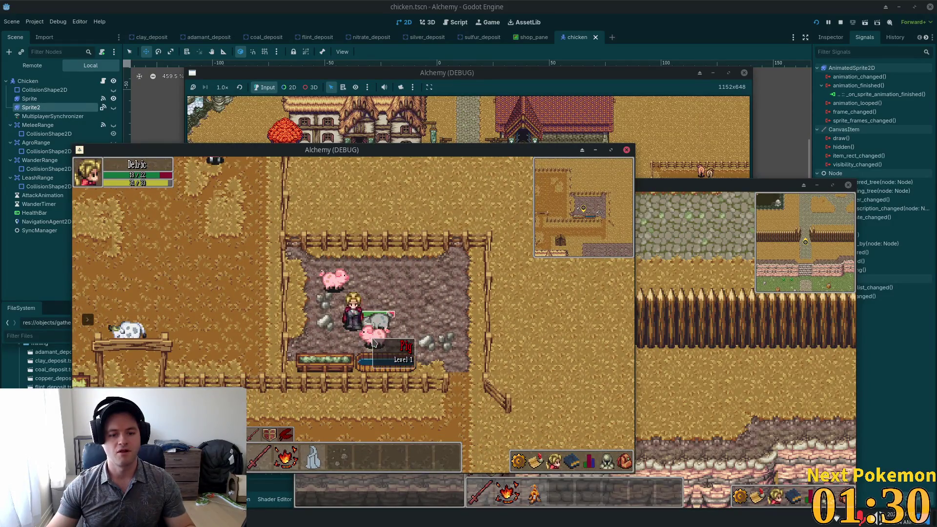
pyautogui.press('Right')
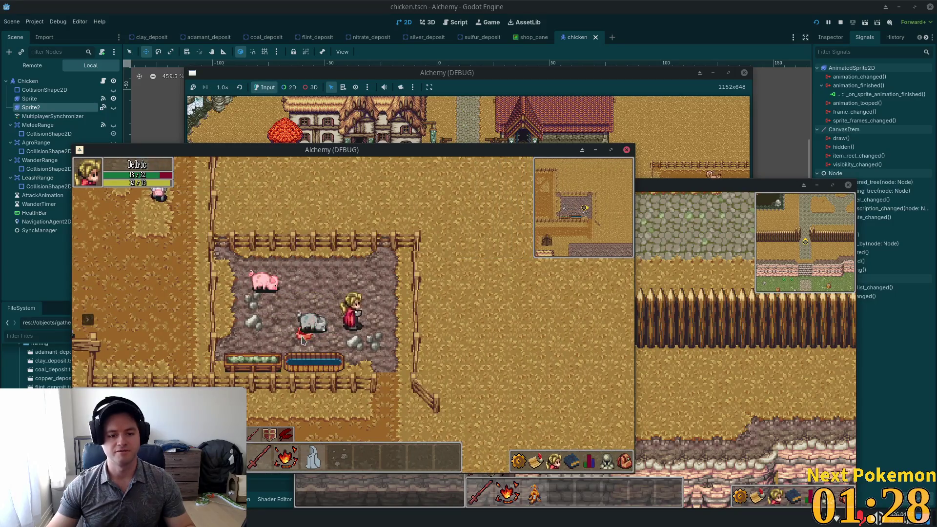
pyautogui.press('Left')
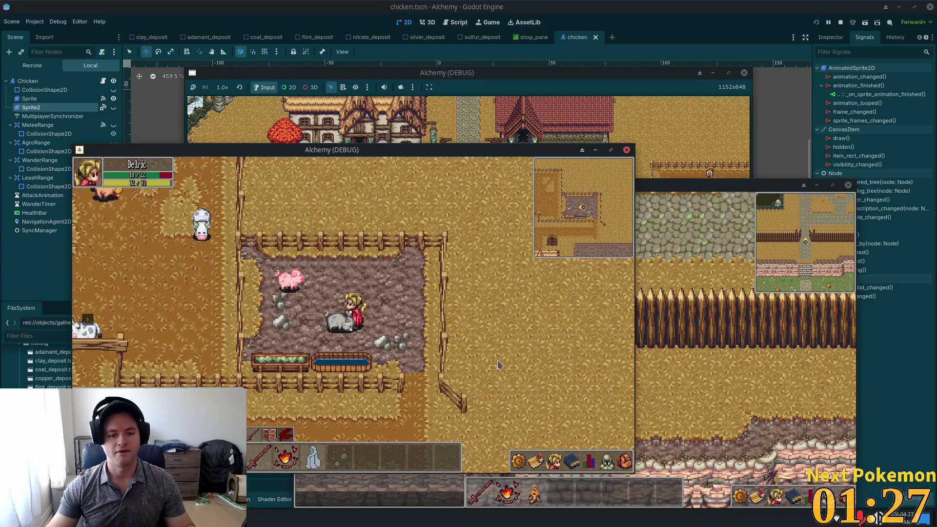
pyautogui.press('Down')
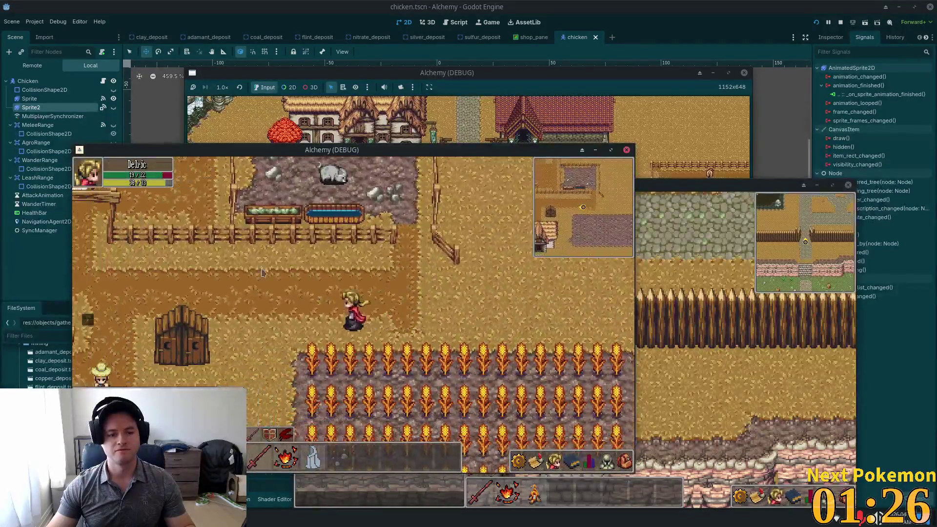
# Walk into the cow pen, strike the cow with space until it dies, and open the full inventory.
pyautogui.press('Left')
pyautogui.press('Up')
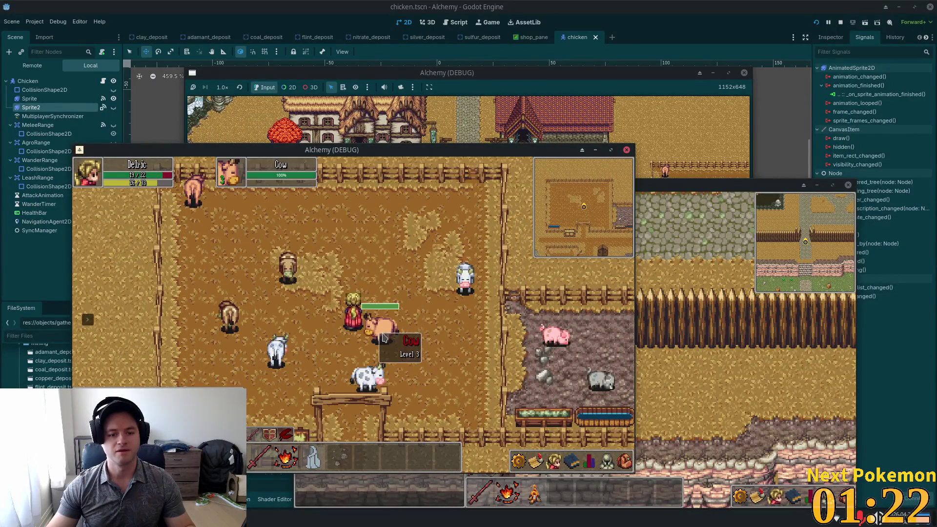
pyautogui.press('Right')
pyautogui.press('space')
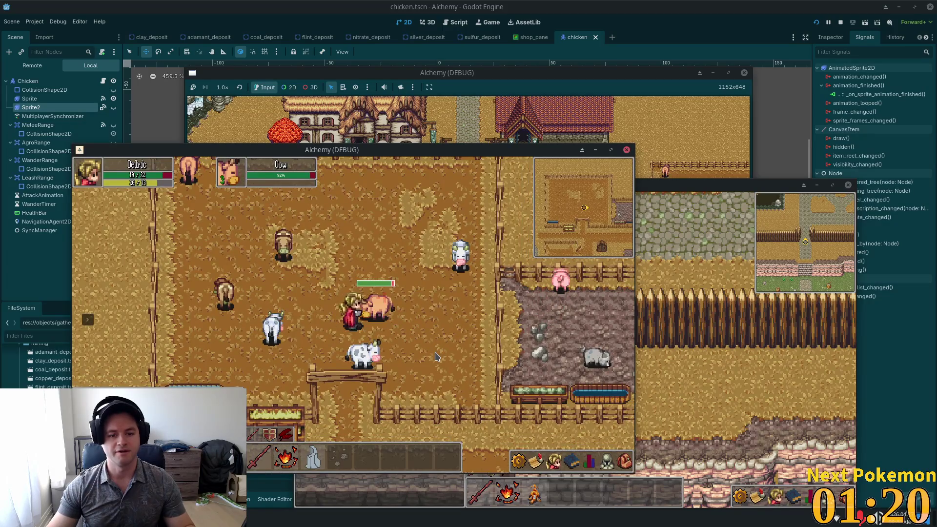
pyautogui.press('space')
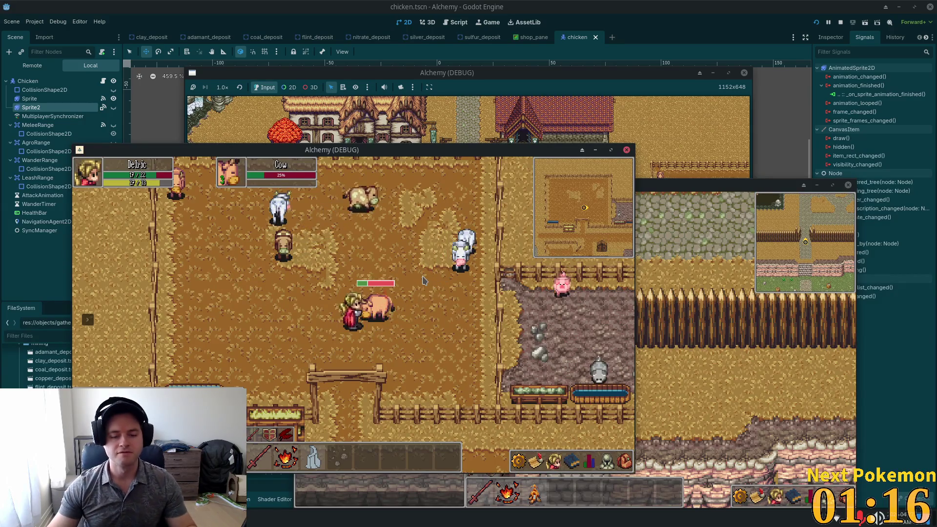
pyautogui.press('space')
pyautogui.press('w')
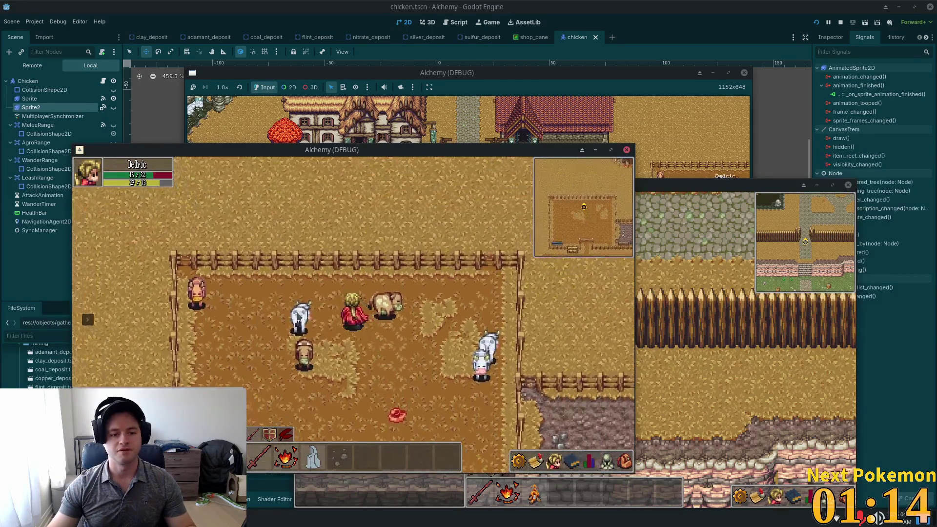
pyautogui.press('space')
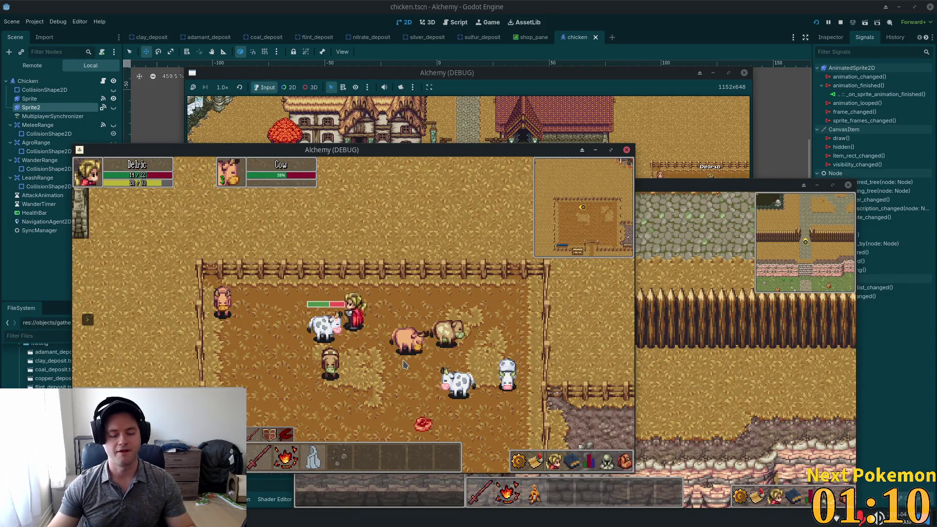
pyautogui.press('space')
pyautogui.press('space')
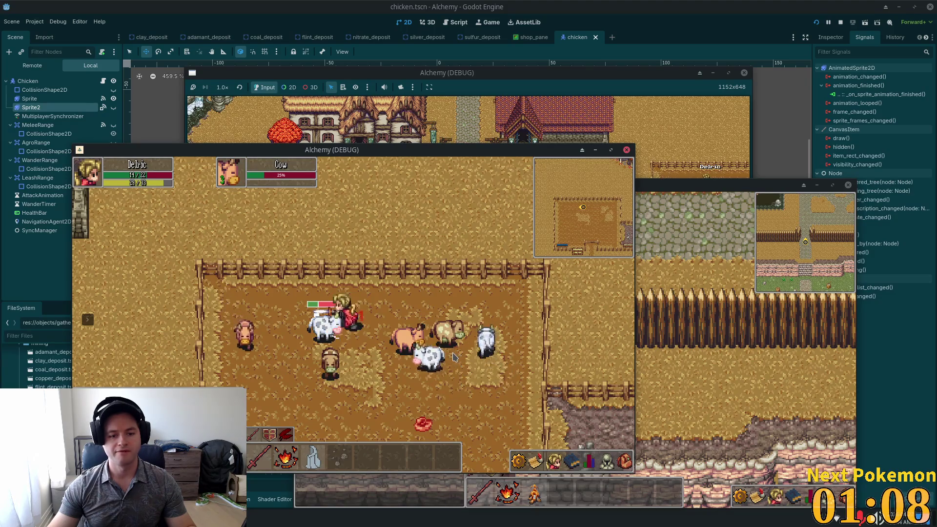
pyautogui.press('s')
pyautogui.press('s')
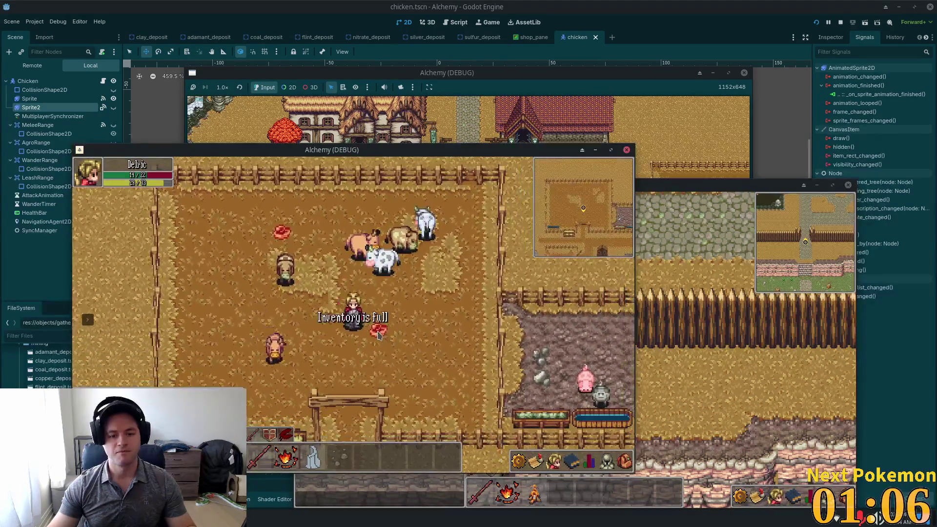
pyautogui.click(623, 464)
pyautogui.press('s')
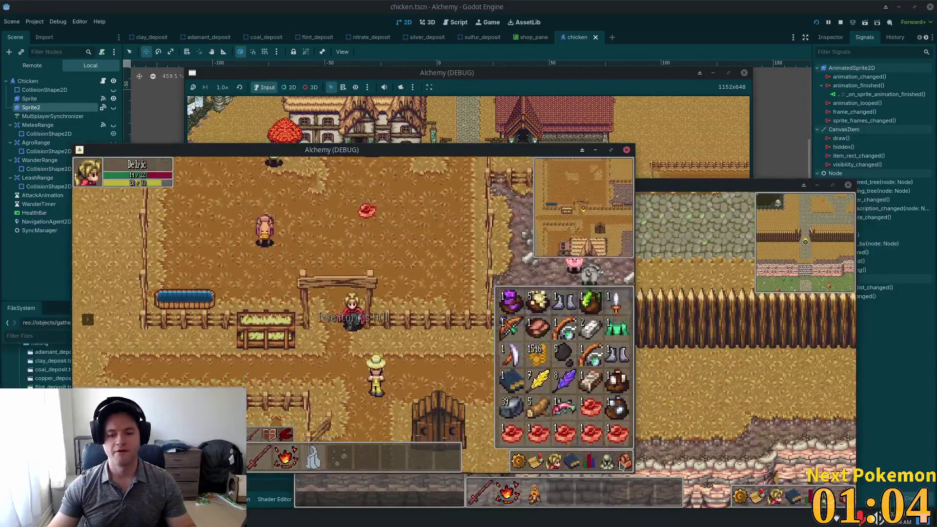
# Browse the inventory, stats, equipment and crafting-skills panels, dragging the stone off the hotbar.
pyautogui.press('a')
pyautogui.click(623, 463)
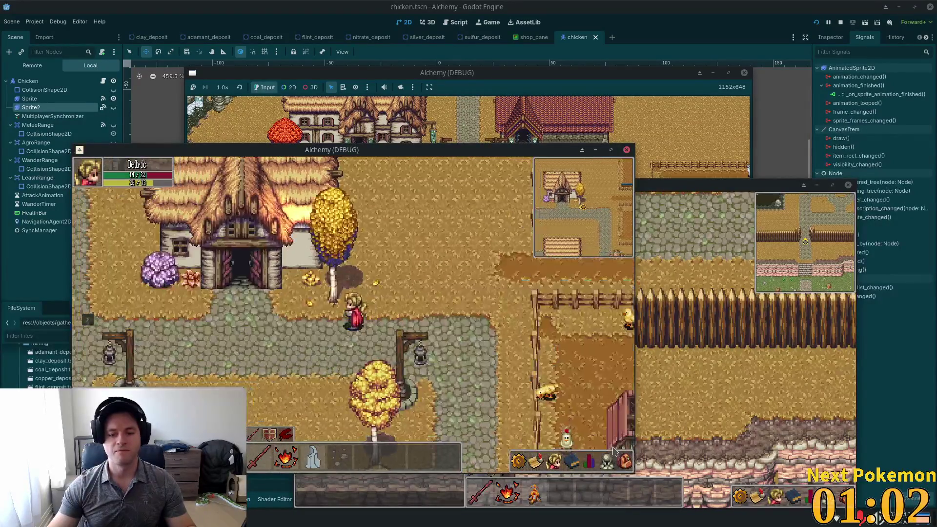
pyautogui.click(622, 464)
pyautogui.click(622, 463)
pyautogui.click(589, 461)
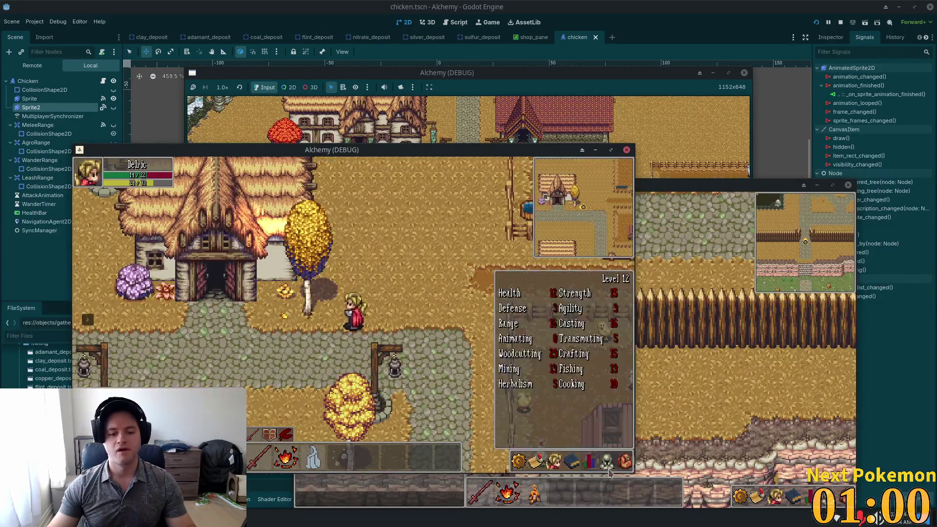
pyautogui.click(607, 461)
pyautogui.click(578, 466)
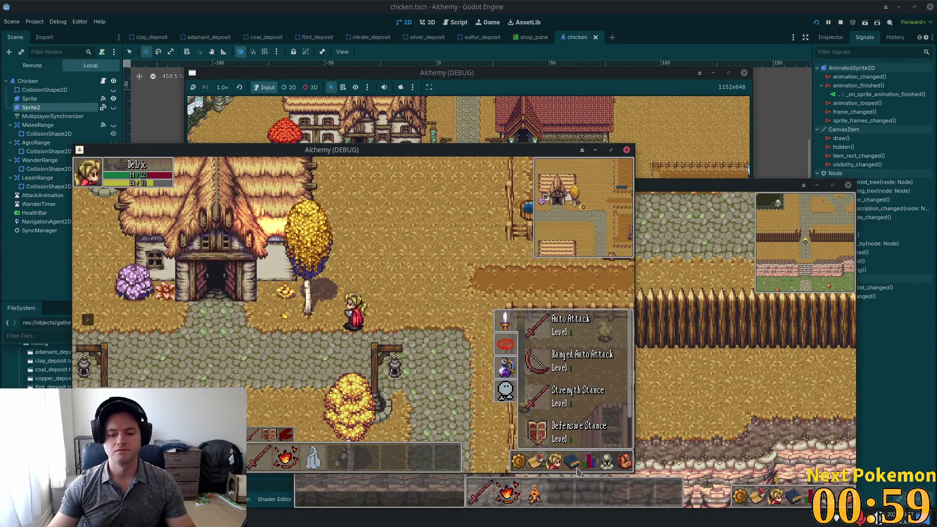
pyautogui.click(507, 370)
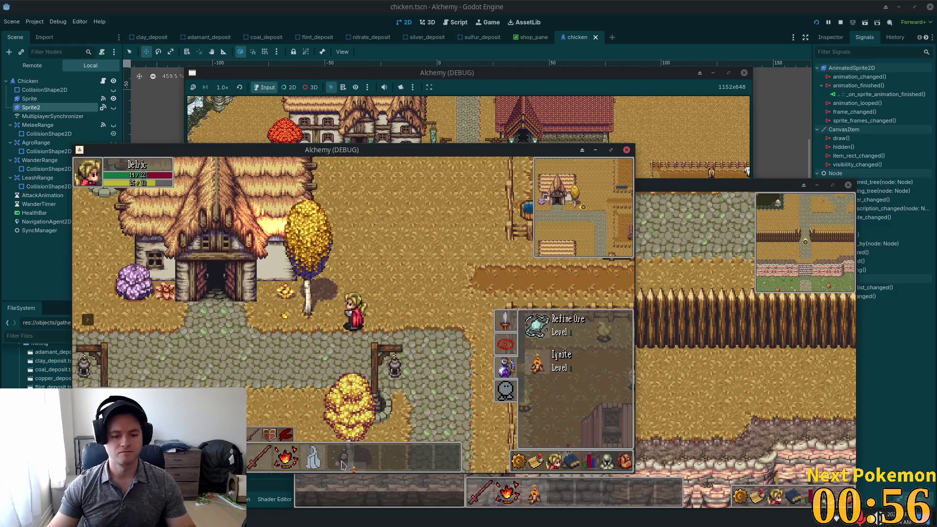
pyautogui.moveTo(370, 451); pyautogui.dragTo(454, 270)
# Place a lit campfire beside the player with hotbar key 4, toggling the inventory.
pyautogui.press('Escape')
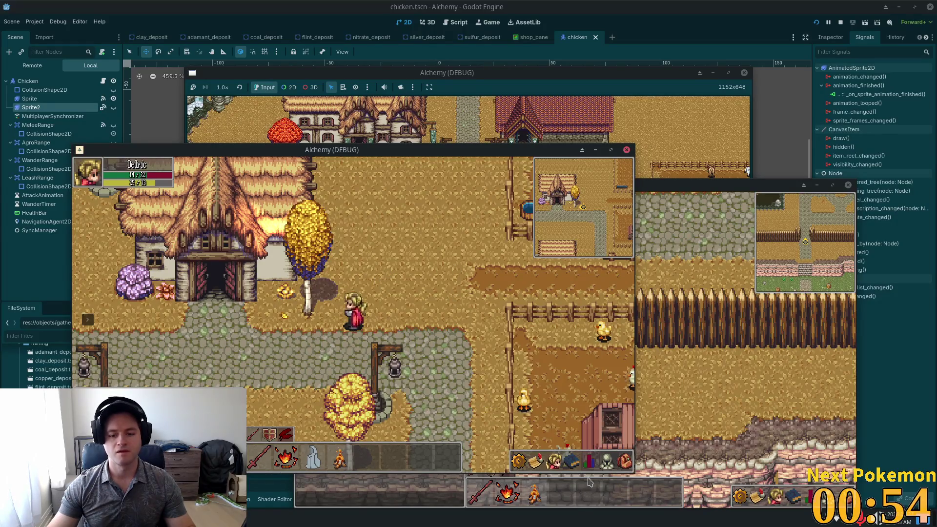
pyautogui.press('k')
pyautogui.press('i')
pyautogui.press('4')
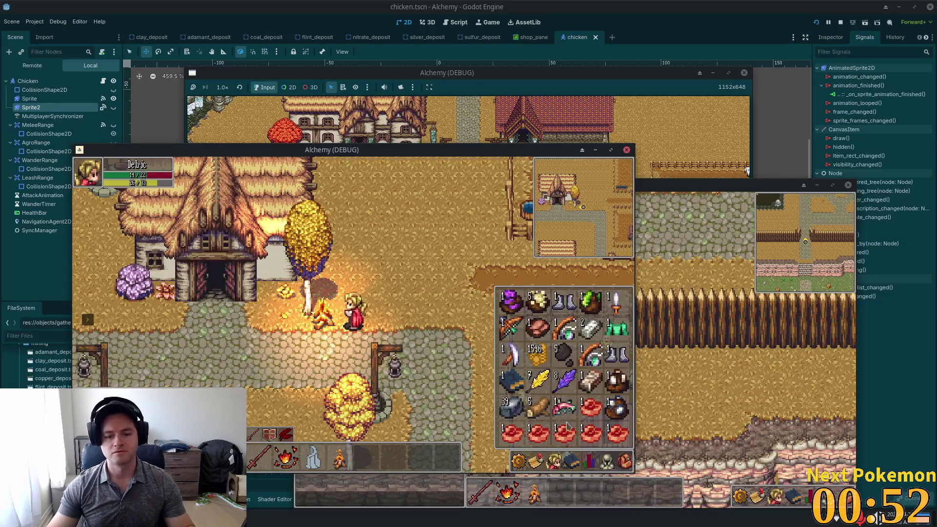
pyautogui.press('i')
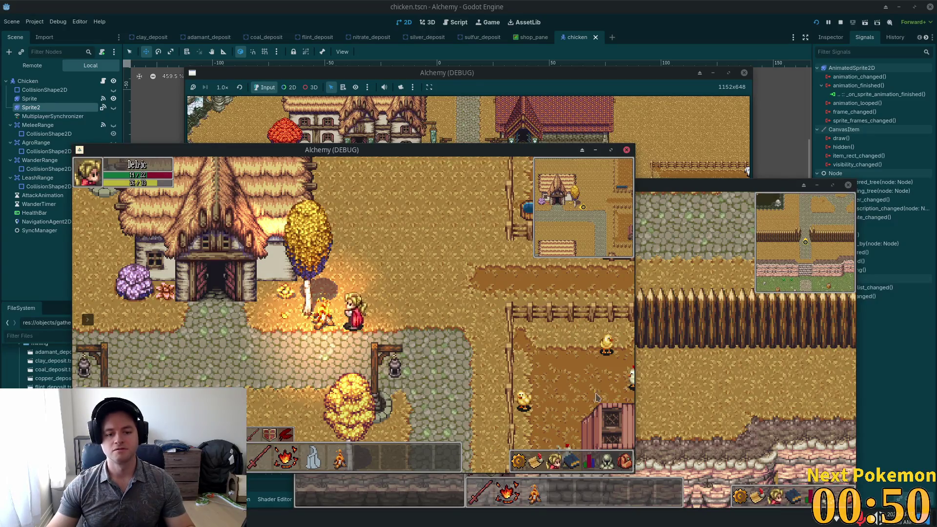
pyautogui.press('i')
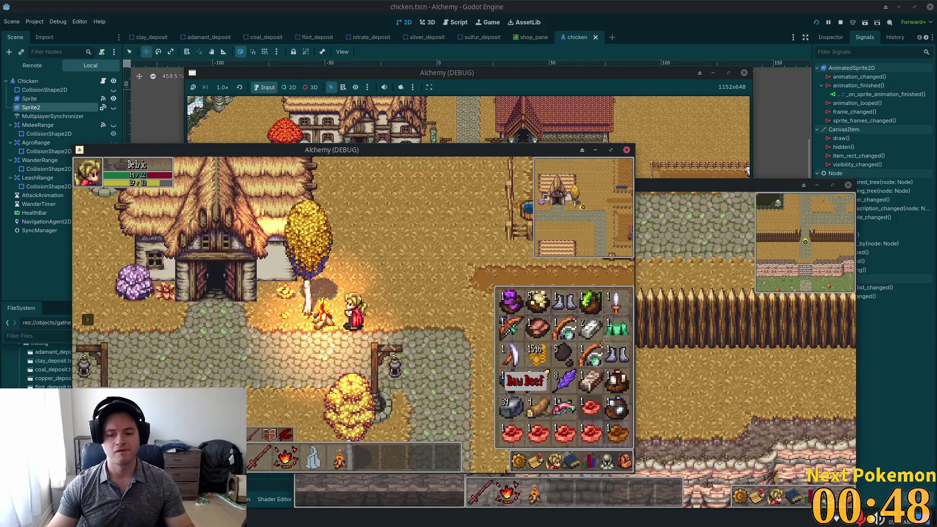
pyautogui.press('i')
pyautogui.press('i')
pyautogui.press('i')
pyautogui.press('i')
pyautogui.press('i')
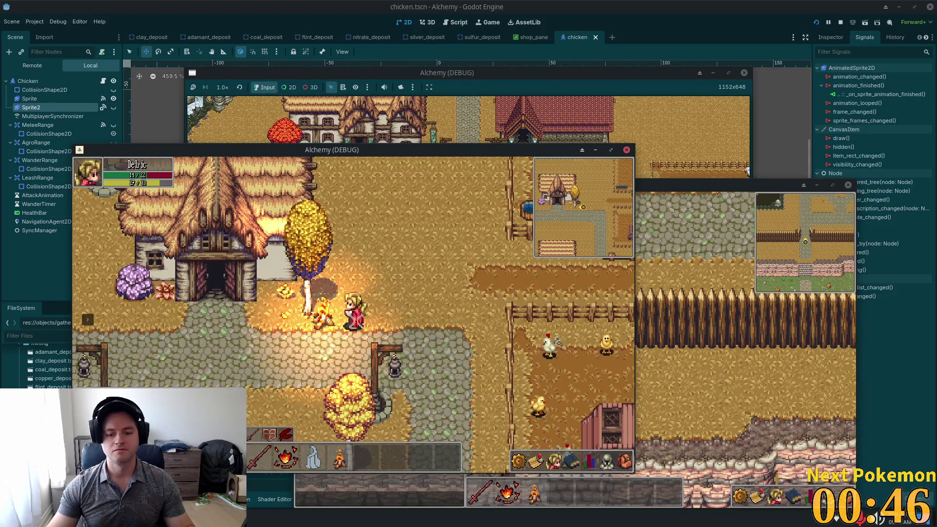
pyautogui.press('i')
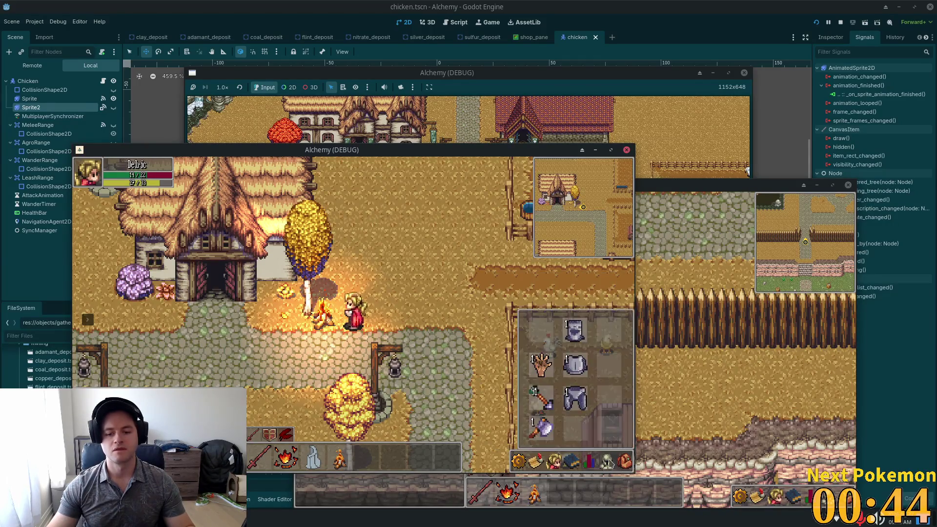
# Check the inventory and equipment panels, walk north to the cows, and stop the game with F8.
pyautogui.press('i')
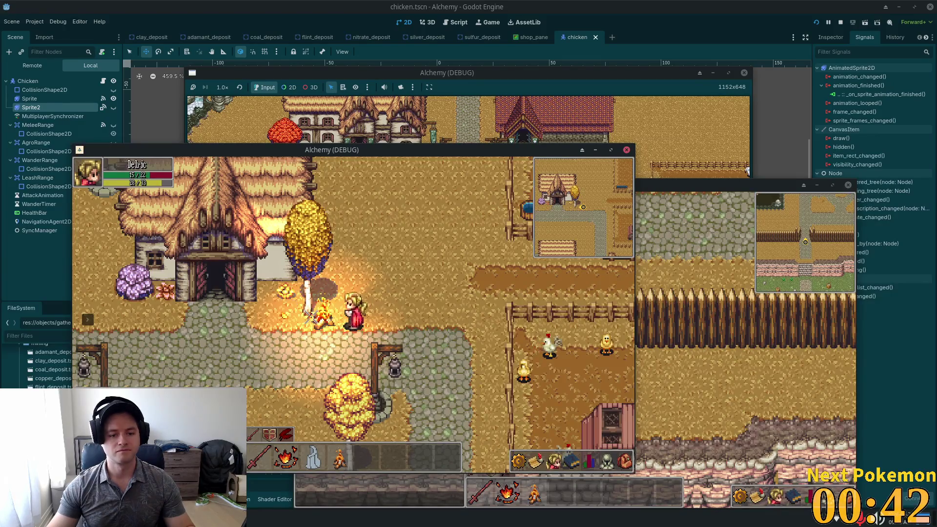
pyautogui.click(622, 459)
pyautogui.press('i')
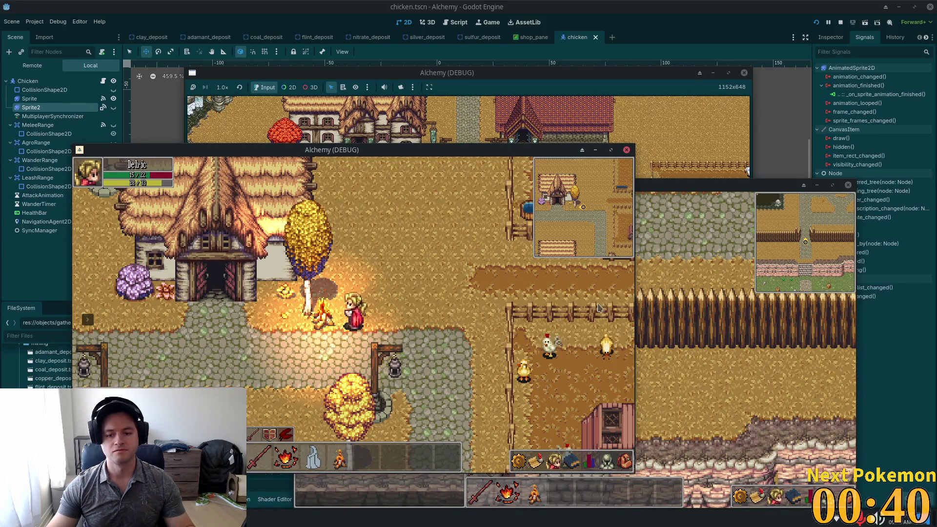
pyautogui.press('i')
pyautogui.press('i')
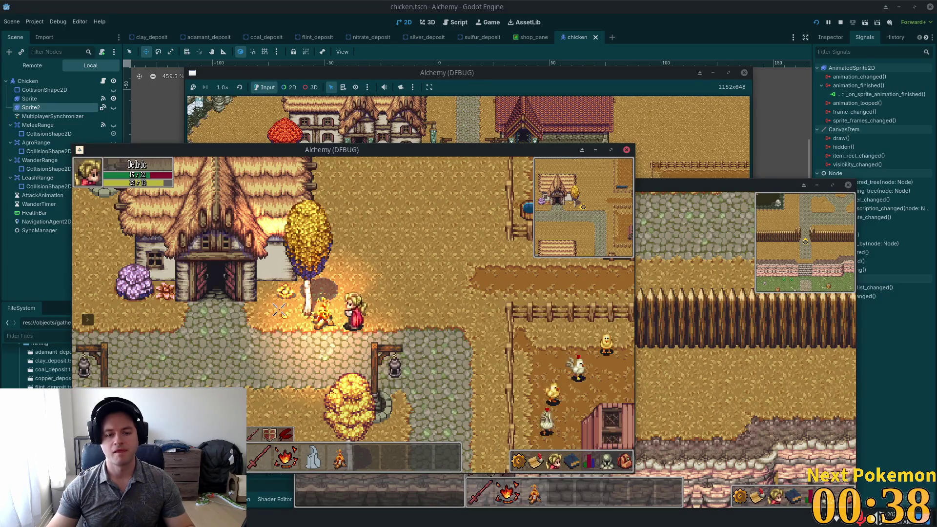
pyautogui.click(630, 464)
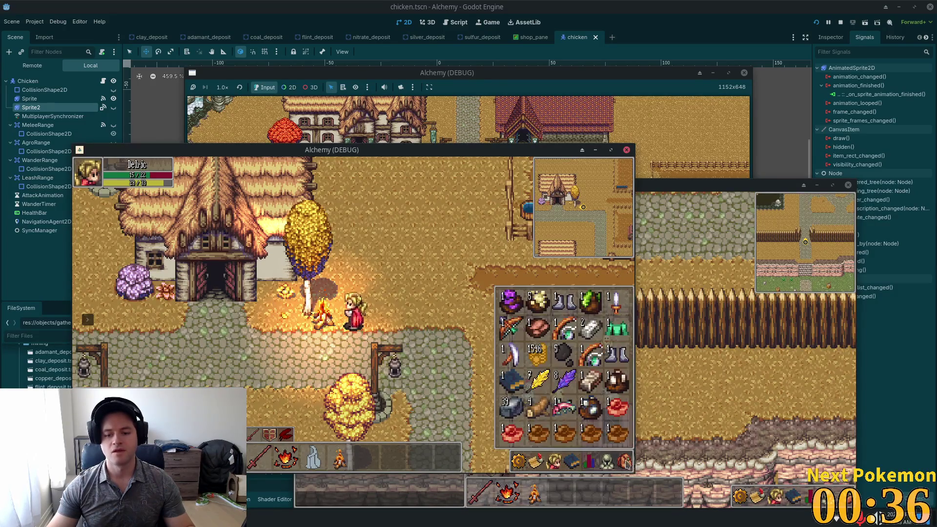
pyautogui.press('i')
pyautogui.press('w')
pyautogui.press('d')
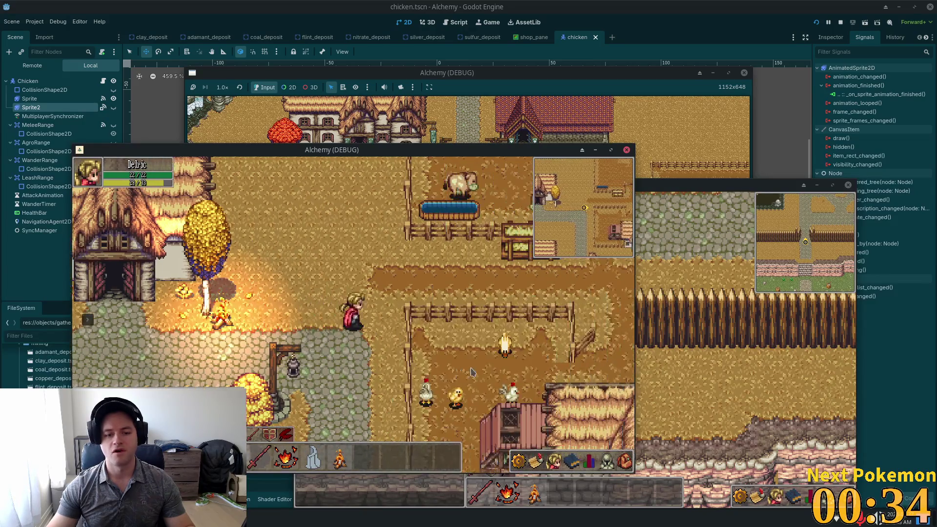
pyautogui.press('w')
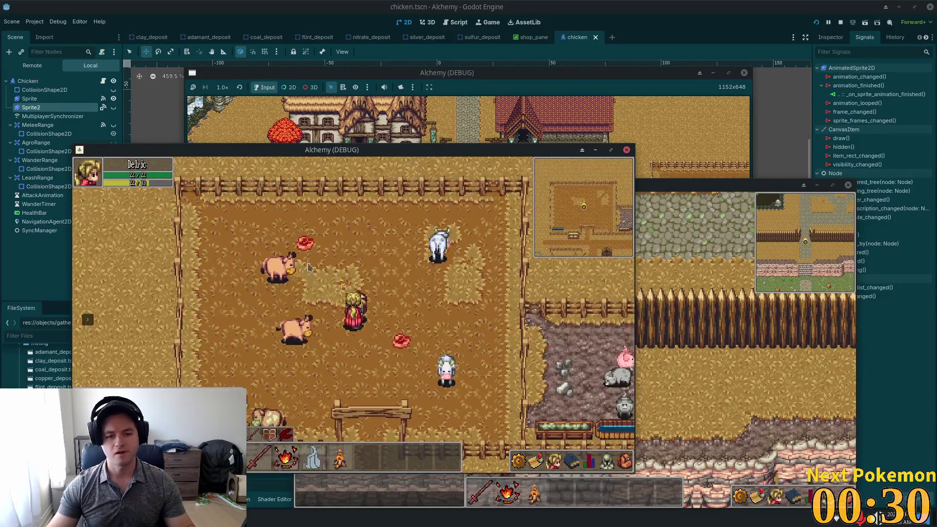
pyautogui.press('F8')
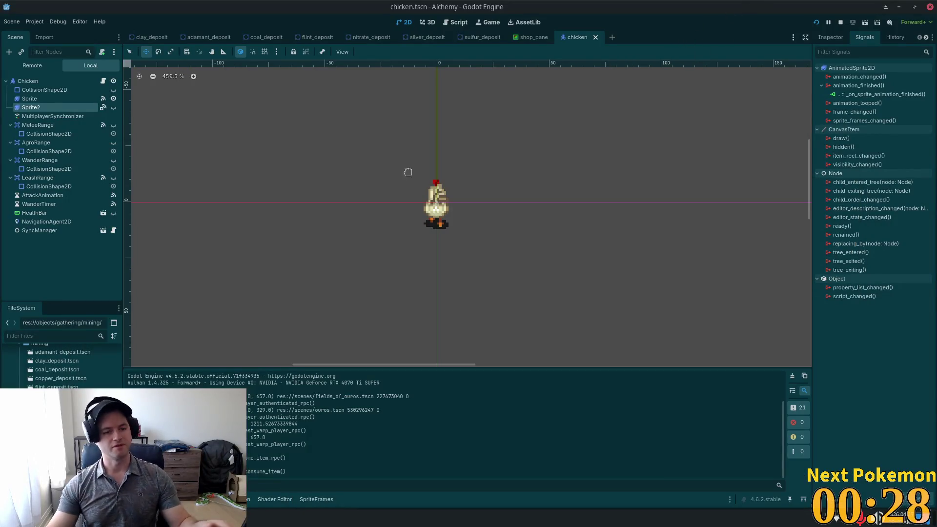
# Quick-open cow.tscn and look through its sprite nodes to find the brown cow frames.
pyautogui.hotkey('shift', 'alt', 'o')
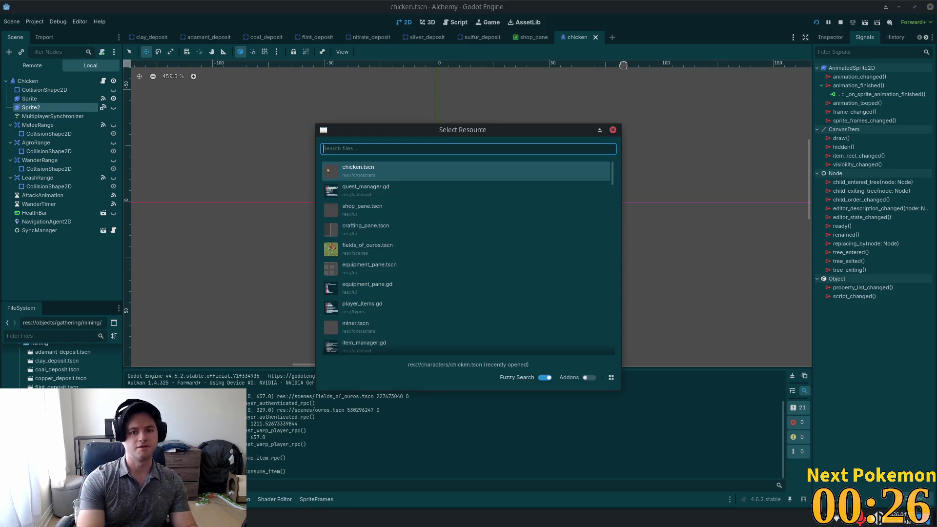
pyautogui.write('cow.t')
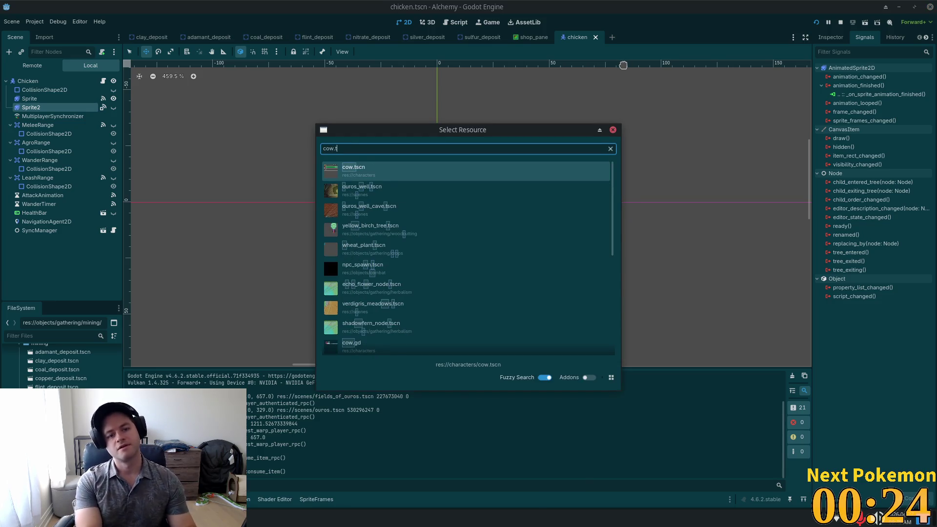
pyautogui.press('Return')
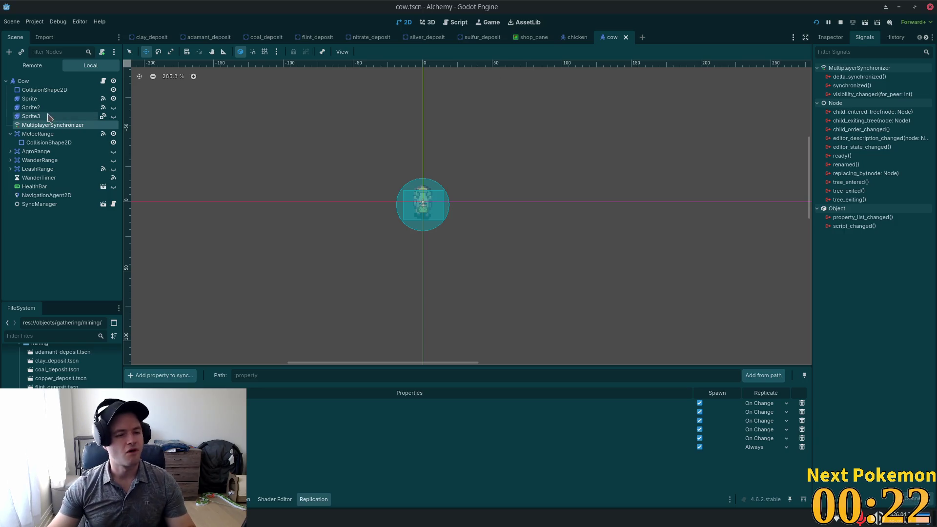
pyautogui.click(32, 98)
pyautogui.click(34, 90)
pyautogui.click(31, 108)
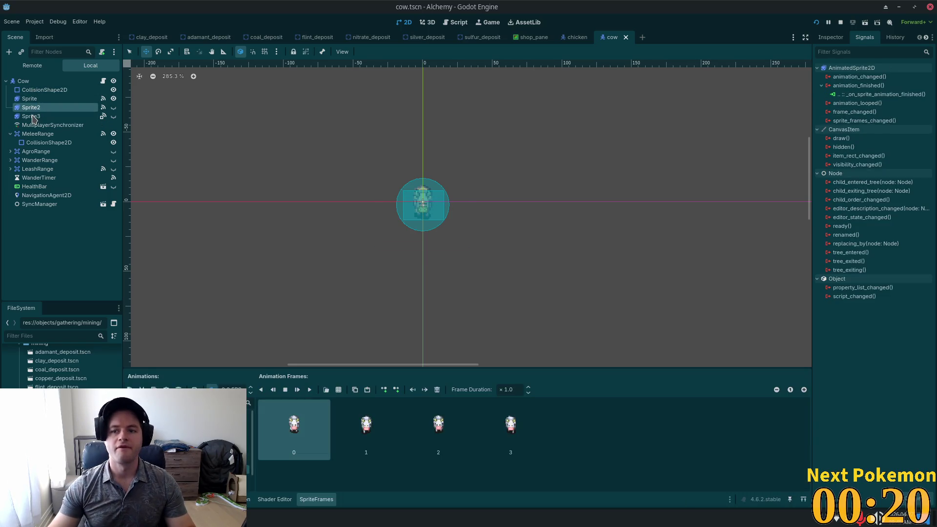
pyautogui.click(31, 117)
pyautogui.click(39, 102)
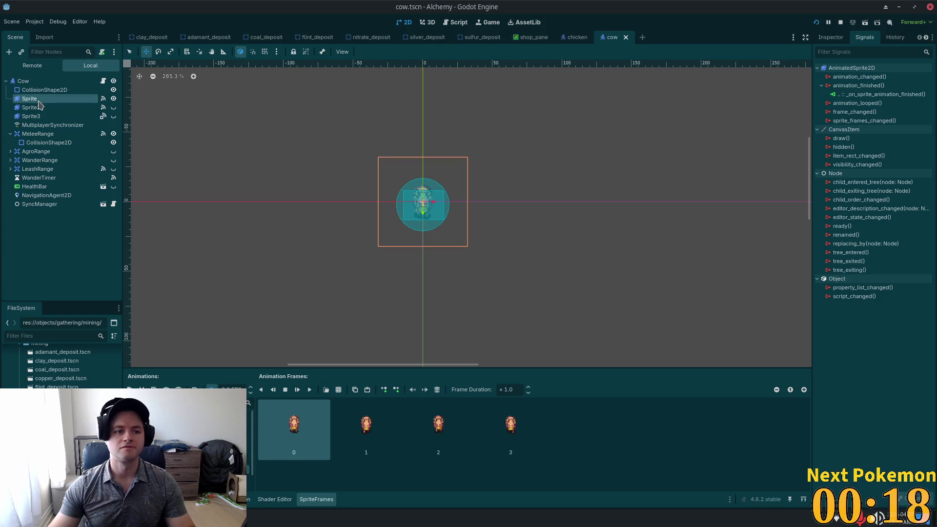
pyautogui.click(31, 81)
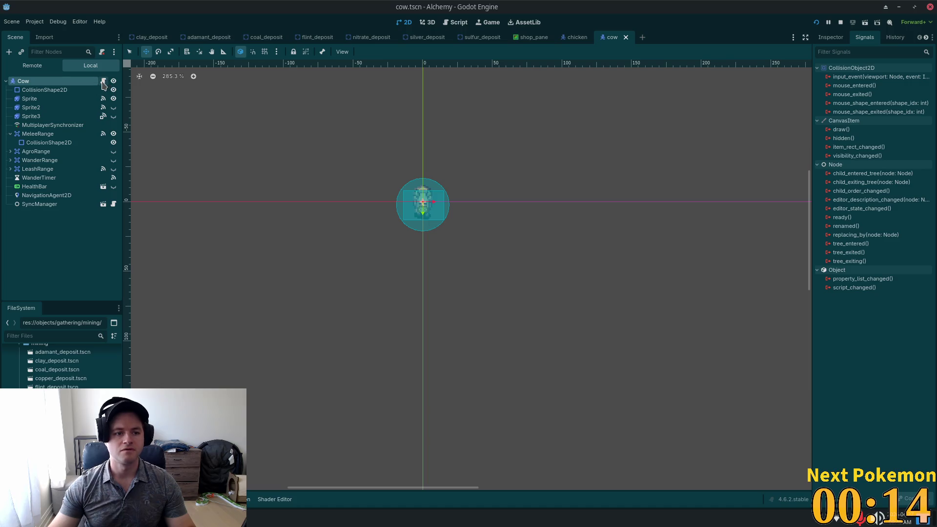
# Select Sprite3, make it visible, and switch it to the side-view animation.
pyautogui.click(91, 117)
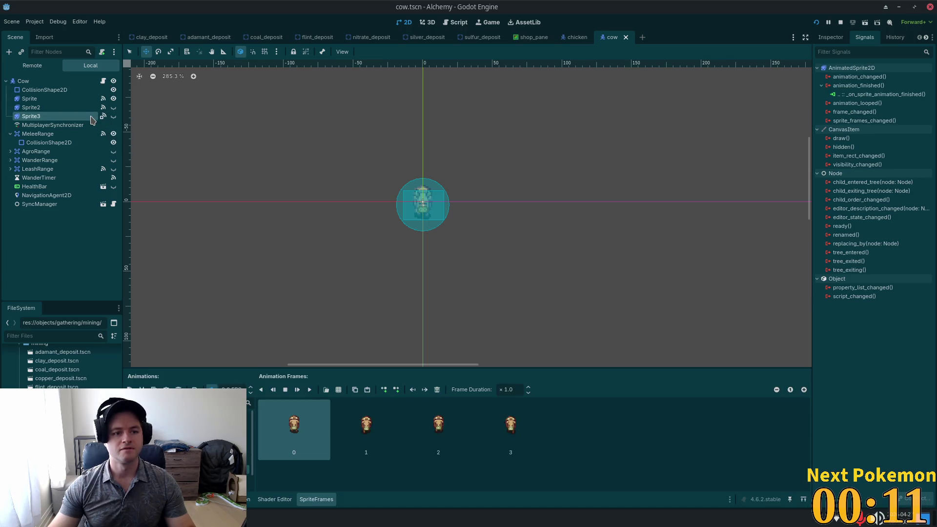
pyautogui.scroll(-1, 889, 43)
pyautogui.click(887, 39)
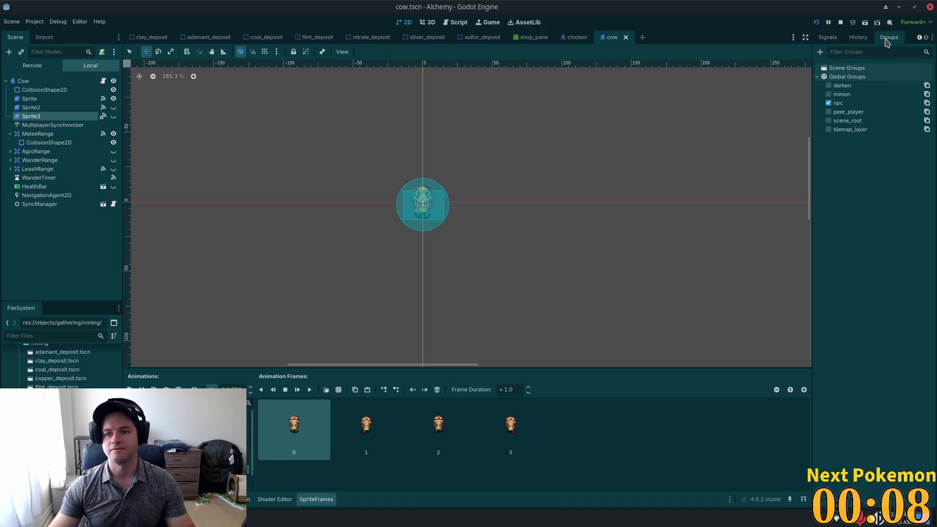
pyautogui.doubleClick(41, 116)
pyautogui.keyDown('shift'); pyautogui.click(41, 107); pyautogui.keyUp('shift')
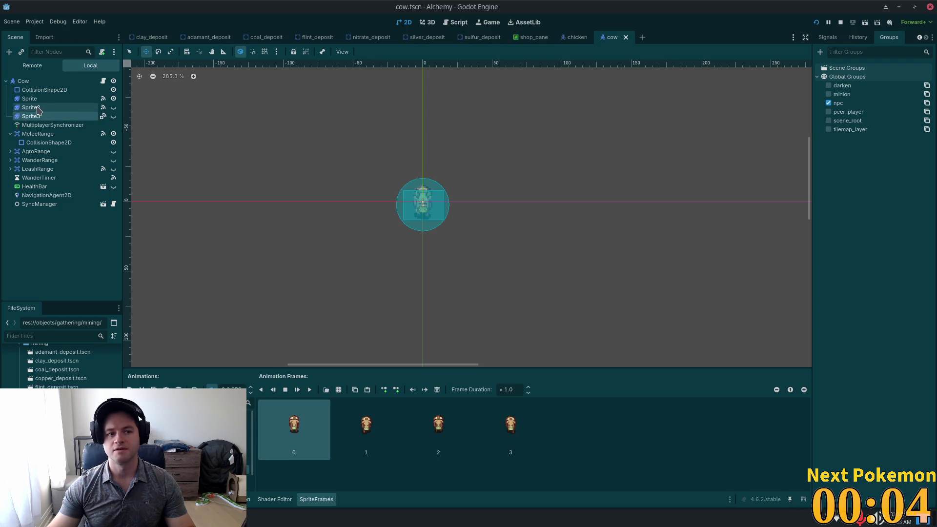
pyautogui.click(33, 119)
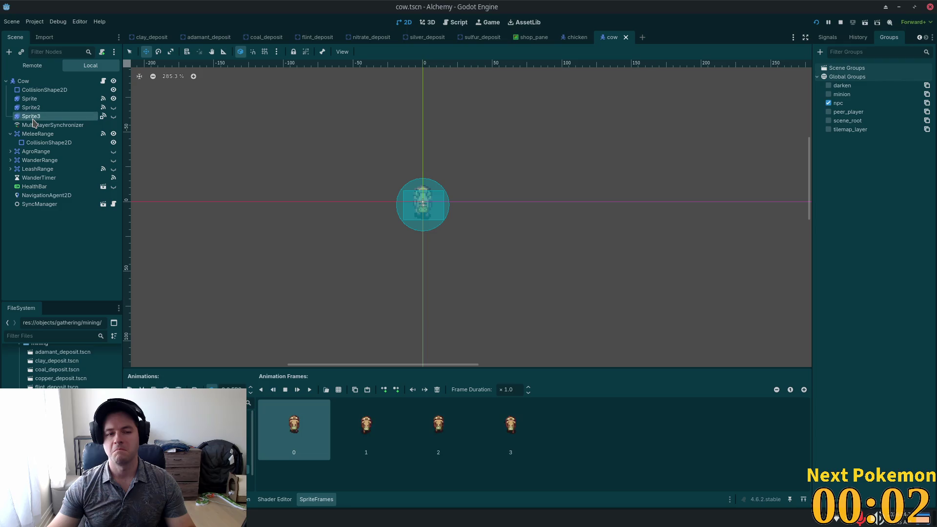
pyautogui.click(112, 117)
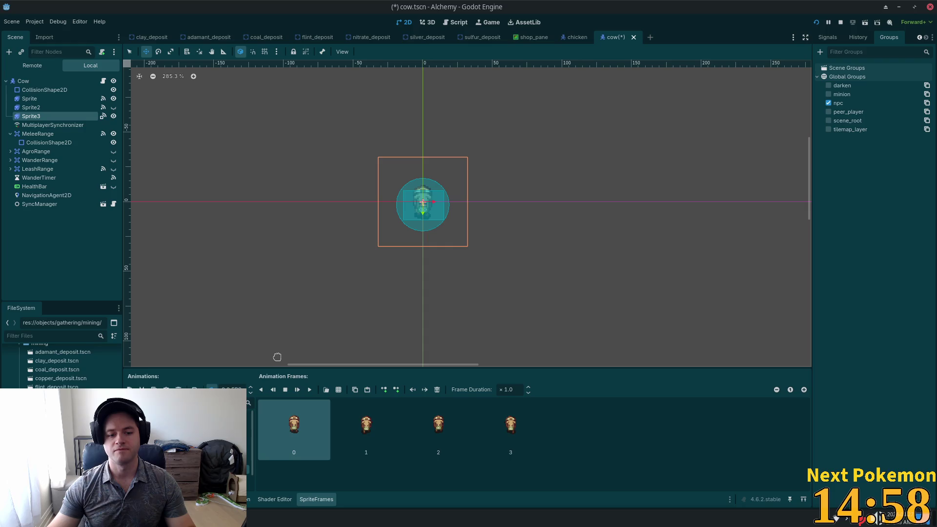
pyautogui.click(196, 414)
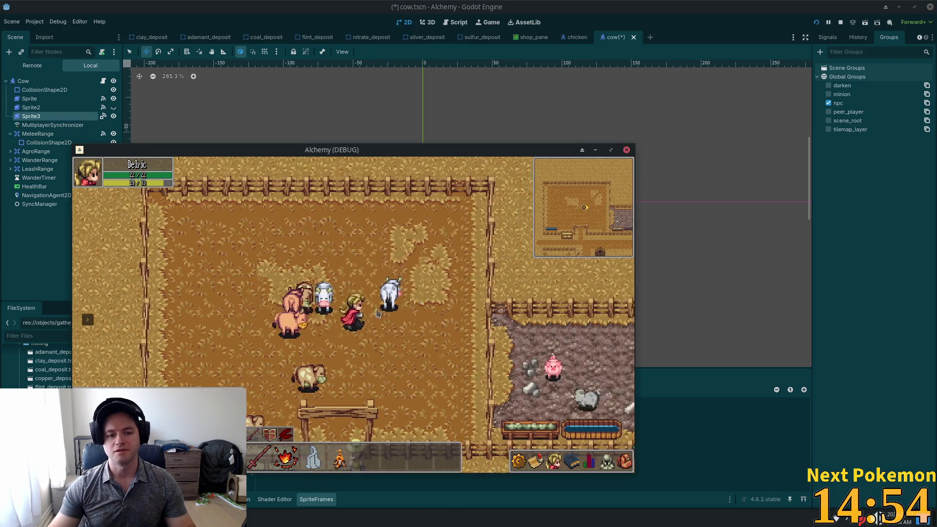
# Attack a brown cow, pick up its dropped meat, and walk left toward the barn.
pyautogui.click(299, 379)
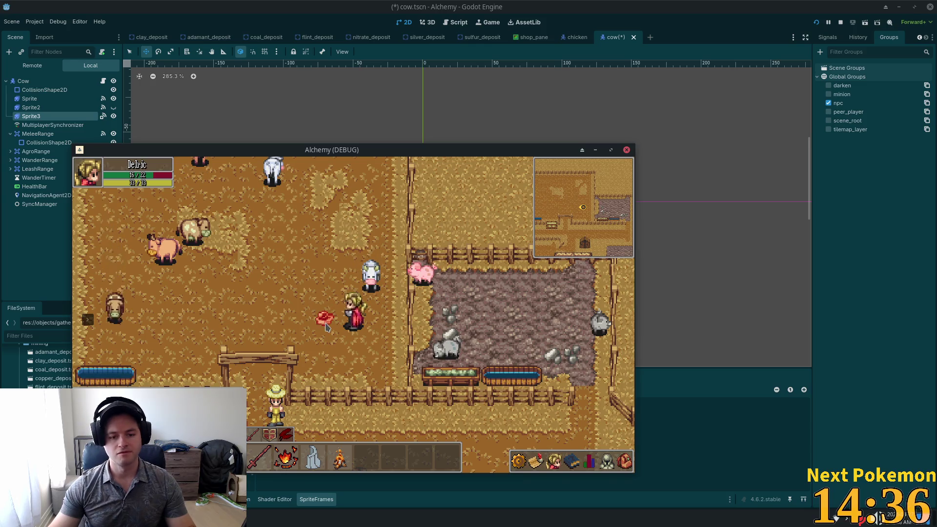
pyautogui.click(325, 320)
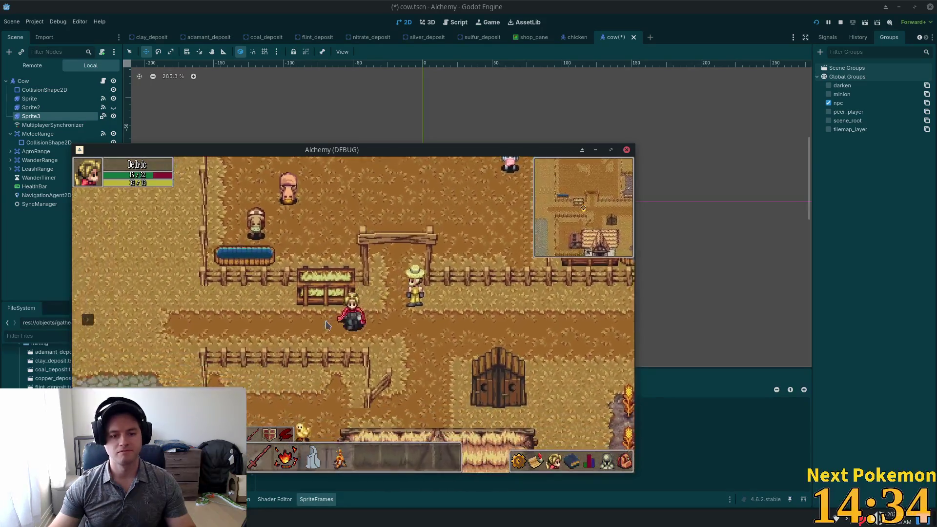
pyautogui.press('a')
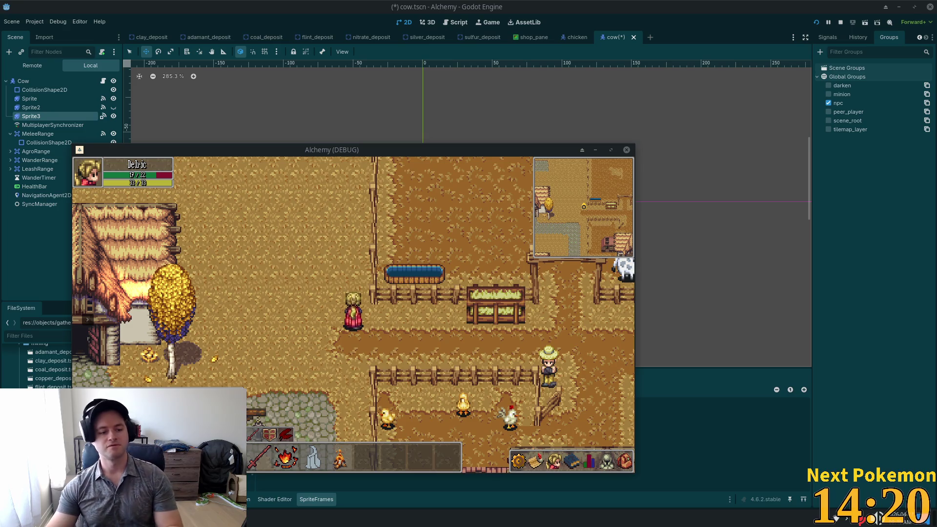
pyautogui.hotkey('alt', 'Tab')
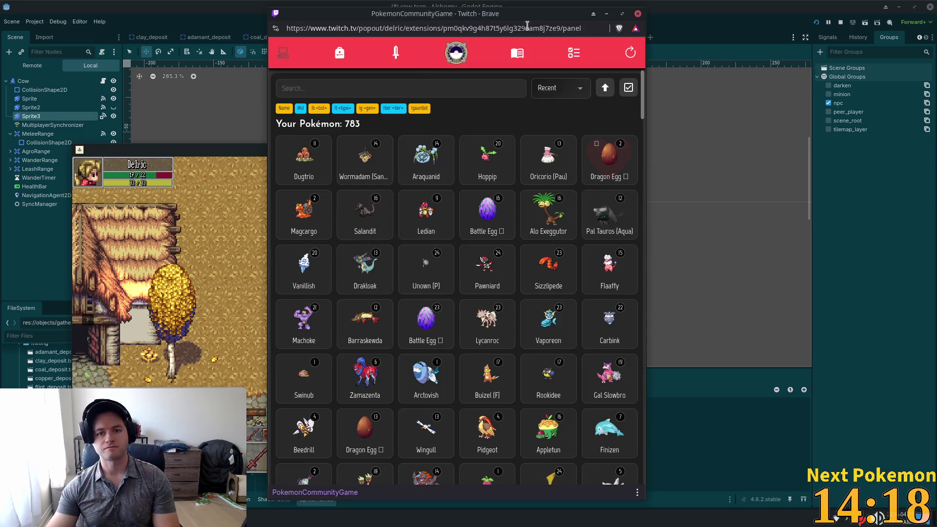
# Reload the Pokémon list and check, then dismiss, the Pokedaily Reset mission reward.
pyautogui.click(631, 52)
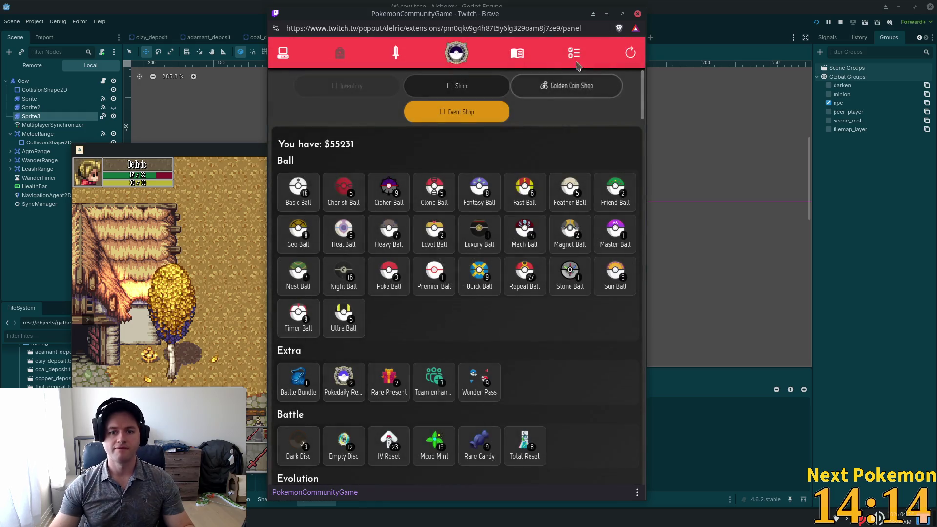
pyautogui.click(577, 57)
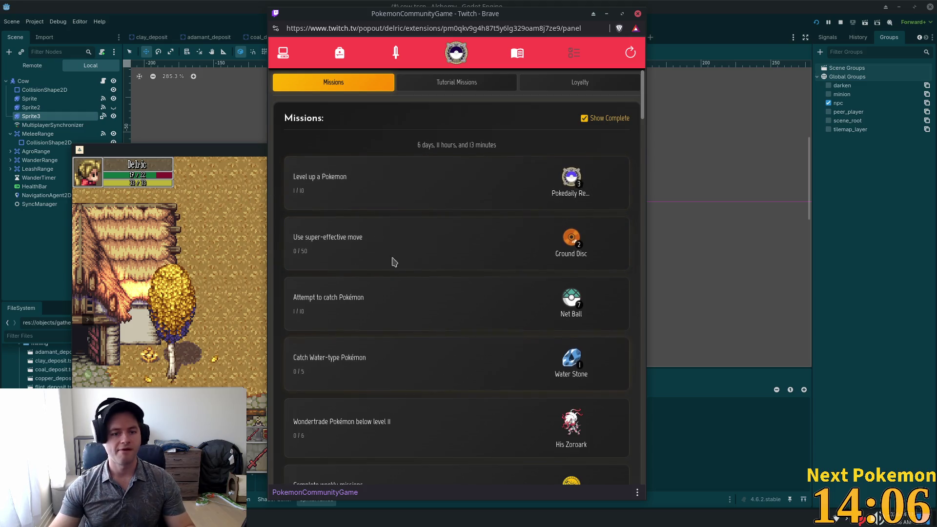
pyautogui.click(572, 184)
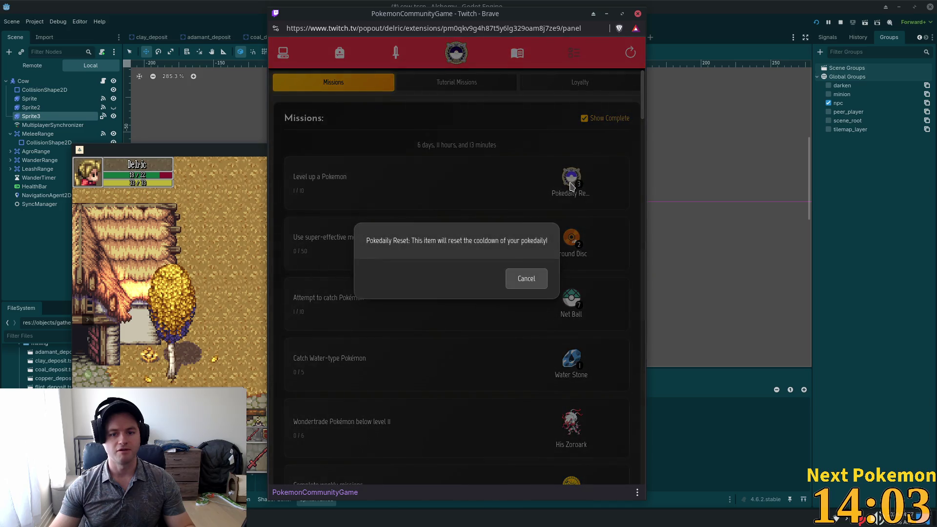
pyautogui.click(528, 282)
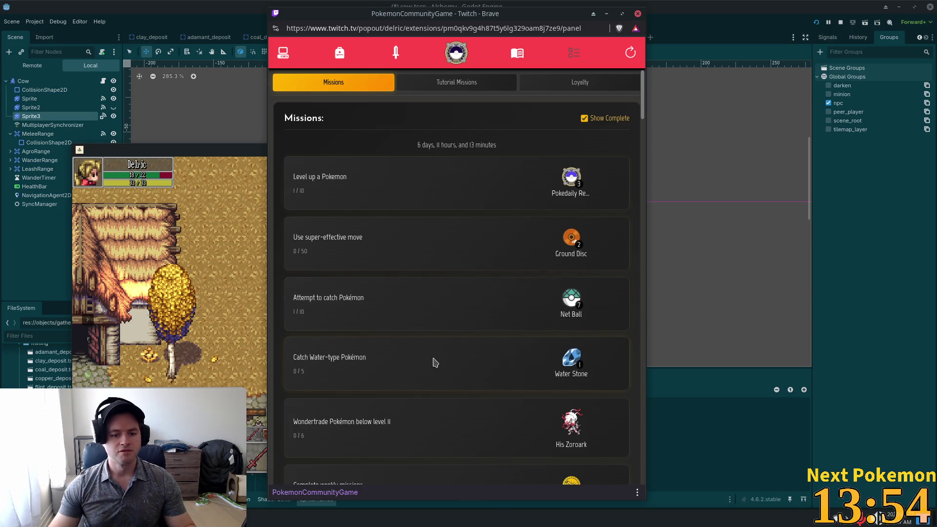
pyautogui.scroll(-5, 441, 353)
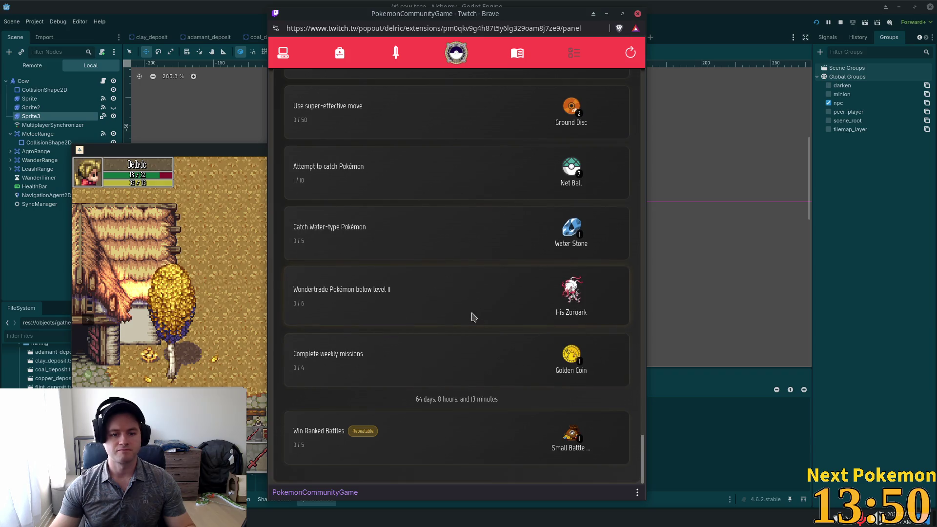
pyautogui.scroll(10, 370, 232)
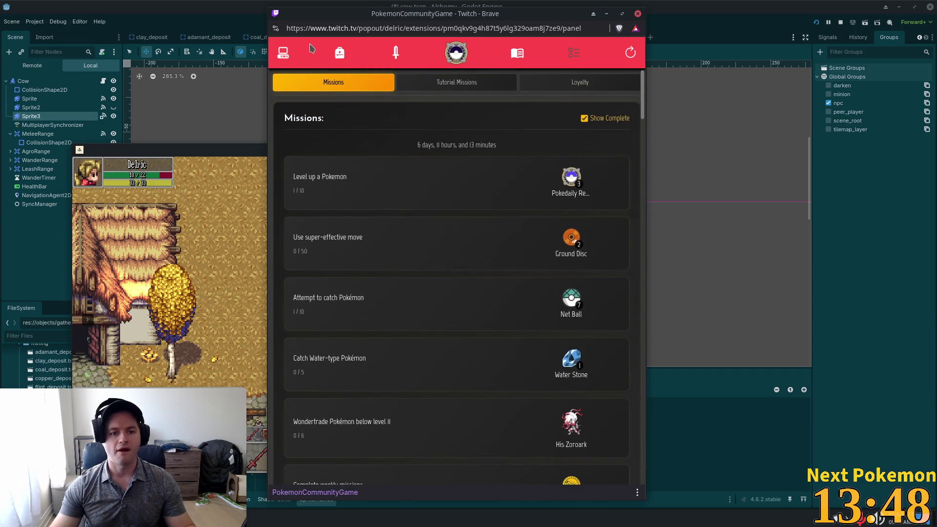
# Use the Battle Bundle from the shop inventory and close its contents summary.
pyautogui.click(349, 63)
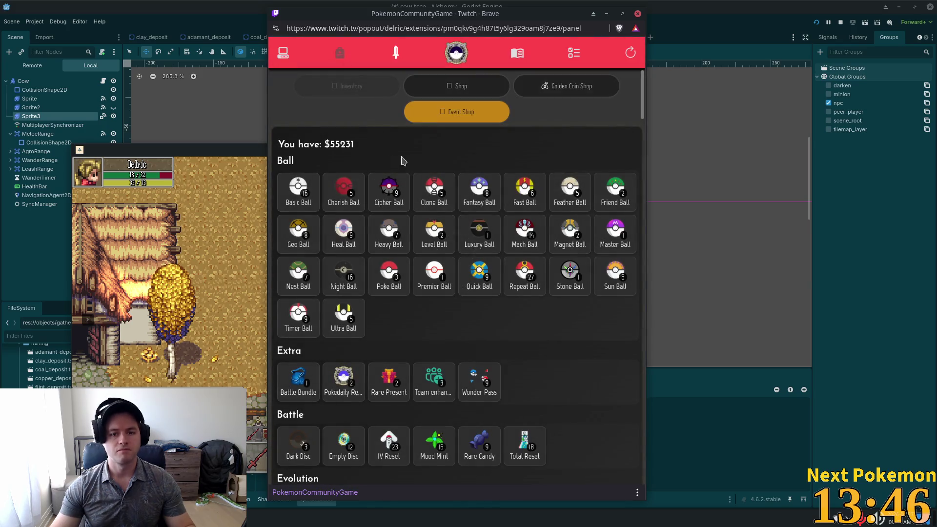
pyautogui.scroll(-2, 412, 193)
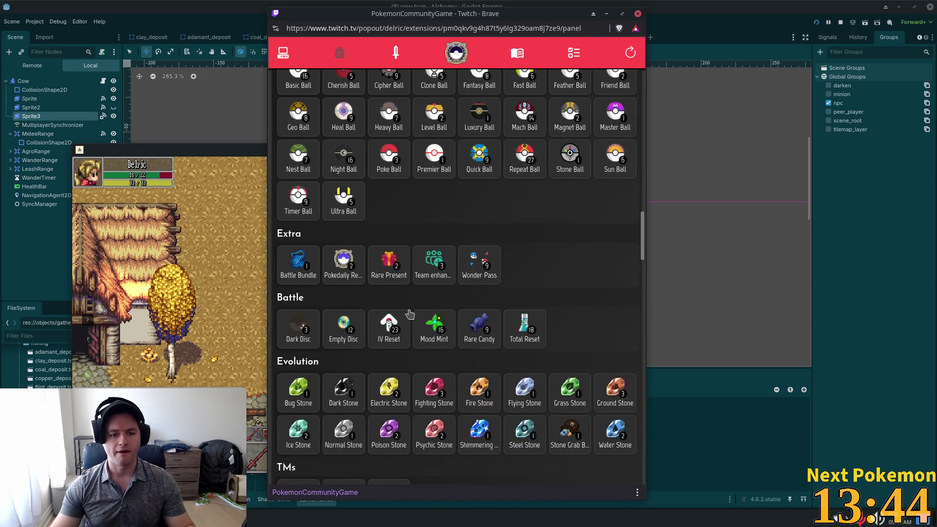
pyautogui.click(299, 274)
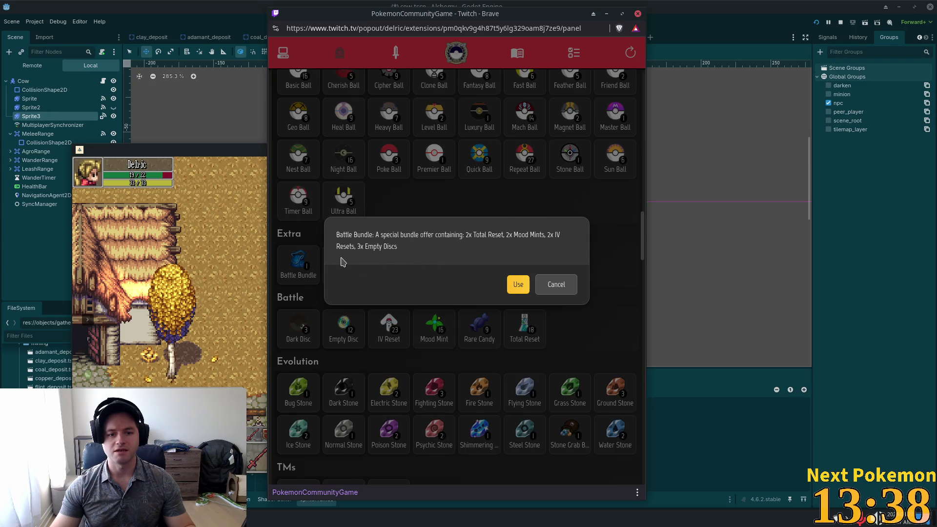
pyautogui.click(519, 288)
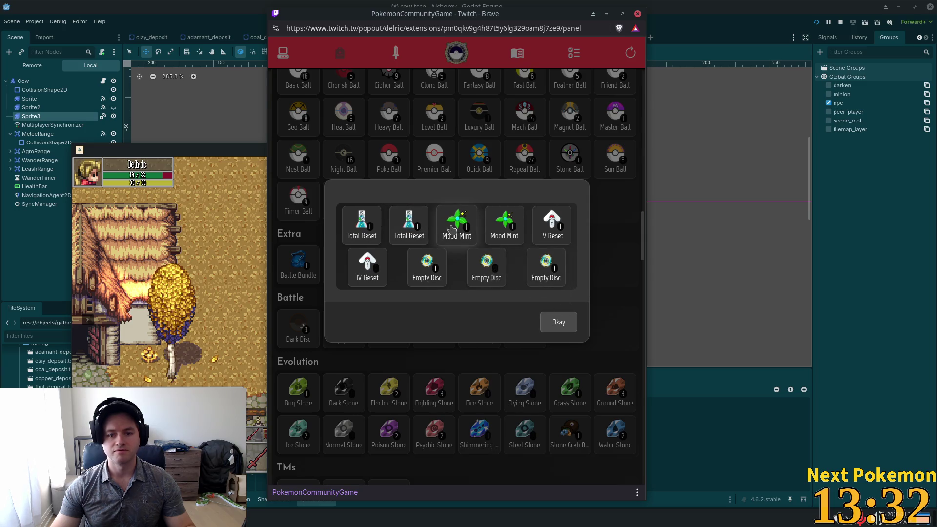
pyautogui.click(557, 321)
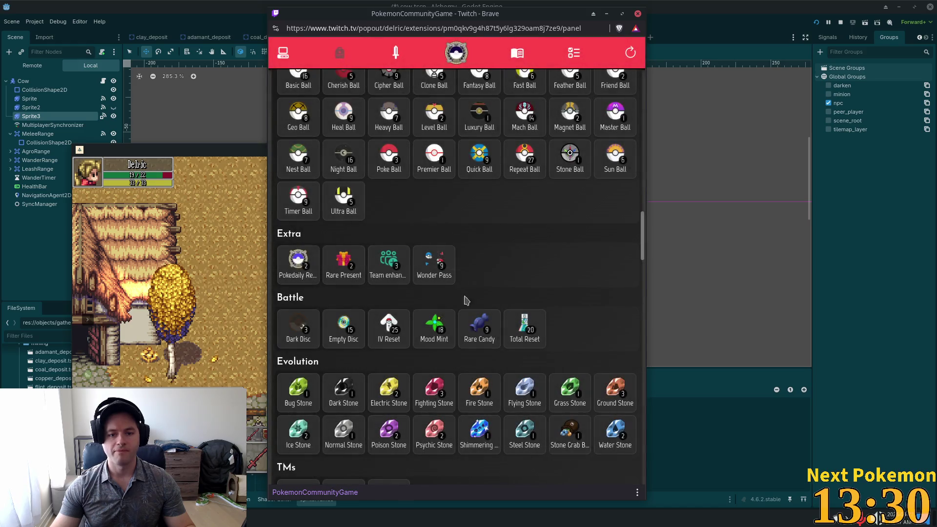
pyautogui.scroll(-1, 468, 286)
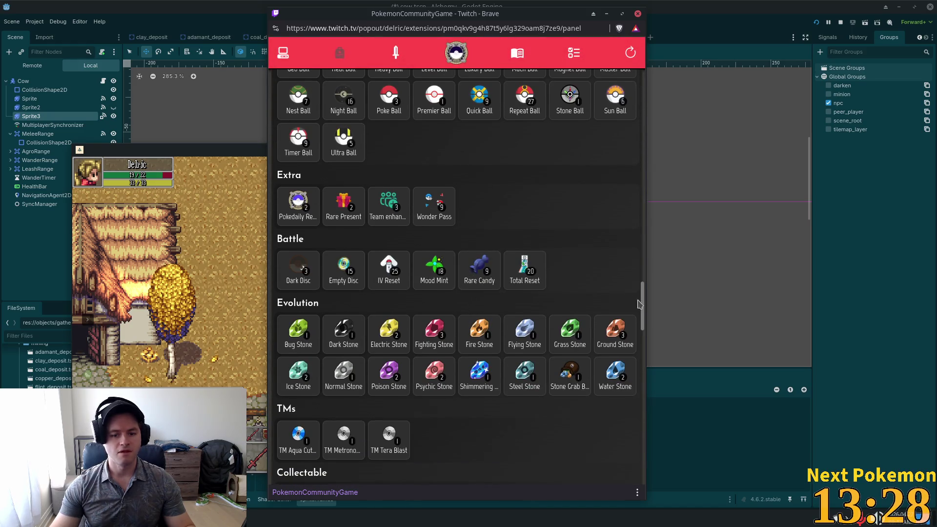
pyautogui.scroll(-3, 532, 313)
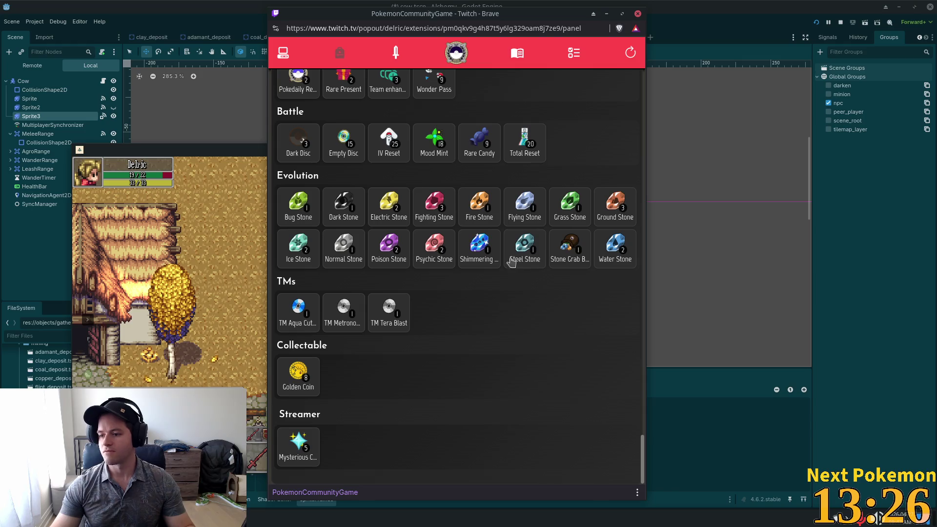
pyautogui.scroll(2, 511, 262)
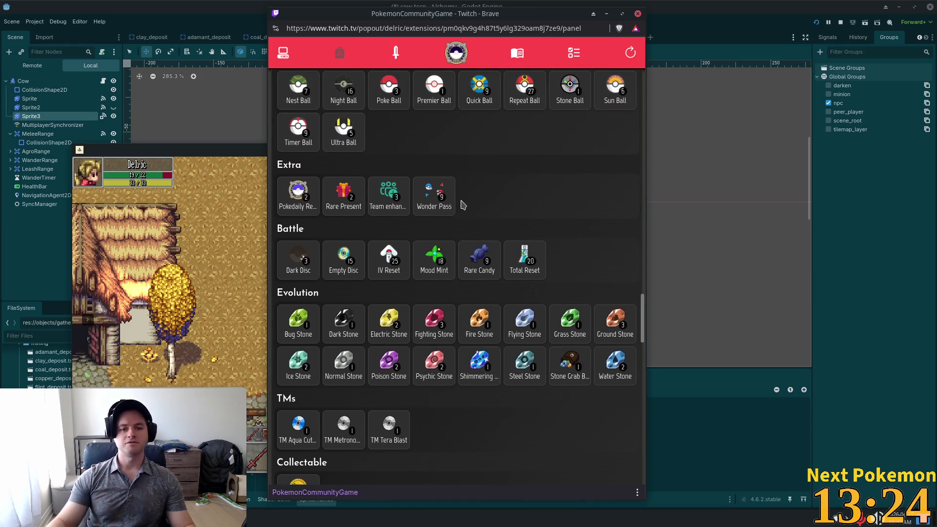
pyautogui.scroll(3, 463, 205)
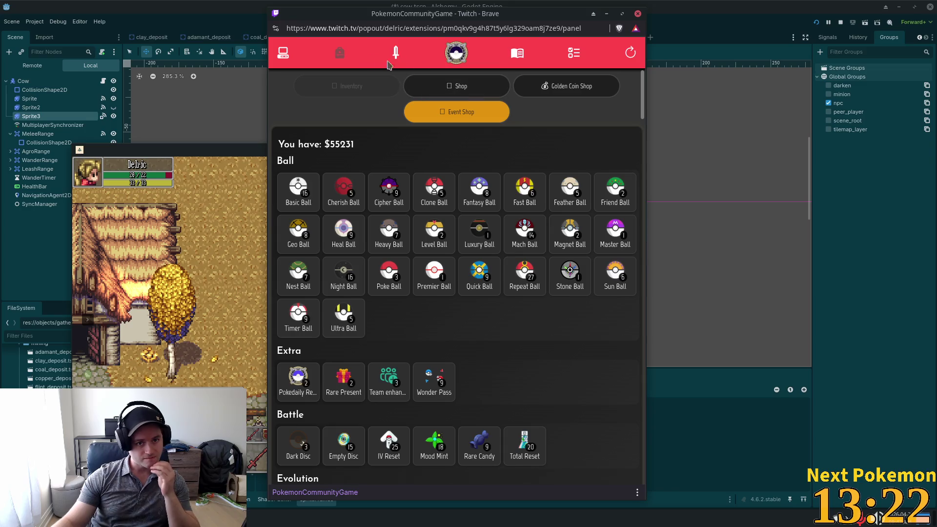
# Sort the owned Pokémon by ID and open the level 8 Caterpie.
pyautogui.click(283, 54)
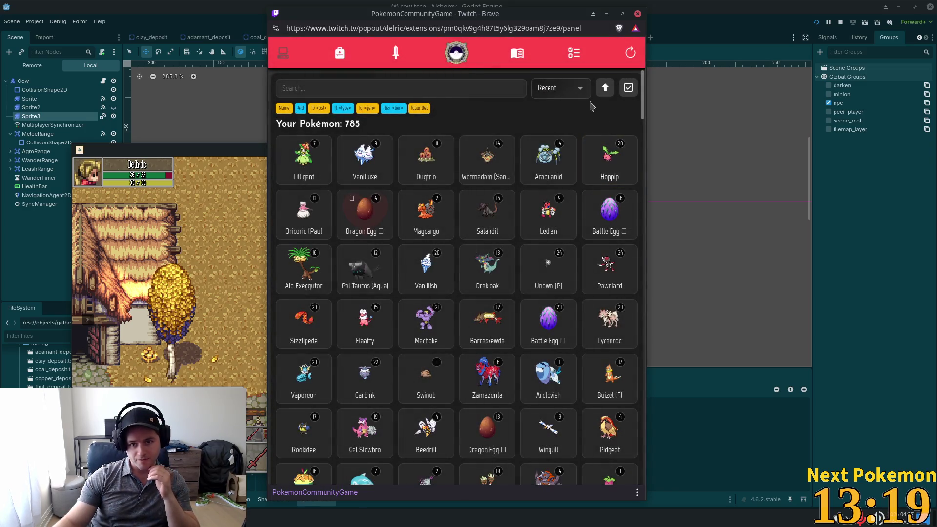
pyautogui.click(580, 89)
pyautogui.click(576, 90)
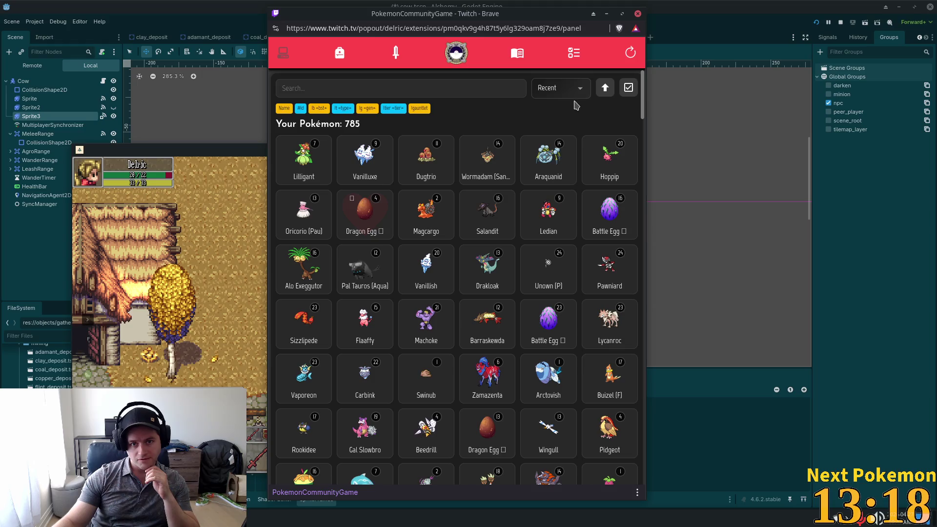
pyautogui.click(572, 91)
pyautogui.click(554, 128)
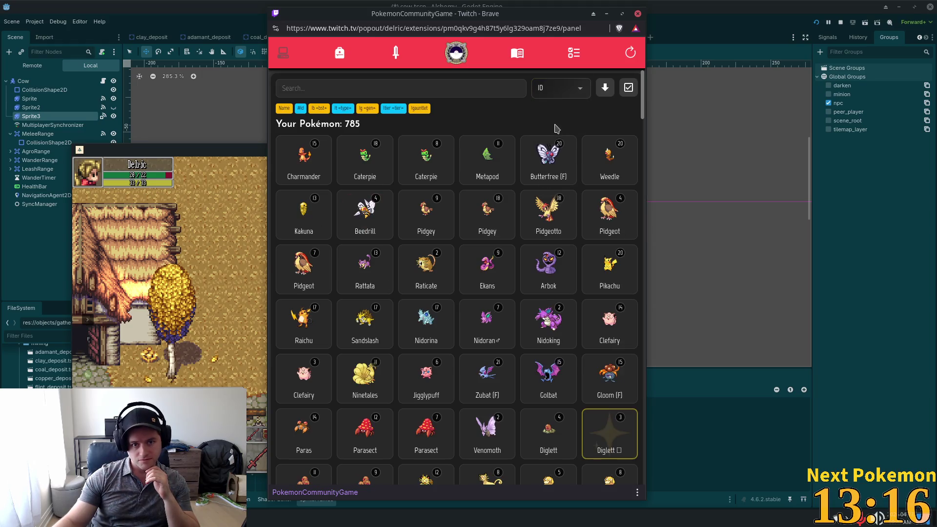
pyautogui.click(447, 168)
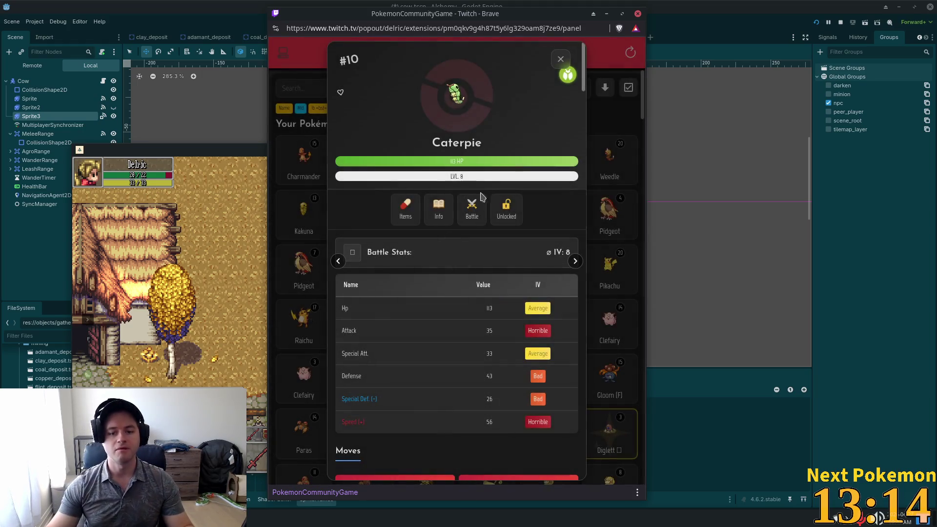
# Wondertrade the Caterpie, dismiss the received Mantyke, and return to Godot.
pyautogui.scroll(-7, 459, 327)
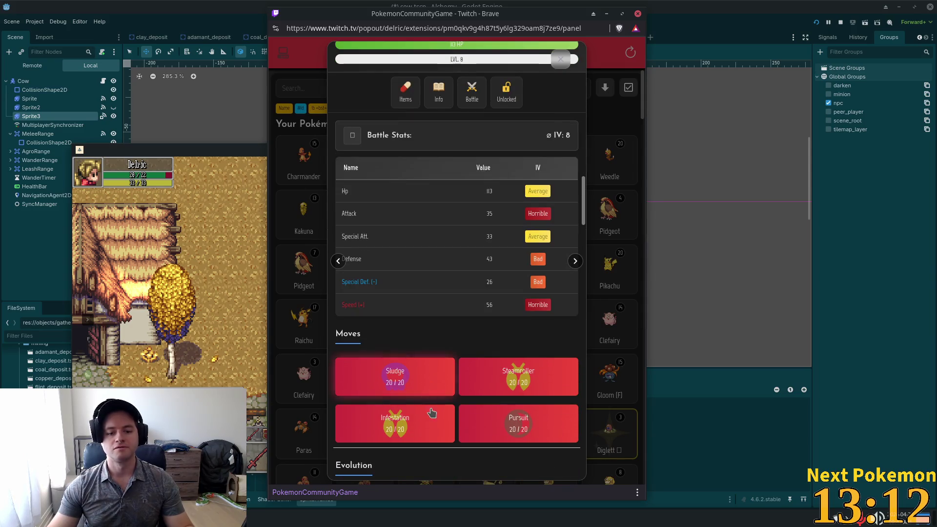
pyautogui.click(468, 460)
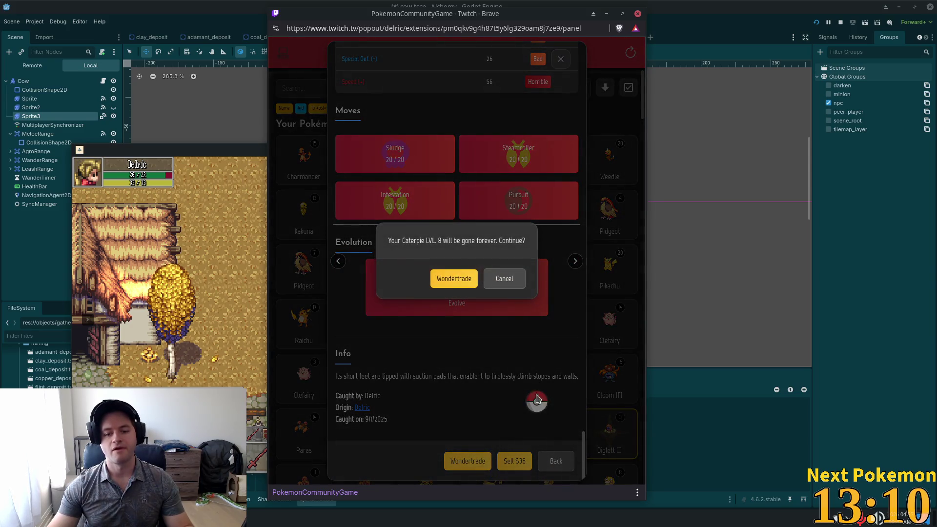
pyautogui.click(454, 278)
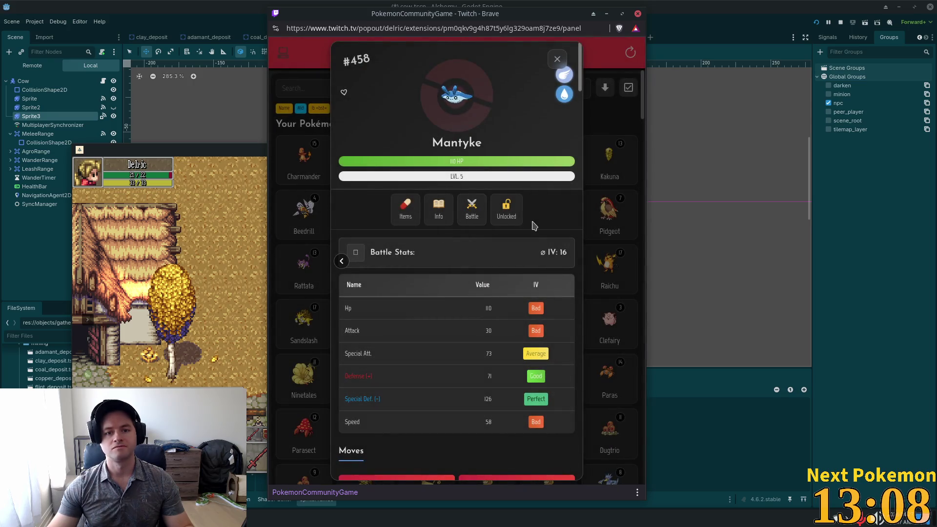
pyautogui.click(557, 59)
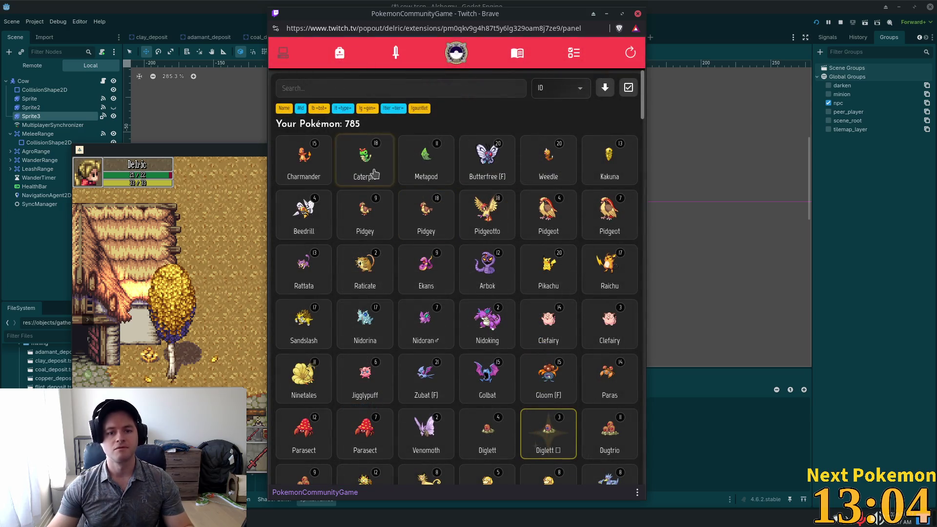
pyautogui.click(806, 20)
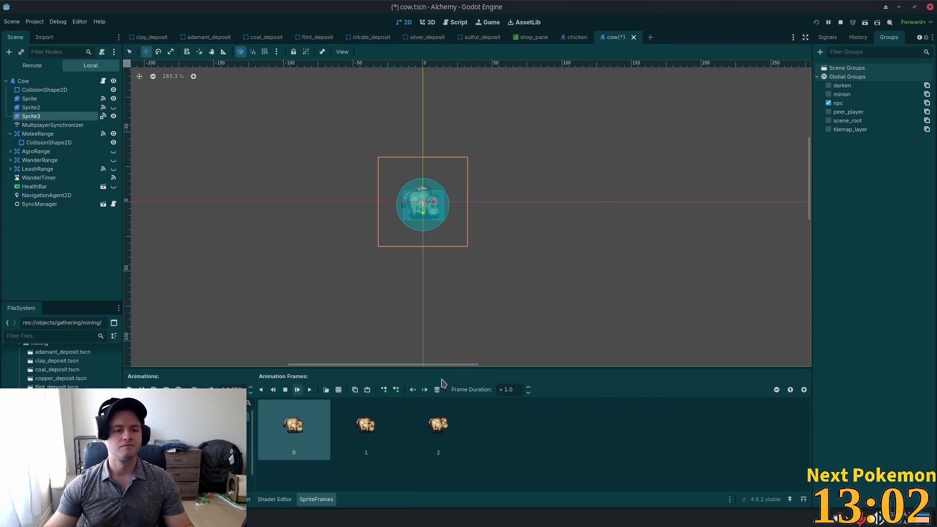
# Check the WanderTimer, then show the cow Sprite node's four-frame animation in SpriteFrames.
pyautogui.click(56, 179)
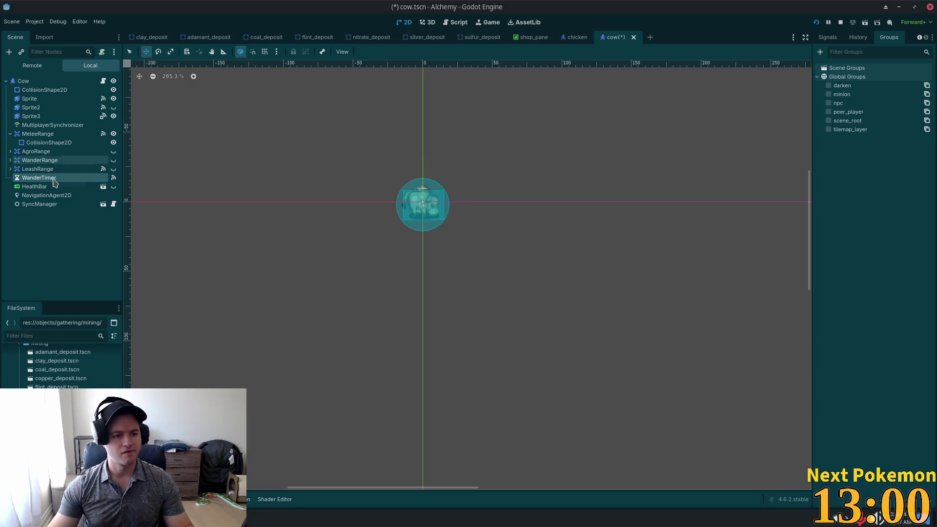
pyautogui.click(44, 98)
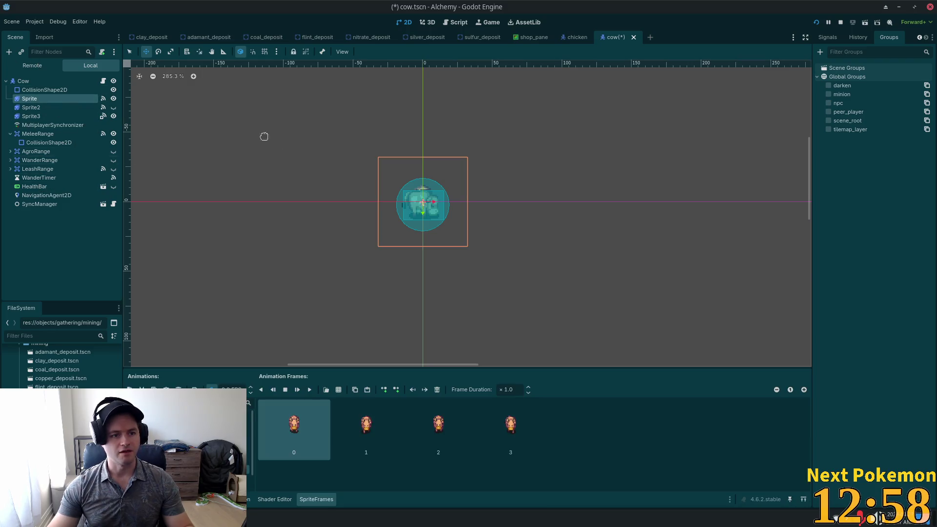
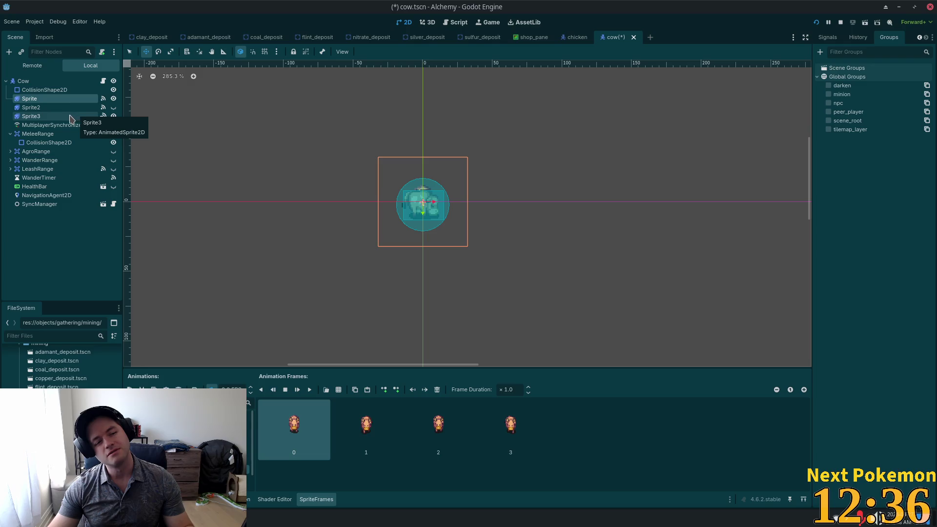
# Compare the _ready code in cow.gd with chicken.gd across the cow and chicken scenes.
pyautogui.click(103, 81)
pyautogui.moveTo(348, 102); pyautogui.dragTo(283, 104)
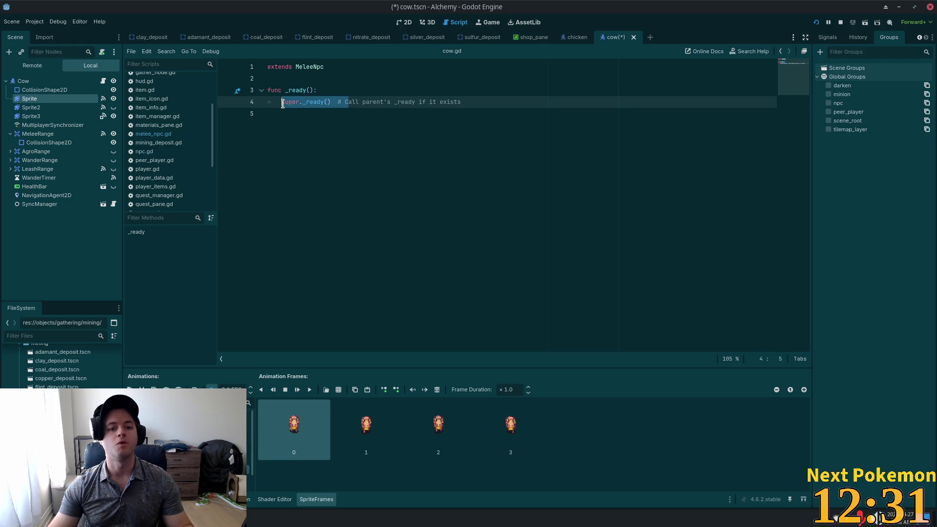
pyautogui.click(313, 92)
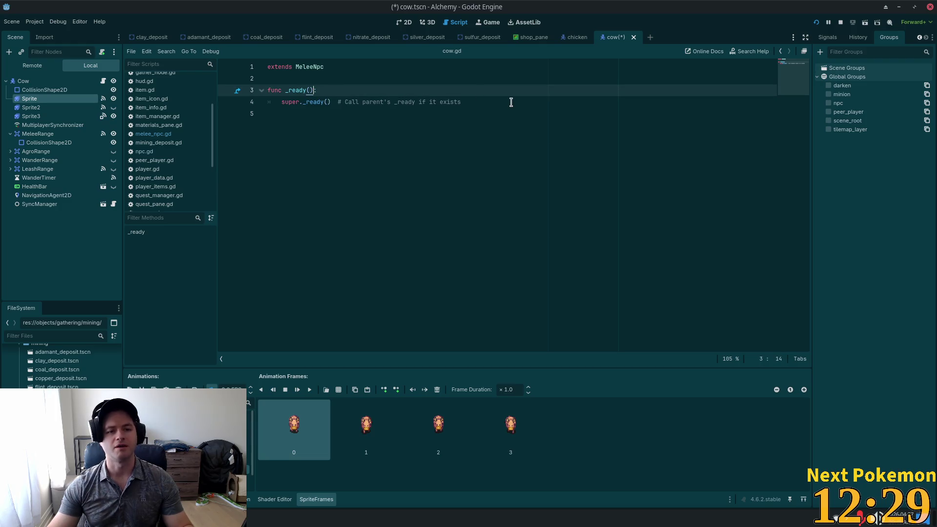
pyautogui.click(566, 39)
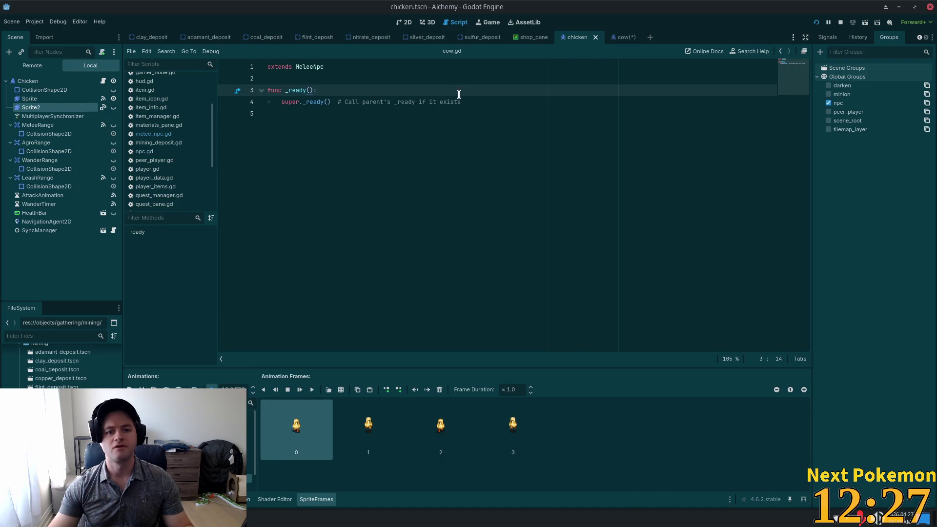
pyautogui.click(103, 82)
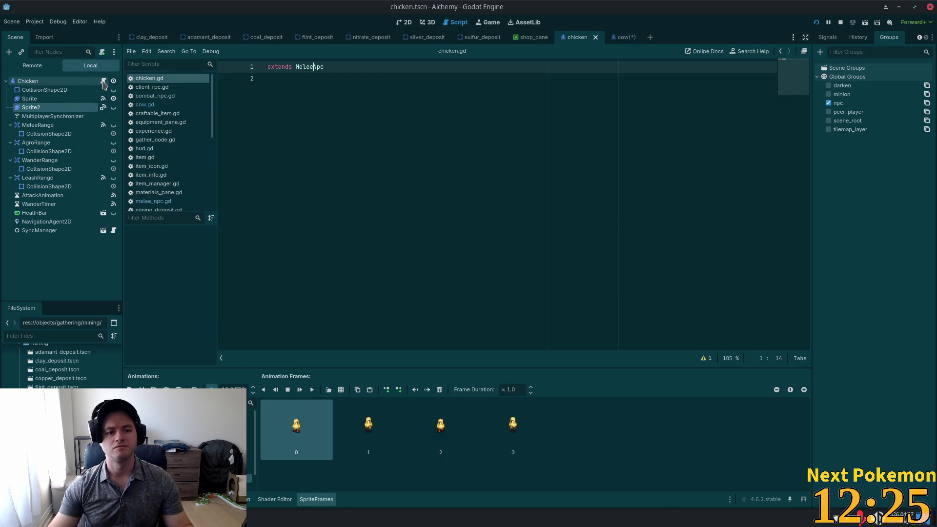
pyautogui.click(621, 39)
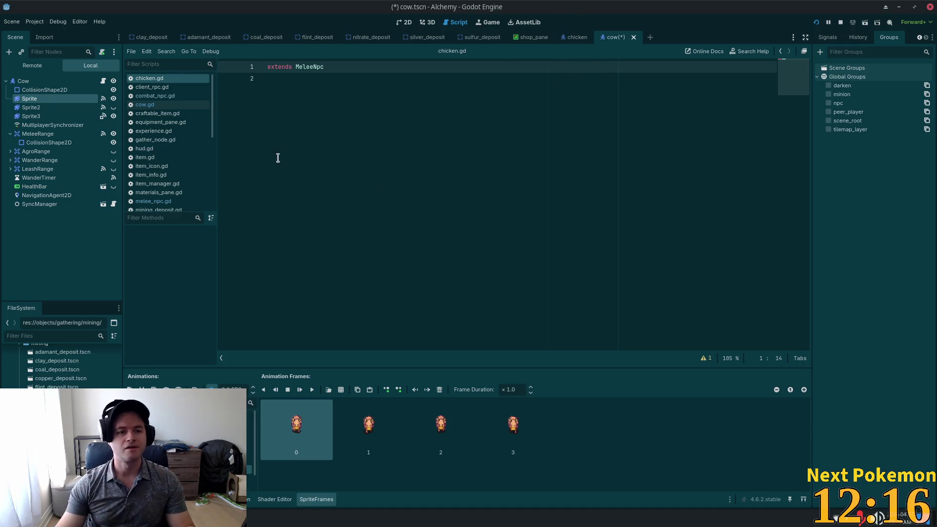
# Save the cow scene and copy cow.gd's _ready function into chicken.gd below extends MeleeNpc.
pyautogui.hotkey('ctrl', 's')
pyautogui.click(161, 105)
pyautogui.click(490, 128)
pyautogui.moveTo(490, 128)
pyautogui.mouseDown()
pyautogui.moveTo(302, 91)
pyautogui.moveTo(243, 90)
pyautogui.mouseUp()
pyautogui.hotkey('ctrl', 'c')
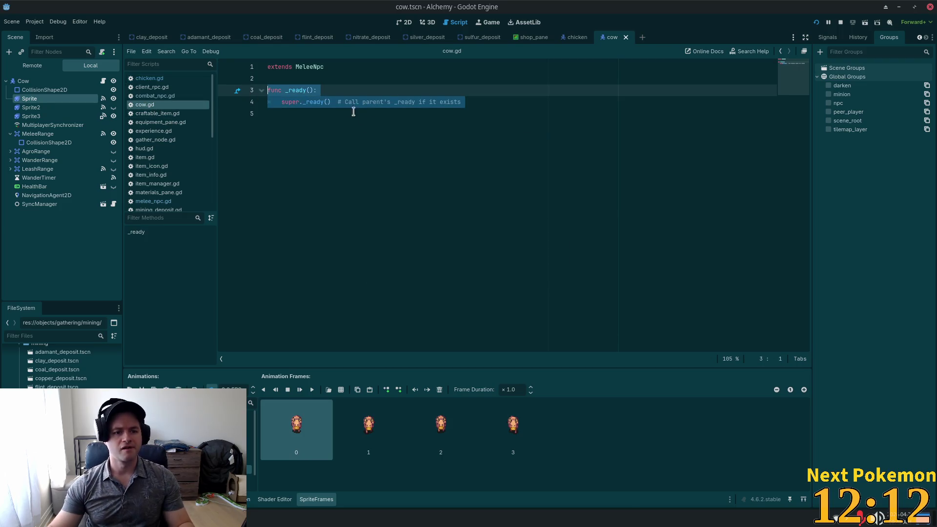
pyautogui.click(149, 79)
pyautogui.click(448, 135)
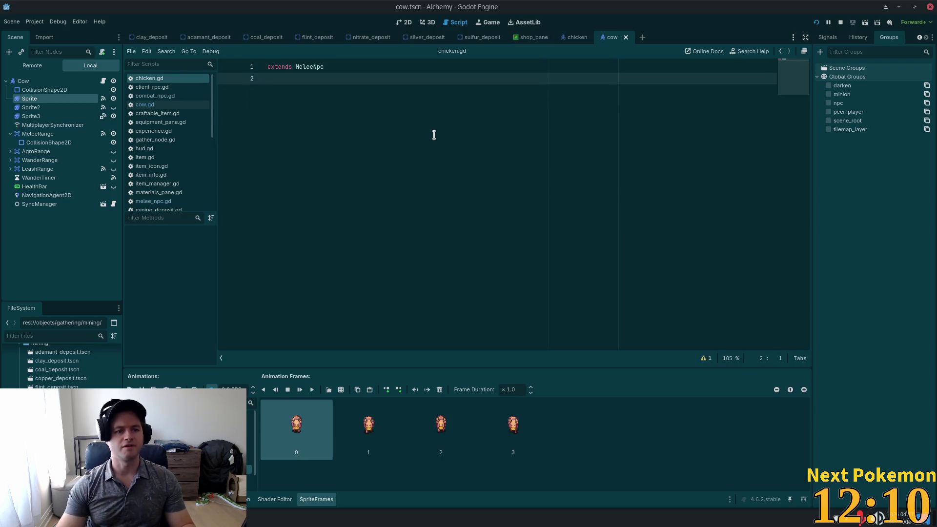
pyautogui.press('Return')
pyautogui.hotkey('ctrl', 'v')
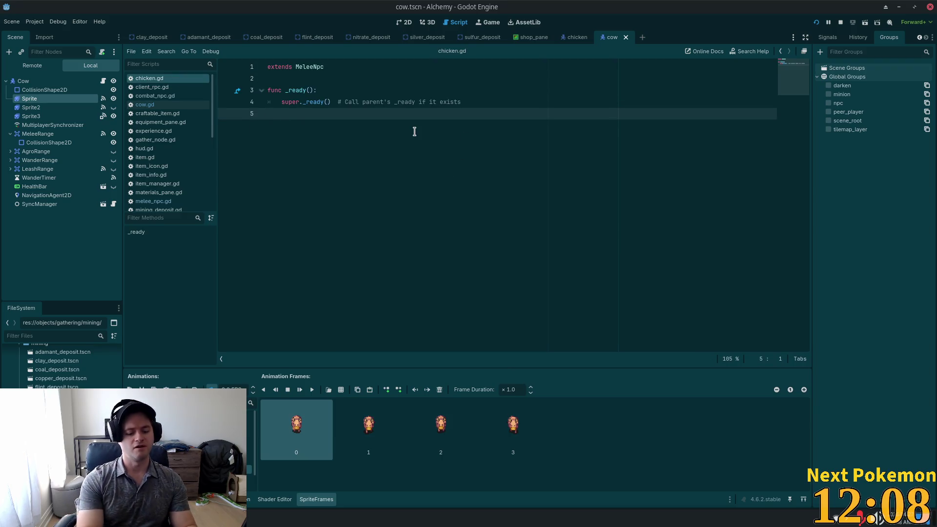
# Quick-search the project resources for 'pig'.
pyautogui.hotkey('shift', 'alt', 'o')
pyautogui.write('pigt')
pyautogui.press('BackSpace')
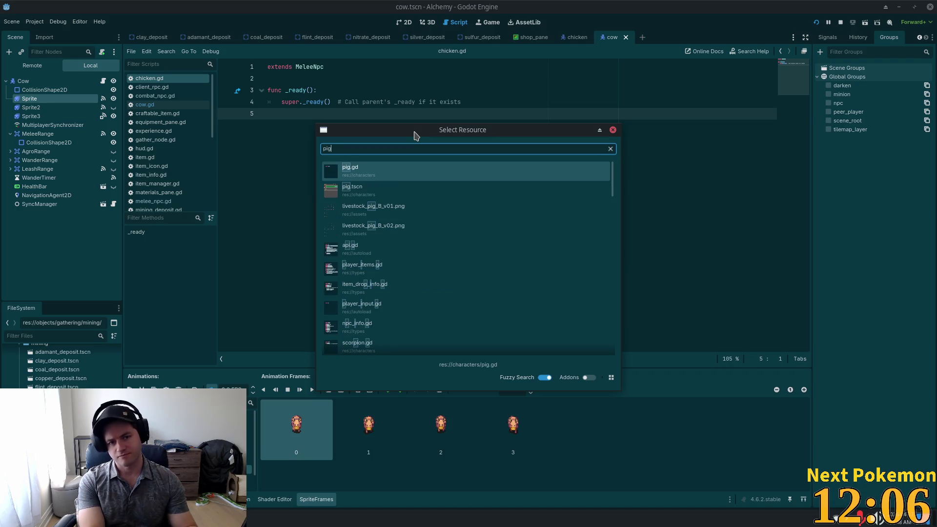
# Open pig.tscn and paste the super._ready() _ready function into pig.gd.
pyautogui.press('Down')
pyautogui.press('Return')
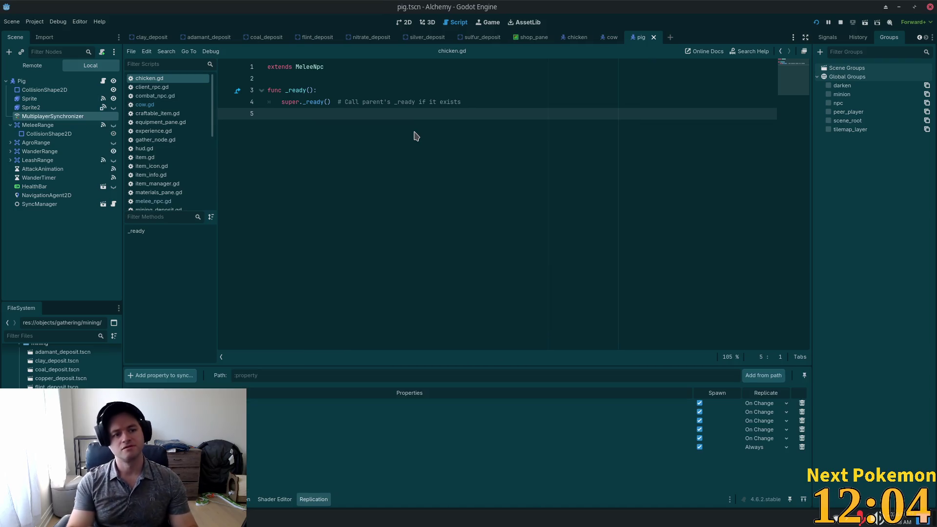
pyautogui.click(103, 81)
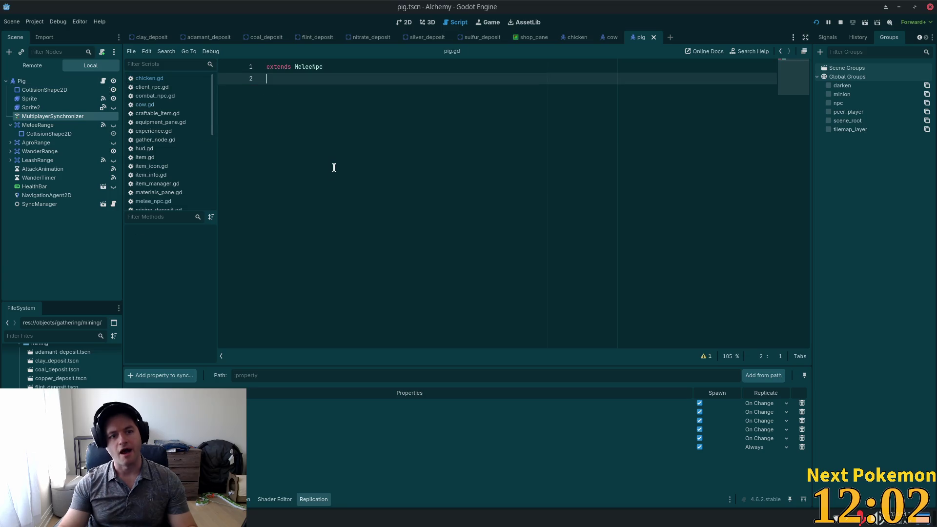
pyautogui.hotkey('ctrl', 'v')
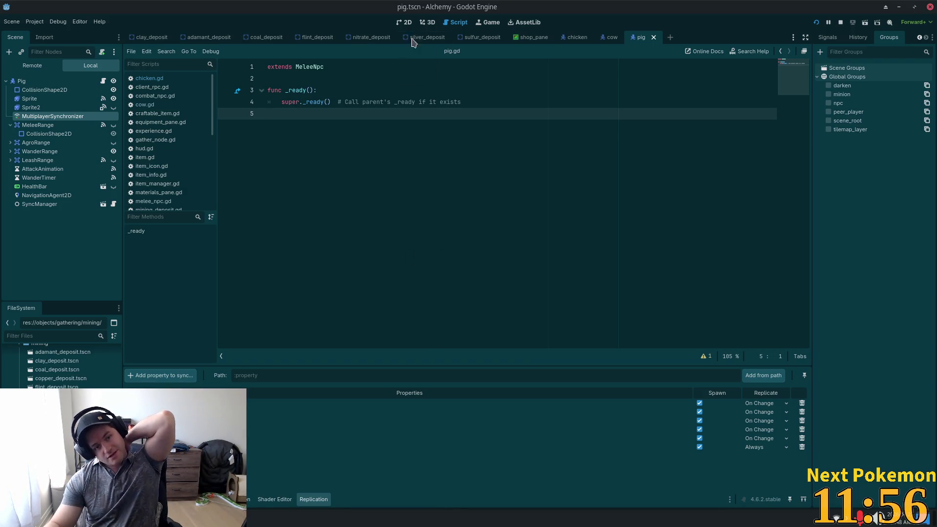
# Jump from chicken.gd's MeleeNpc parent class into melee_npc.gd and read through it.
pyautogui.doubleClick(305, 66)
pyautogui.tripleClick(303, 90)
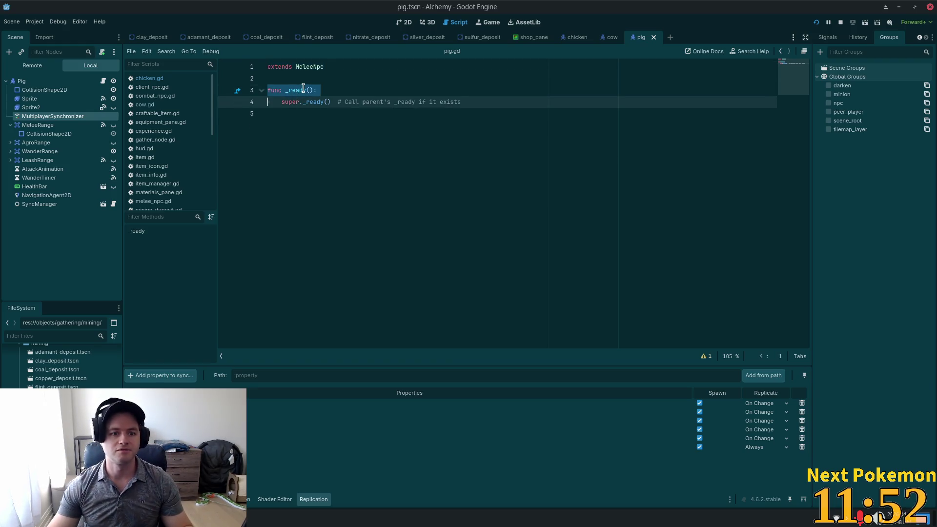
pyautogui.click(367, 82)
pyautogui.tripleClick(306, 101)
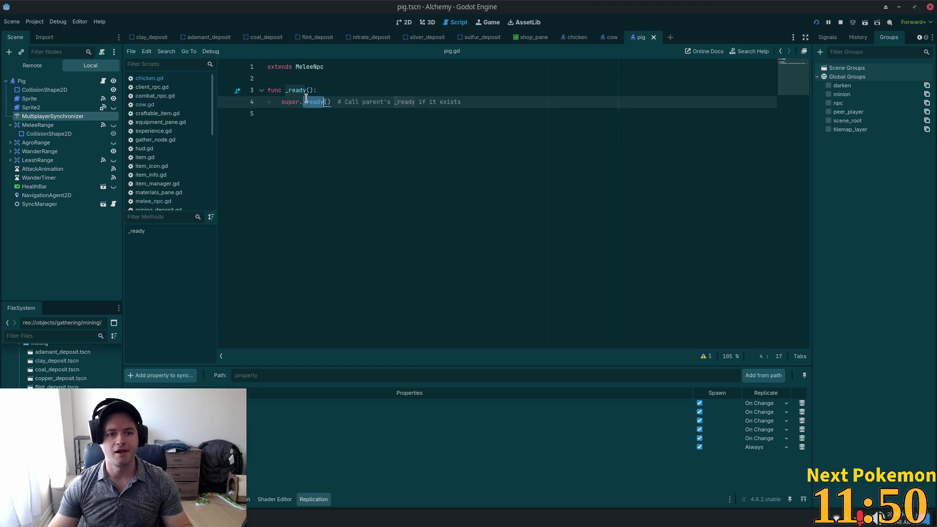
pyautogui.doubleClick(307, 67)
pyautogui.keyDown('ctrl'); pyautogui.click(307, 69); pyautogui.keyUp('ctrl')
pyautogui.moveTo(811, 157)
pyautogui.mouseDown()
pyautogui.moveTo(812, 86)
pyautogui.moveTo(824, 216)
pyautogui.moveTo(787, 11)
pyautogui.mouseUp()
pyautogui.click(476, 159)
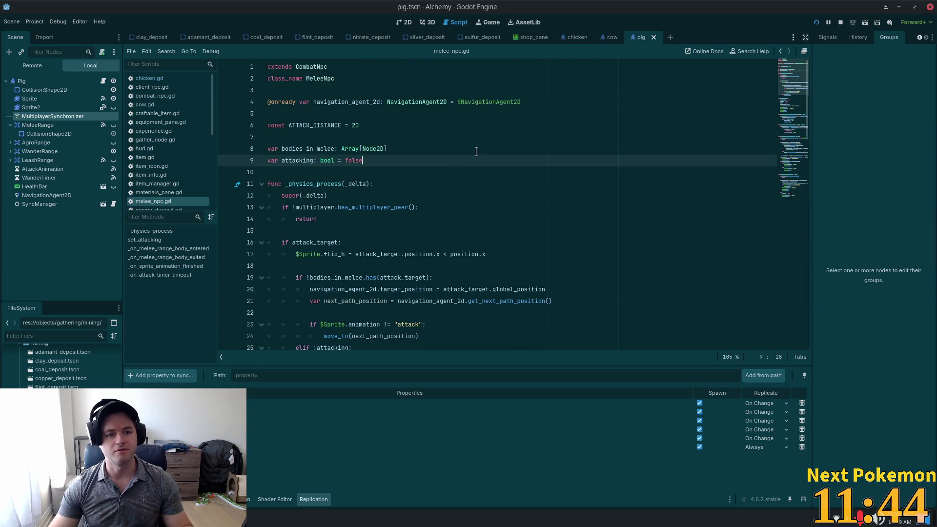
pyautogui.scroll(-8, 424, 153)
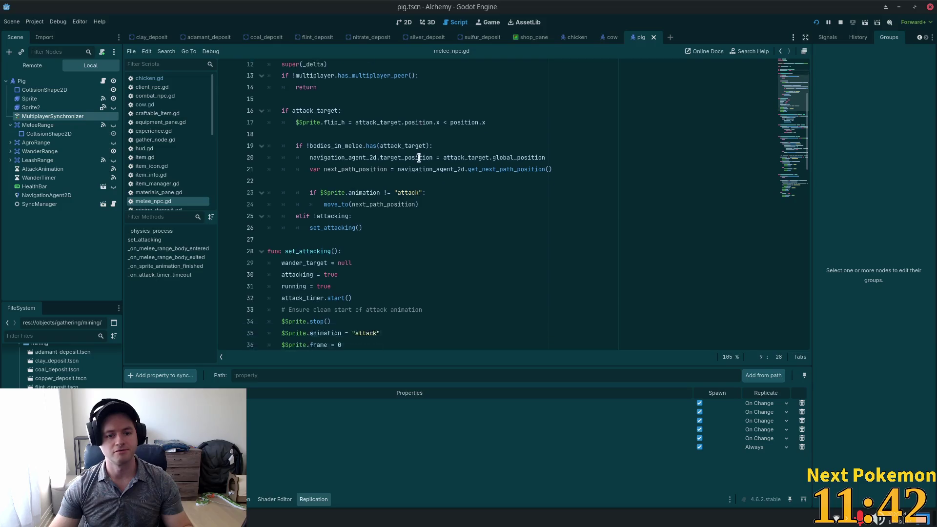
pyautogui.moveTo(776, 113)
pyautogui.mouseDown()
pyautogui.moveTo(791, 68)
pyautogui.moveTo(779, 213)
pyautogui.moveTo(741, 4)
pyautogui.mouseUp()
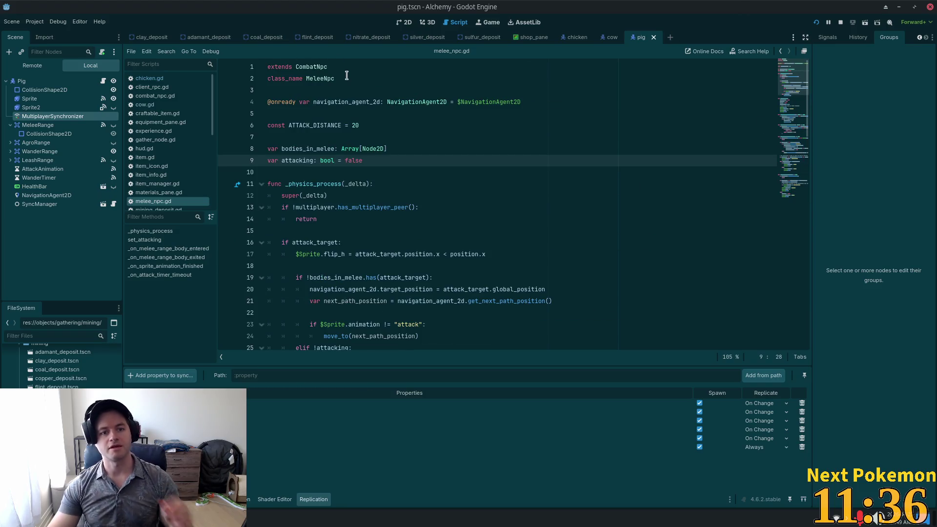
# Open the CombatNpc parent script and inspect the super() call in its _ready.
pyautogui.keyDown('ctrl'); pyautogui.click(313, 67); pyautogui.keyUp('ctrl')
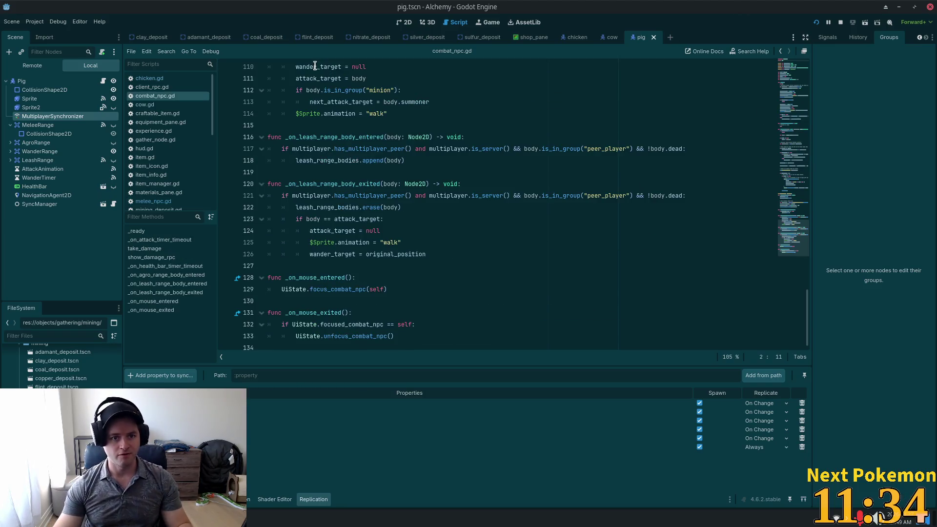
pyautogui.moveTo(790, 117); pyautogui.dragTo(798, 93)
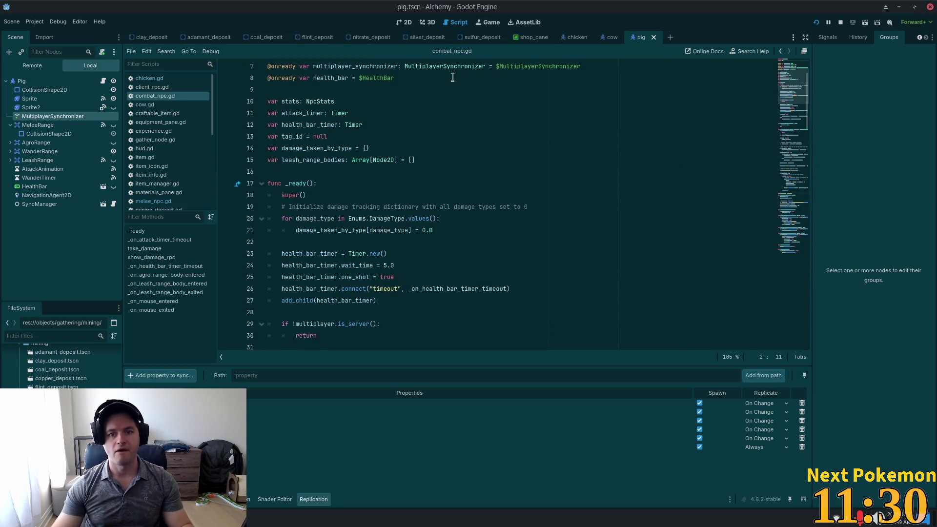
pyautogui.doubleClick(301, 195)
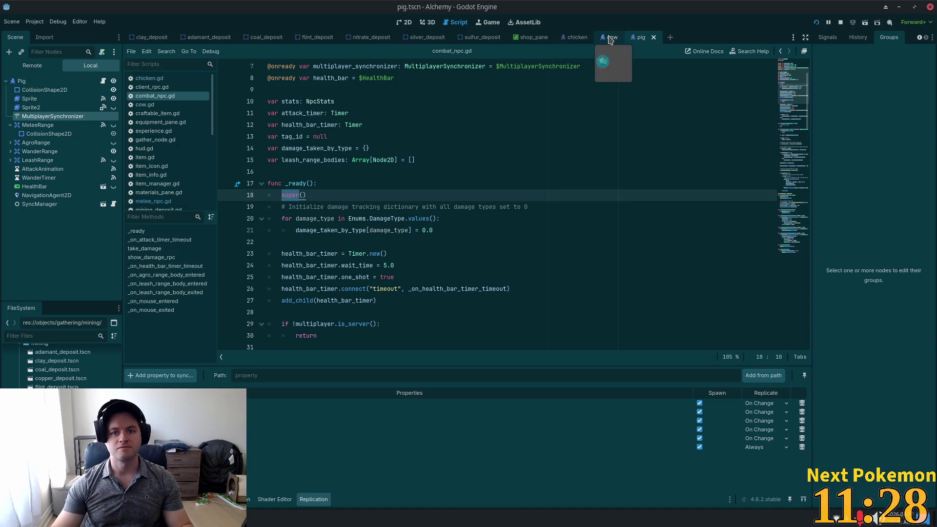
# Back in the cow scene, review chicken.gd, combat_npc.gd and melee_npc.gd, then run the game.
pyautogui.click(610, 37)
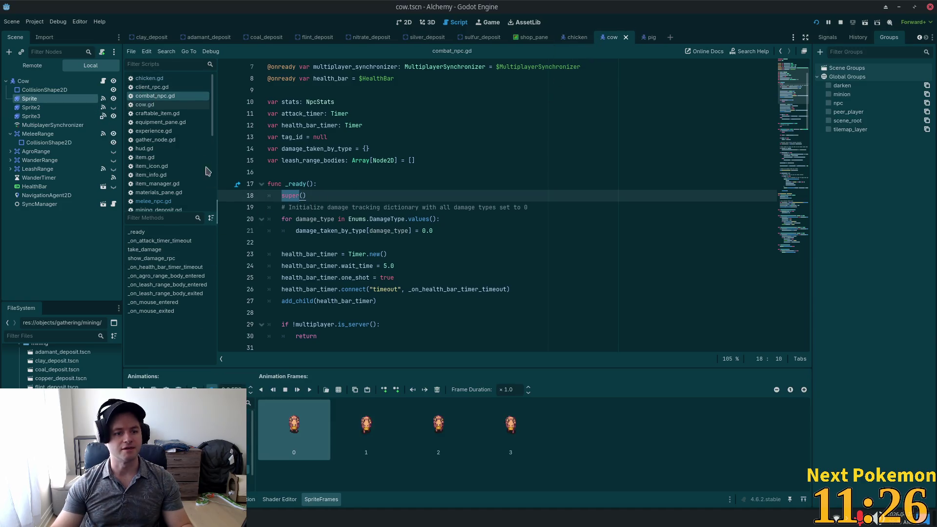
pyautogui.click(161, 80)
pyautogui.doubleClick(295, 101)
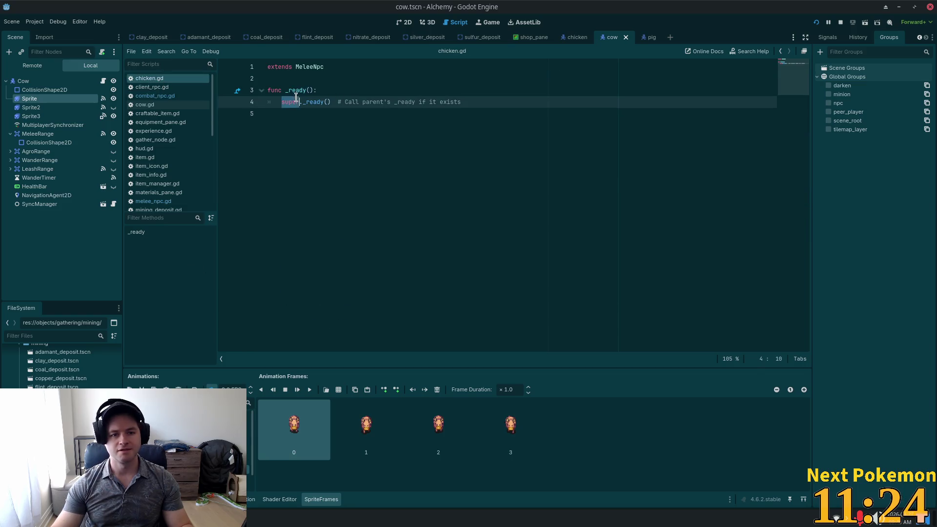
pyautogui.doubleClick(304, 102)
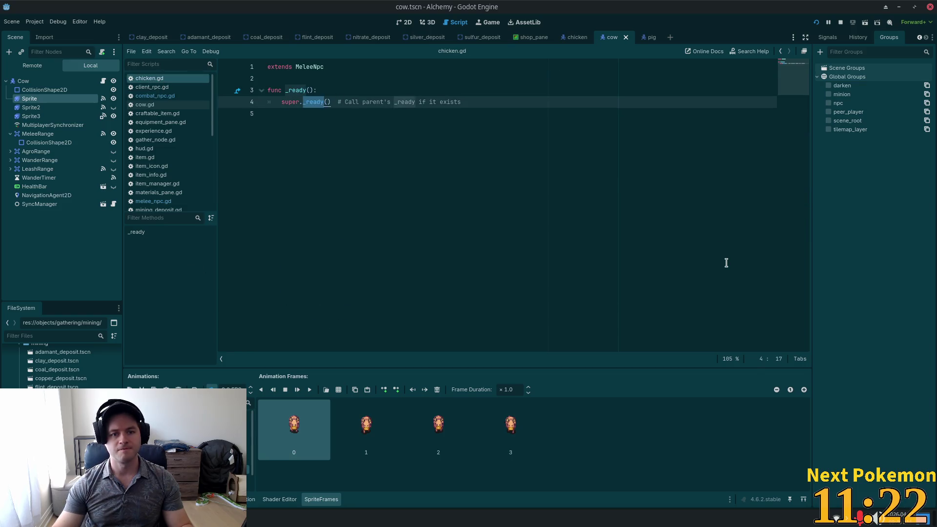
pyautogui.click(286, 102)
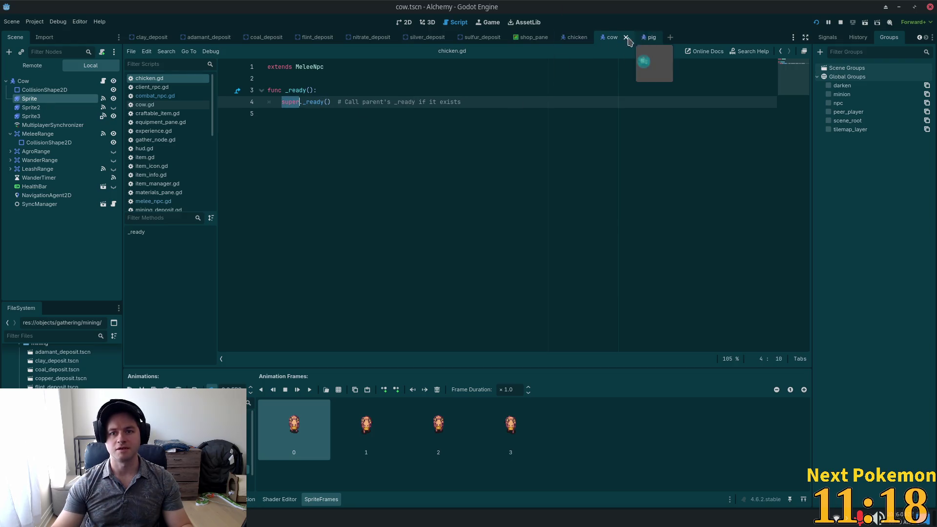
pyautogui.click(165, 97)
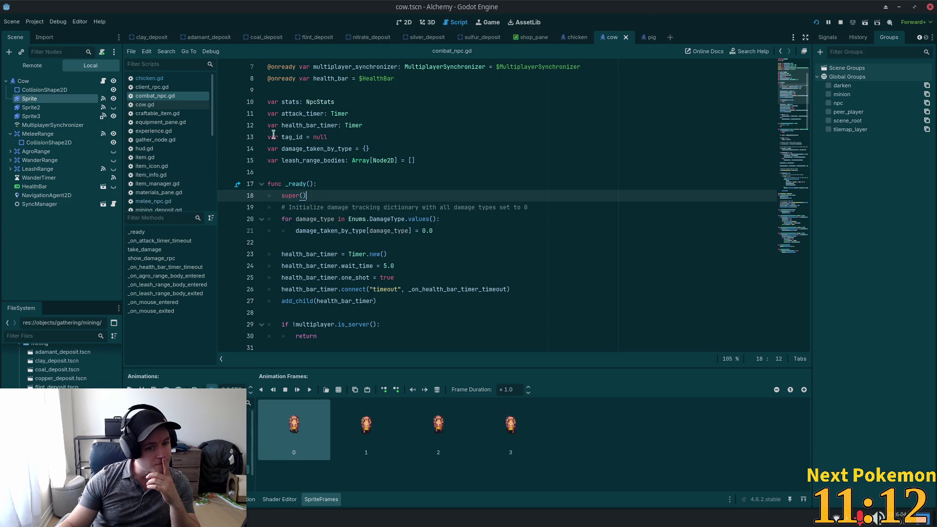
pyautogui.click(176, 201)
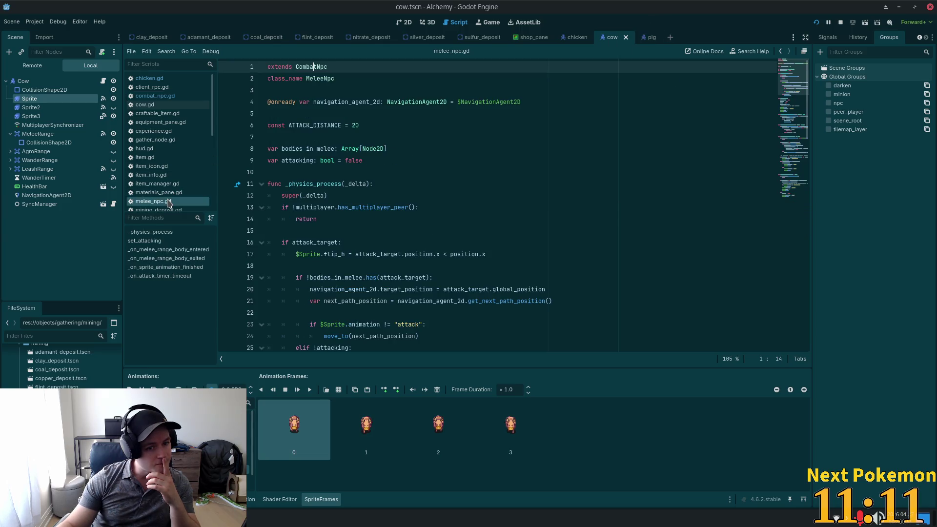
pyautogui.click(167, 80)
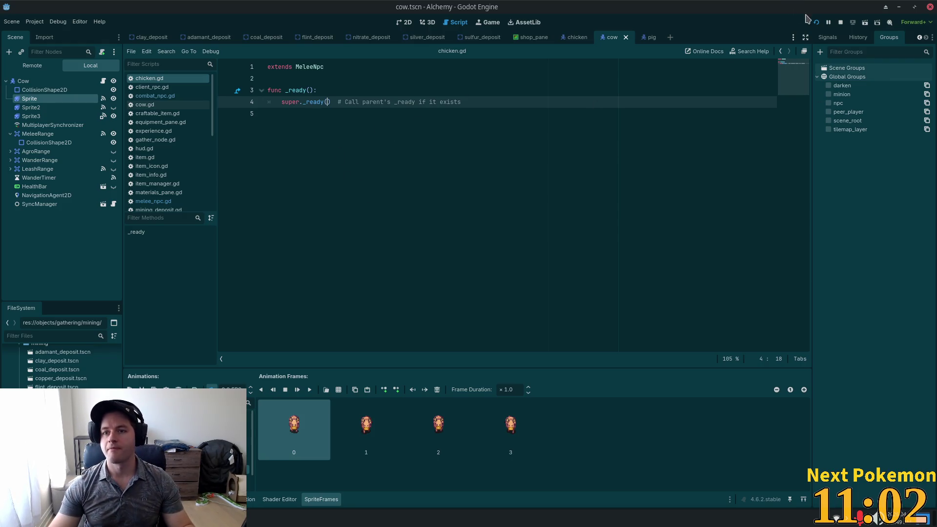
pyautogui.press('F5')
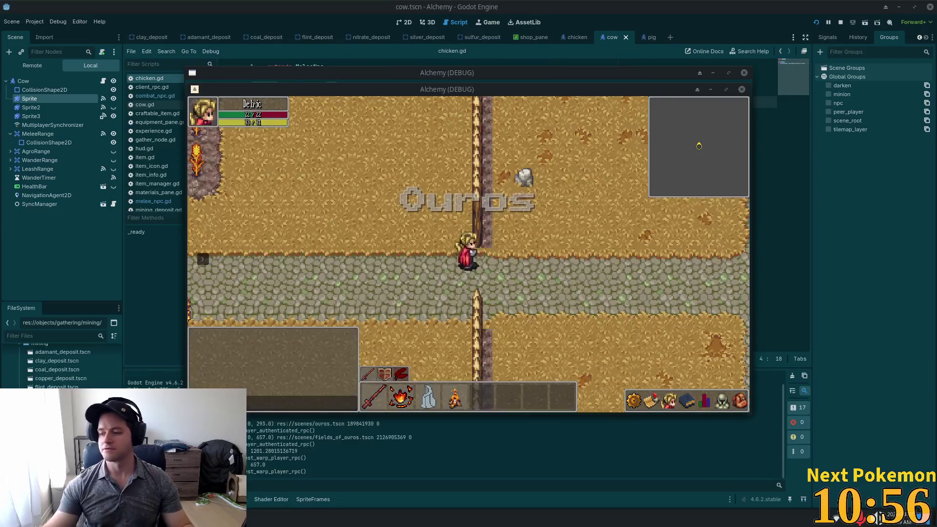
# Bring the game window forward and attack chickens near the pen with spells and clicks.
pyautogui.click(828, 85)
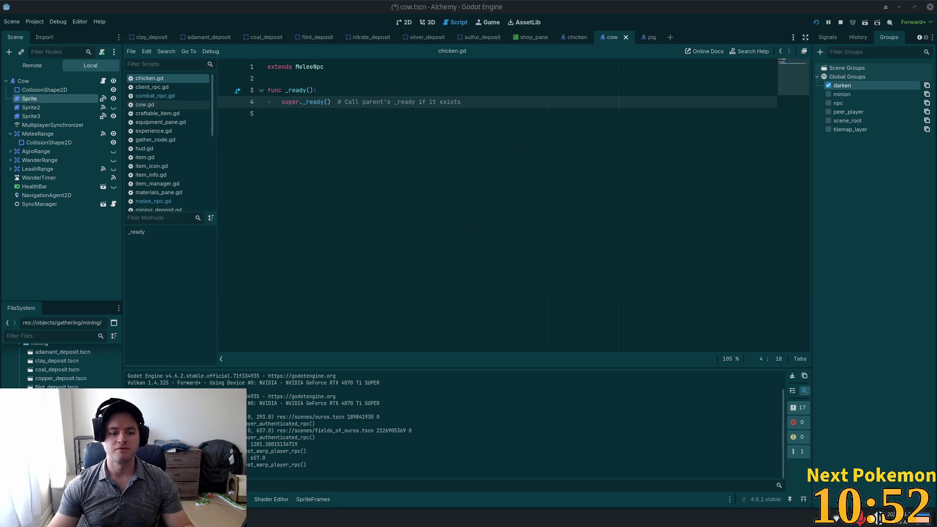
pyautogui.click(283, 453)
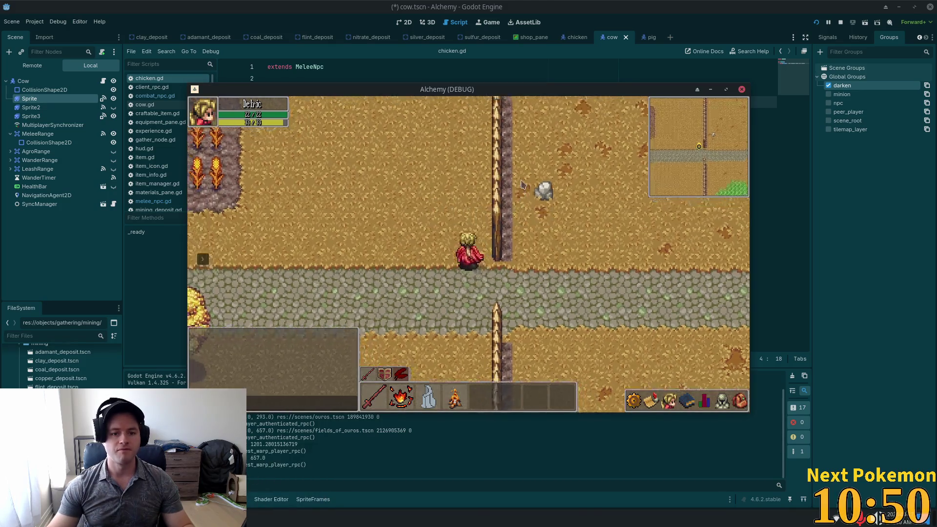
pyautogui.press('w')
pyautogui.press('a')
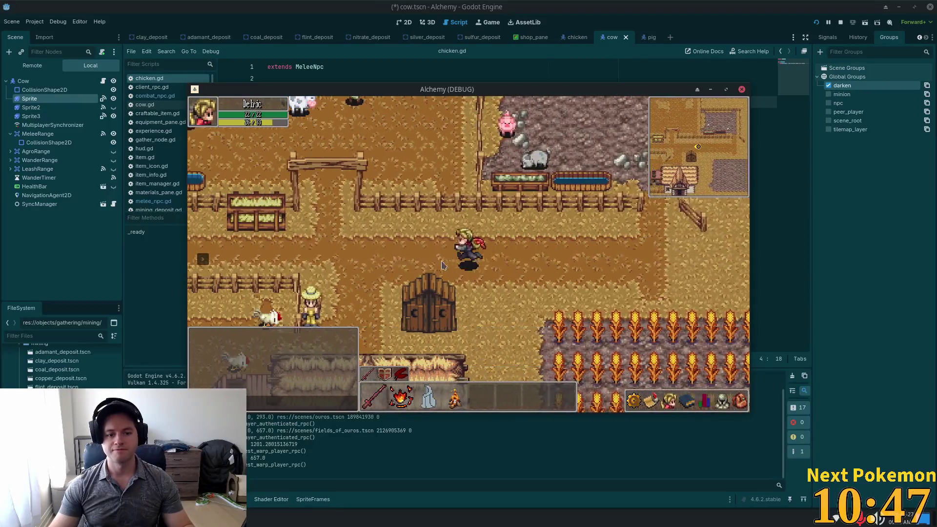
pyautogui.press('s')
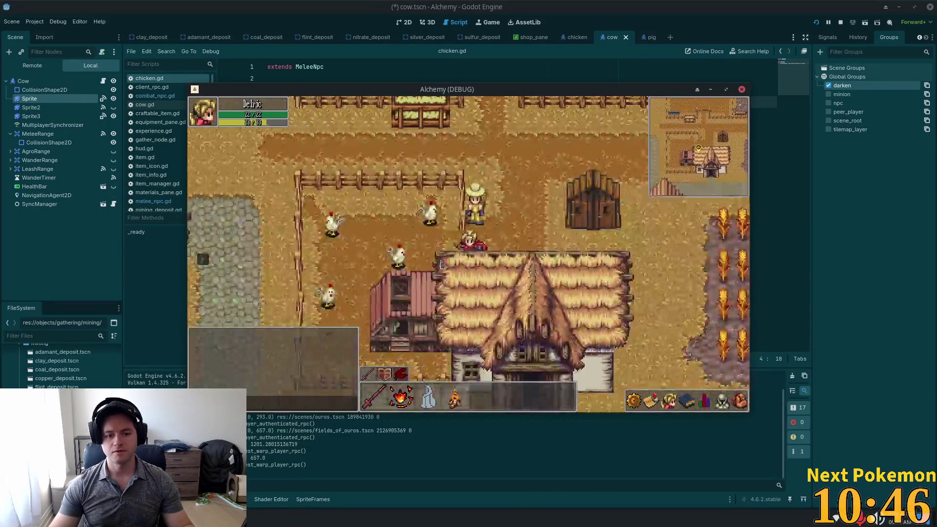
pyautogui.press('a')
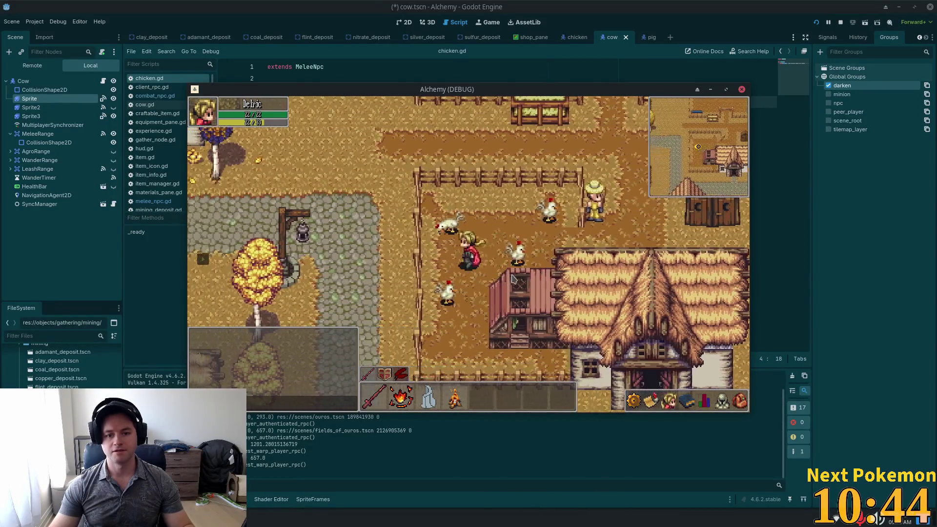
pyautogui.click(509, 281)
pyautogui.press('w')
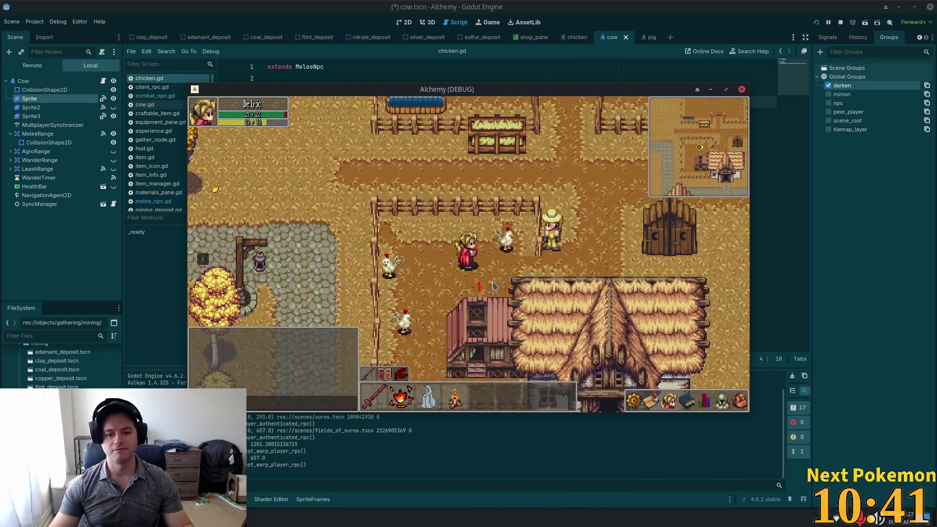
pyautogui.press('a')
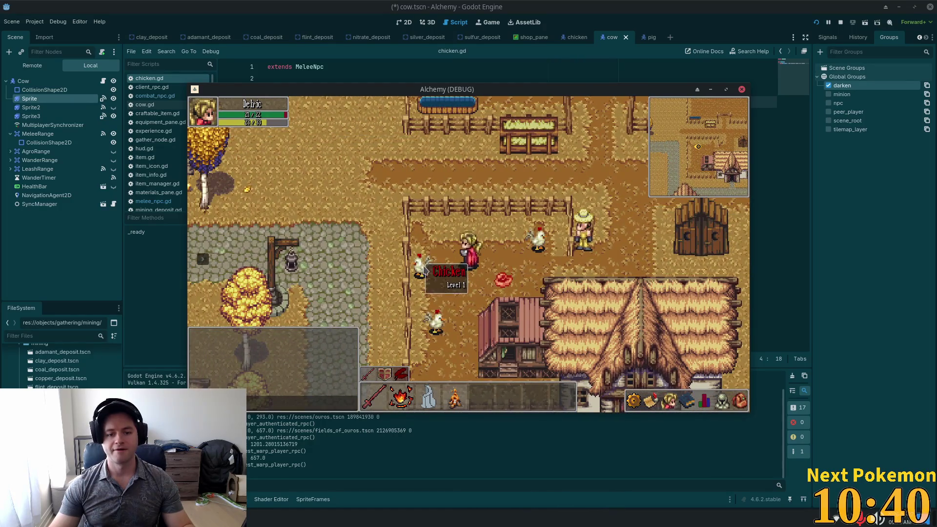
pyautogui.press('2')
pyautogui.press('a')
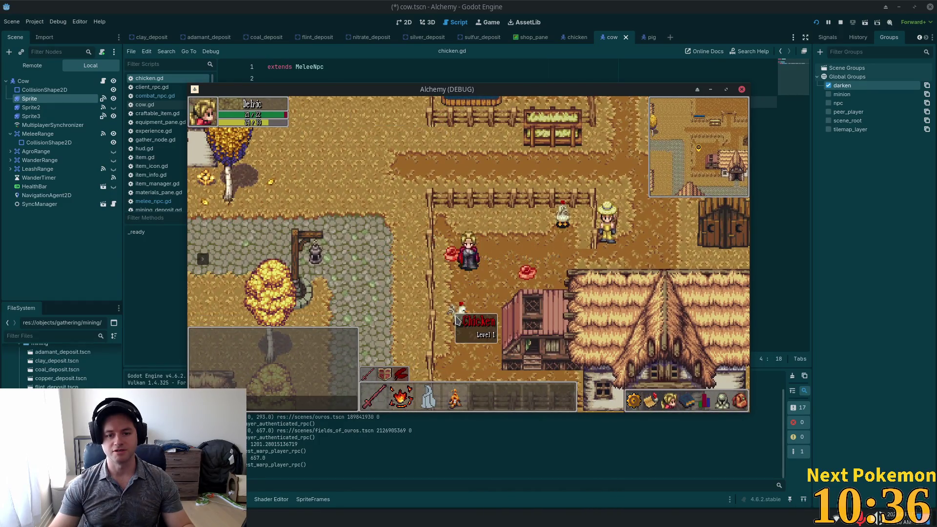
pyautogui.click(457, 320)
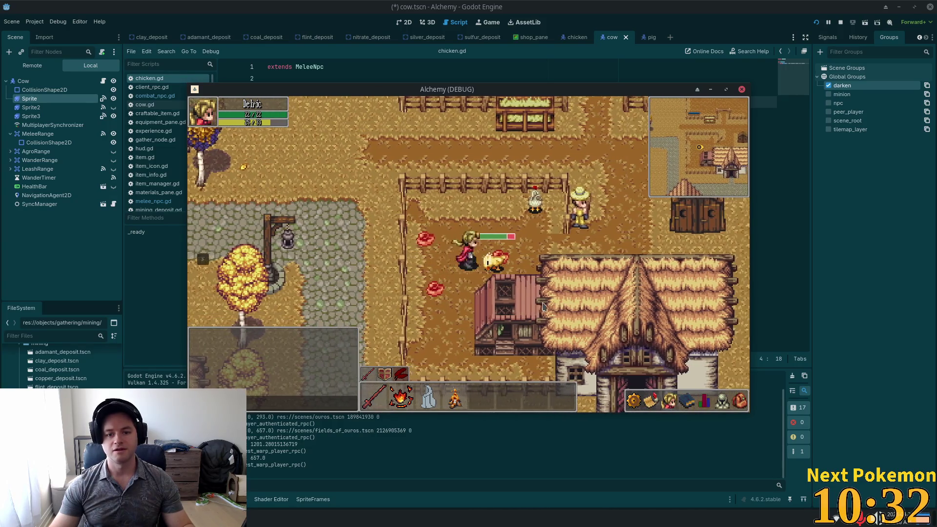
# Walk through the chicken pen casting at another chicken, then head up into the pig pen.
pyautogui.press('d')
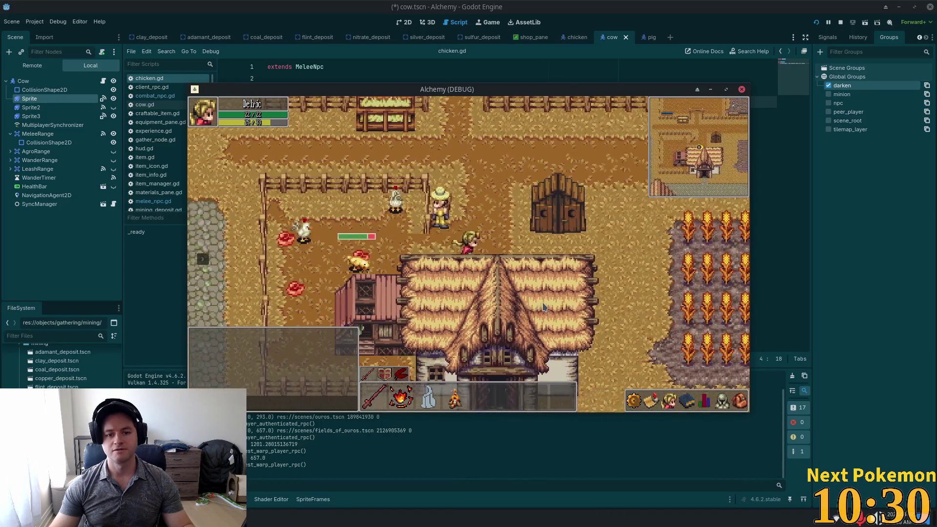
pyautogui.press('a')
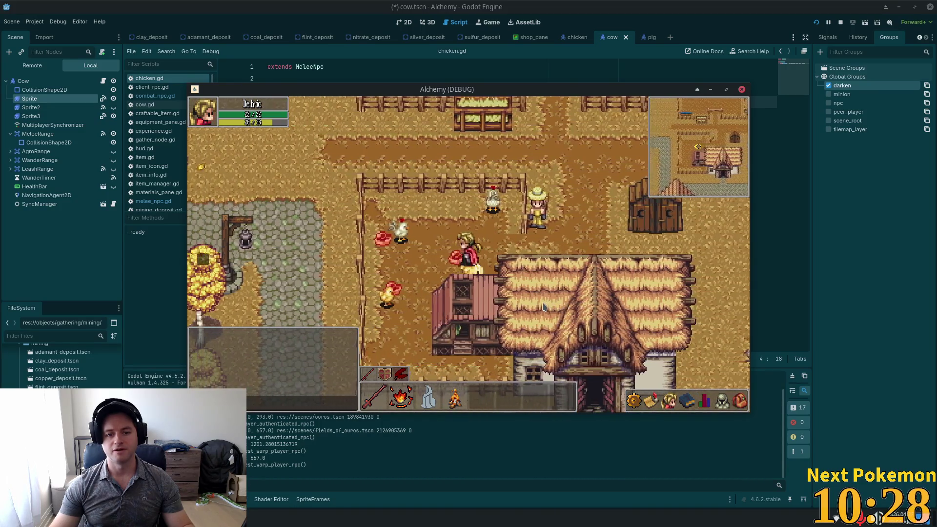
pyautogui.press('a')
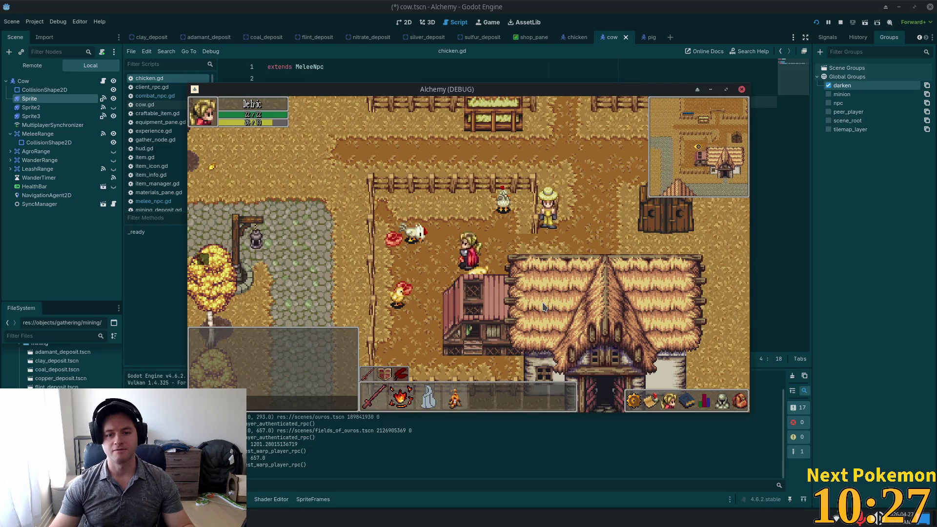
pyautogui.press('s')
pyautogui.press('a')
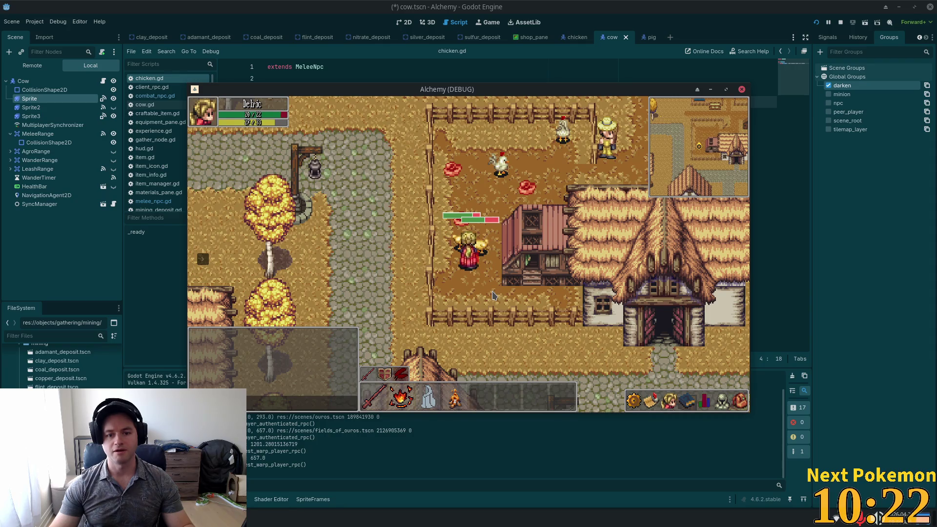
pyautogui.press('s')
pyautogui.press('a')
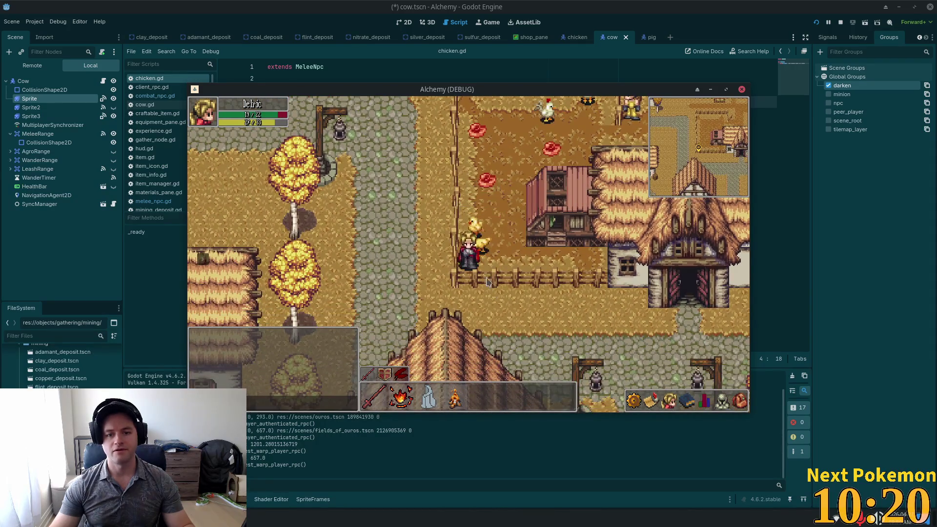
pyautogui.press('1')
pyautogui.press('d')
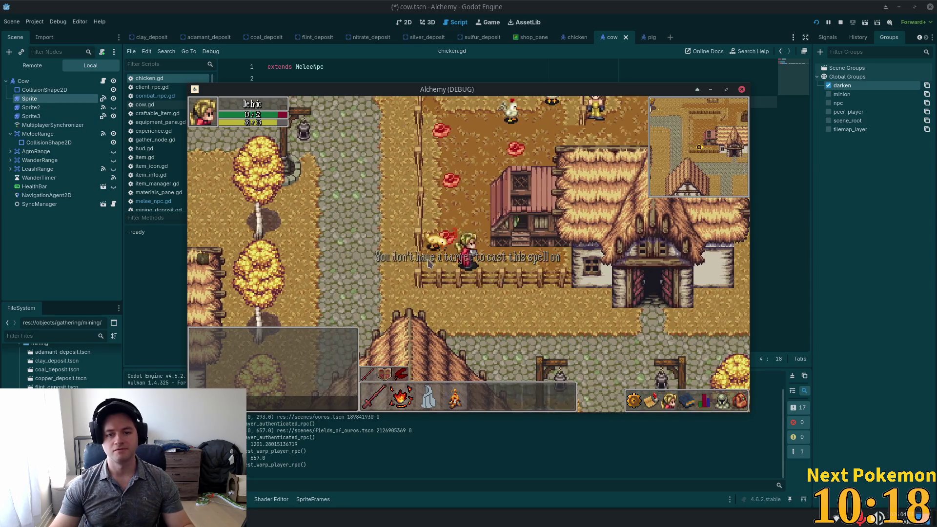
pyautogui.press('w')
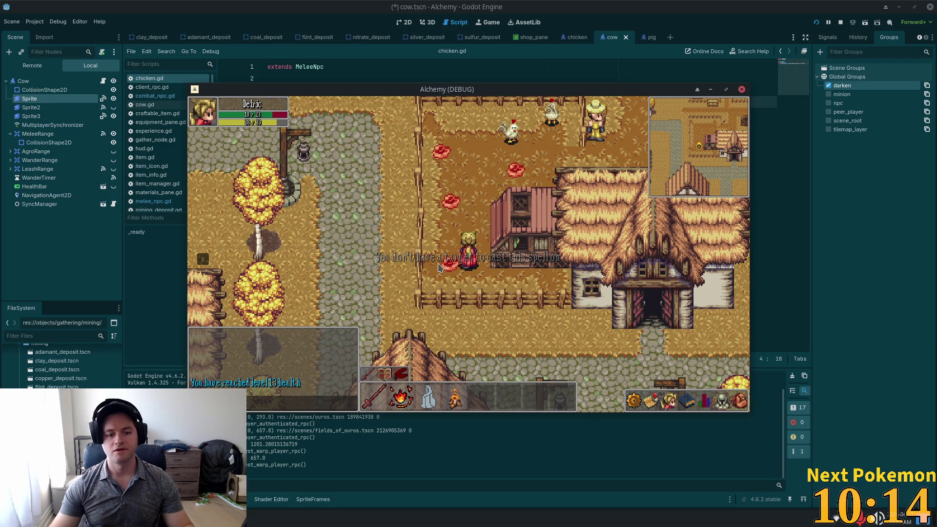
pyautogui.press('w')
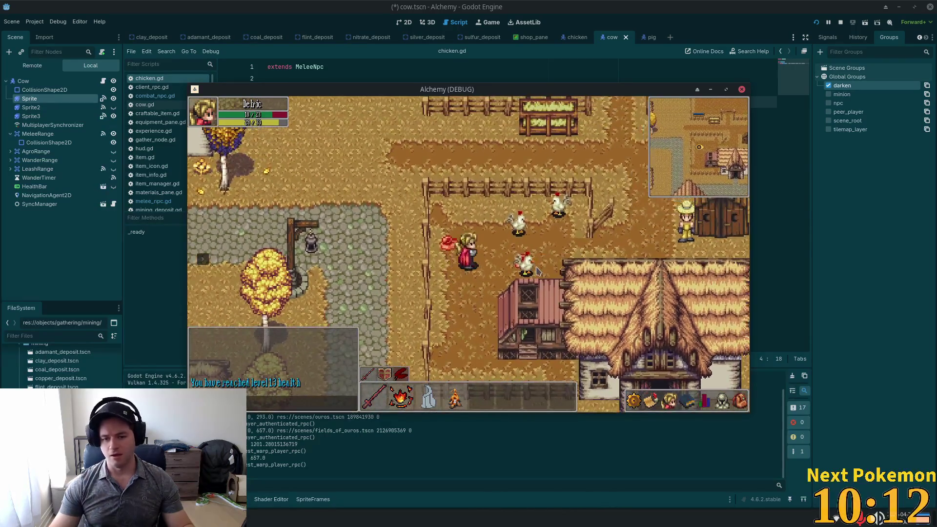
pyautogui.press('d')
pyautogui.press('w')
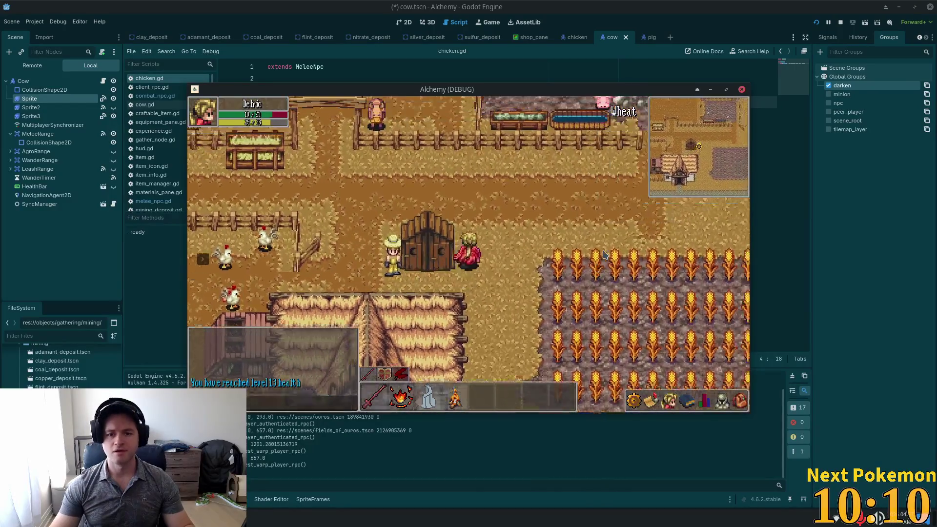
pyautogui.press('w')
pyautogui.press('d')
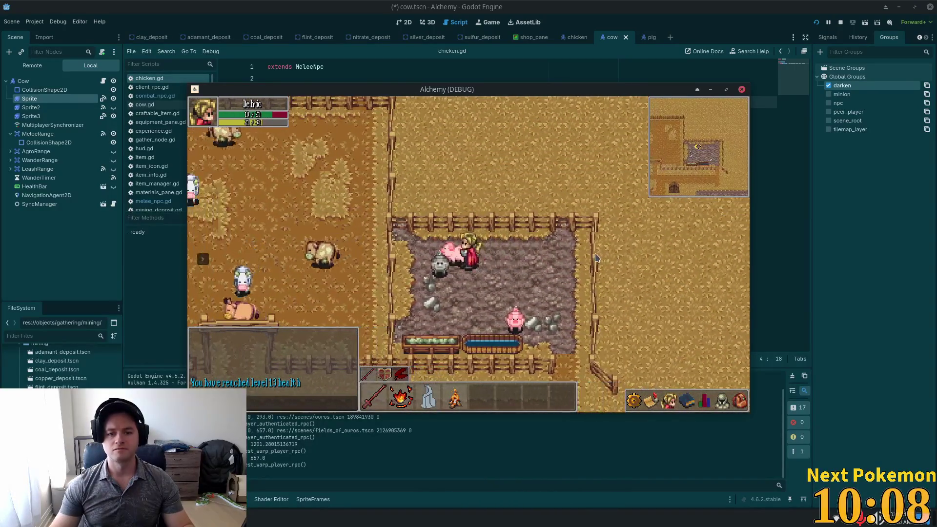
pyautogui.press('d')
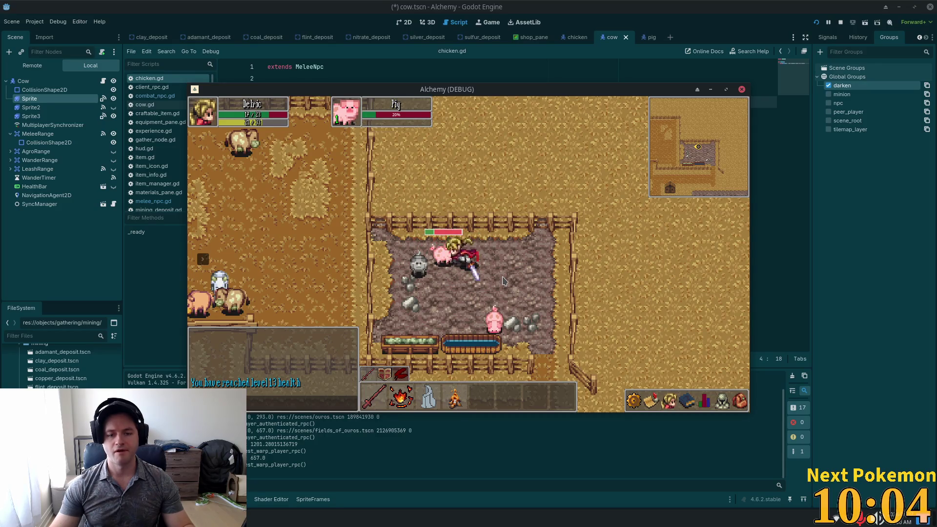
# Attack the pig, pick up its dropped meat, check the inventory, and walk back toward the house.
pyautogui.press('a')
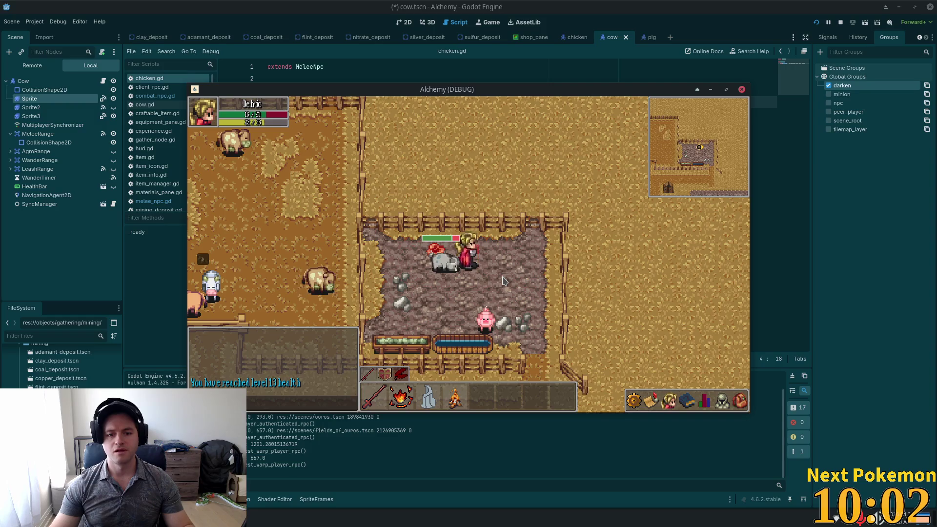
pyautogui.press('d')
pyautogui.press('a')
pyautogui.press('s')
pyautogui.press('d')
pyautogui.press('2')
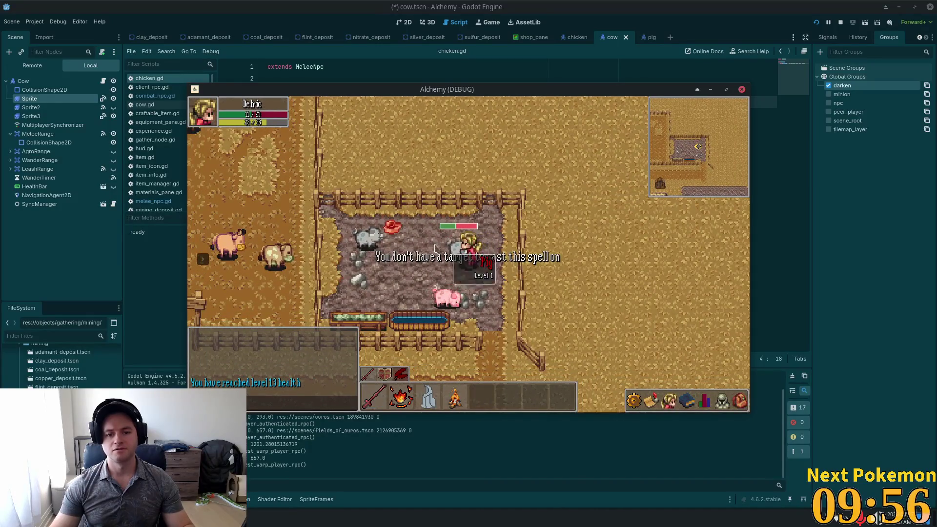
pyautogui.press('w')
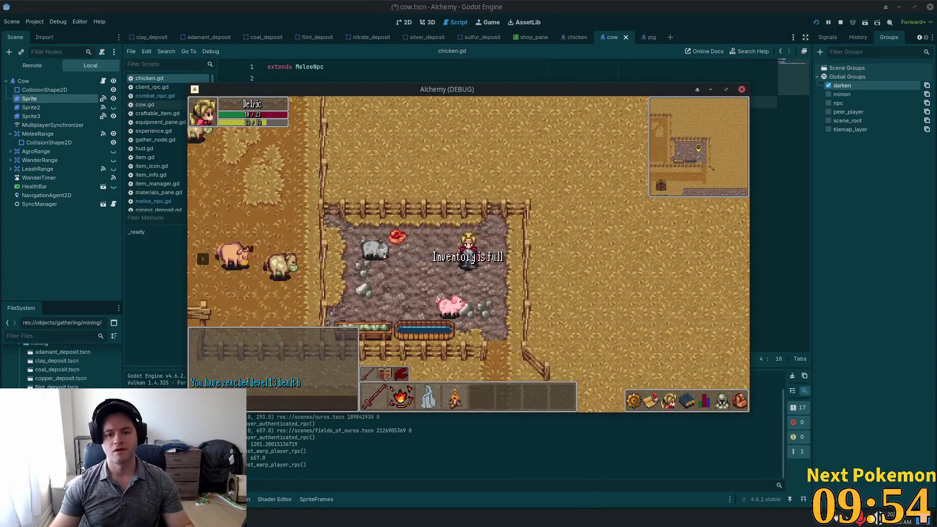
pyautogui.press('s')
pyautogui.press('i')
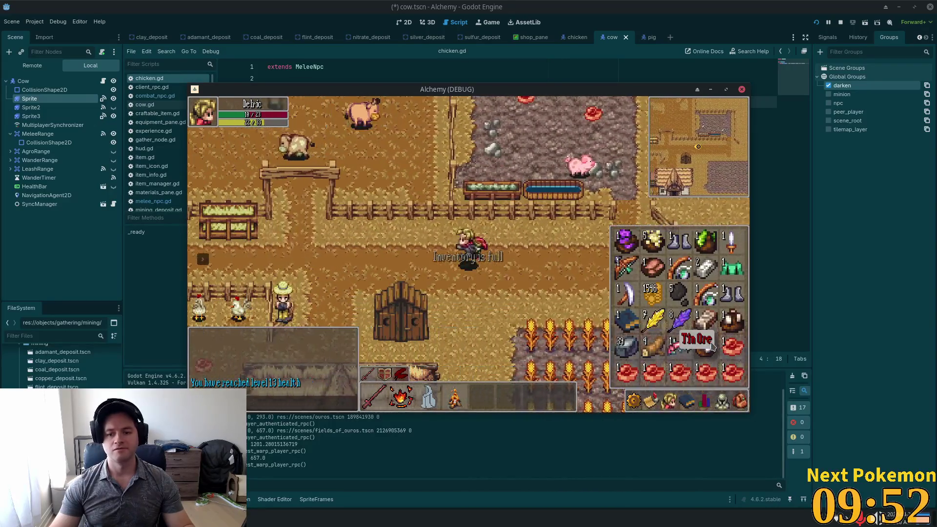
pyautogui.press('a')
pyautogui.press('i')
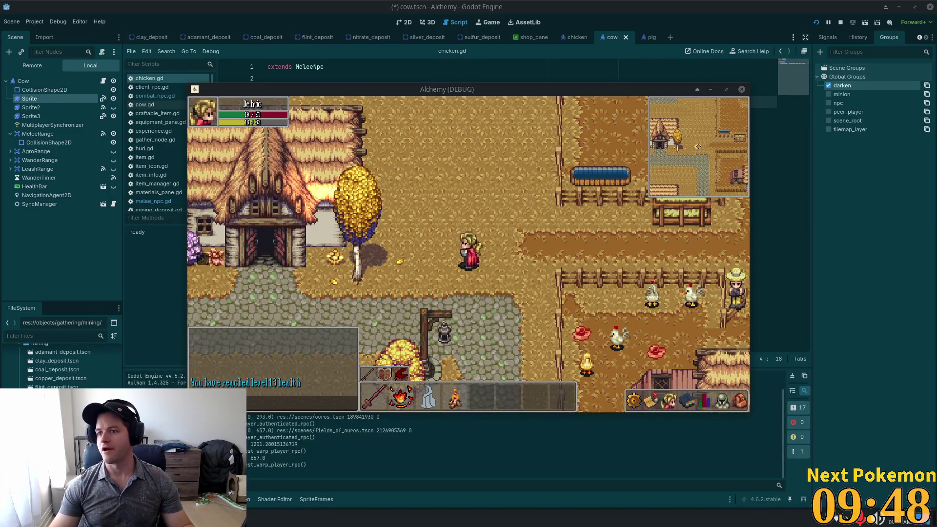
# Walk through Ouros past the house and inn back into the chicken pen by the coop.
pyautogui.press('s')
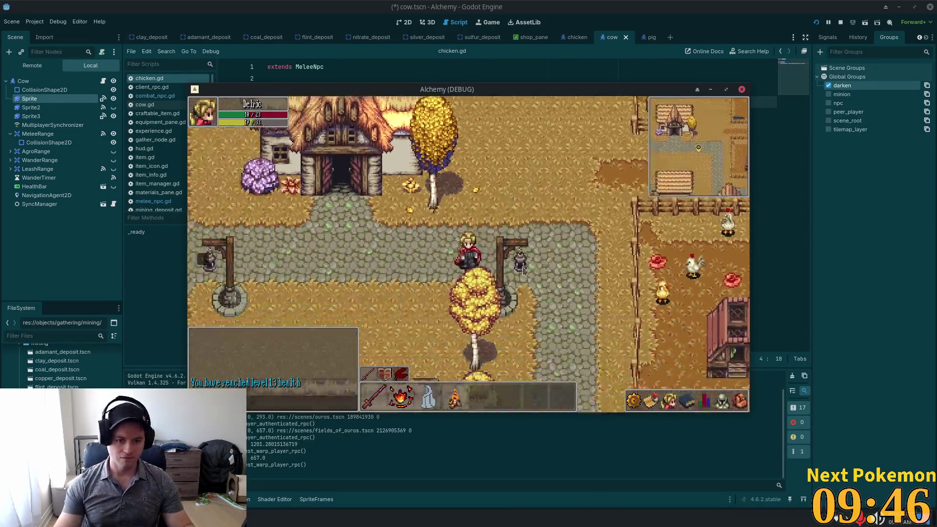
pyautogui.press('a')
pyautogui.press('w')
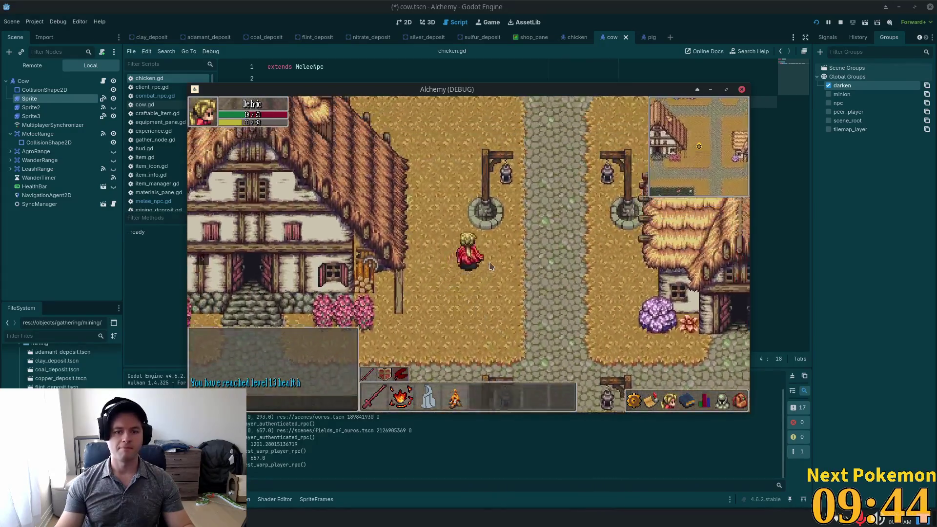
pyautogui.press('a')
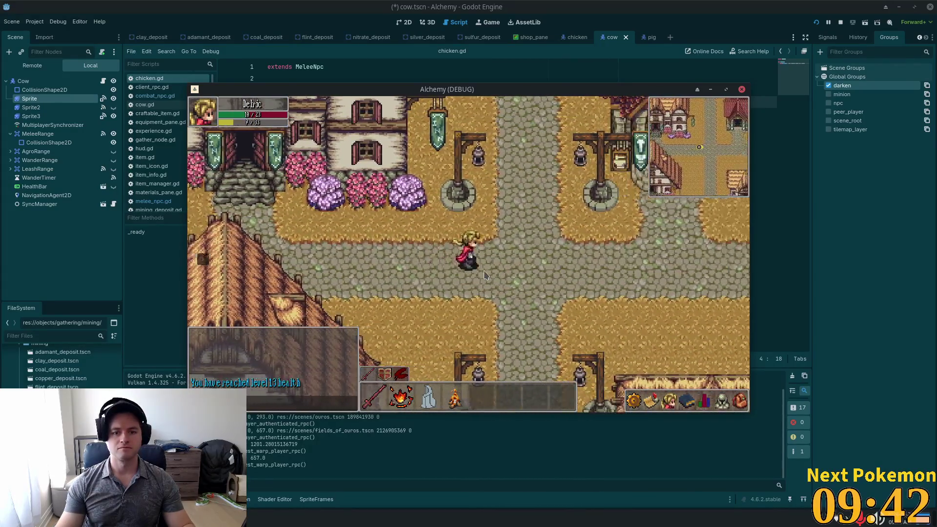
pyautogui.press('s')
pyautogui.press('d')
pyautogui.press('s')
pyautogui.press('d')
pyautogui.press('w')
pyautogui.press('d')
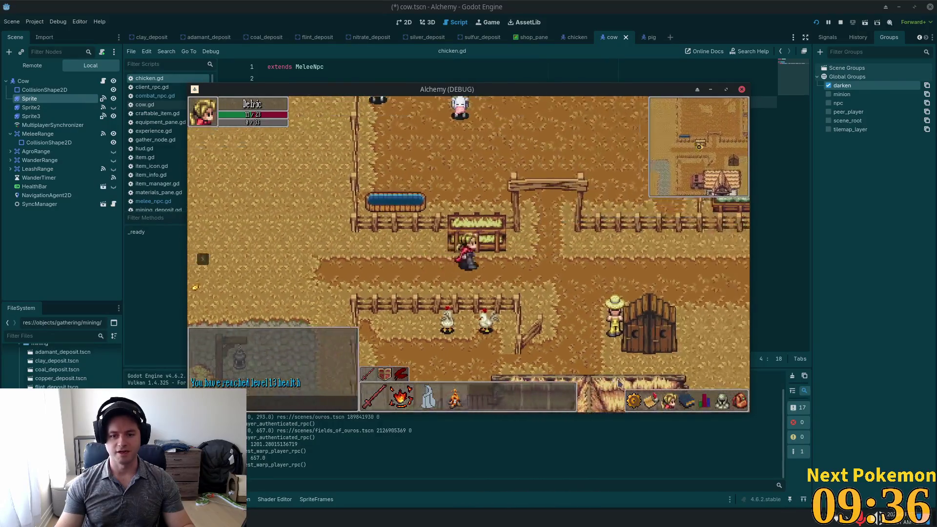
pyautogui.press('s')
pyautogui.press('a')
pyautogui.press('s')
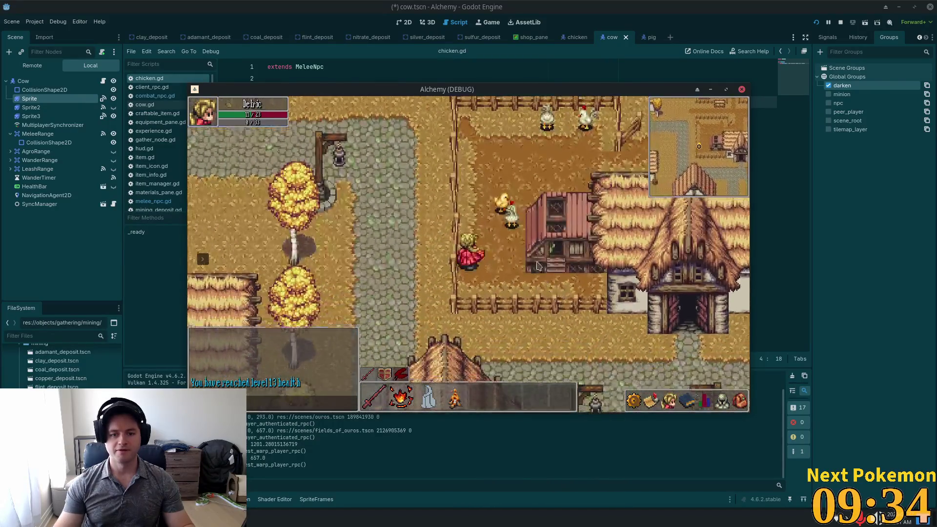
# Kill the chicken beside the coop and attack the chick below the character.
pyautogui.click(508, 252)
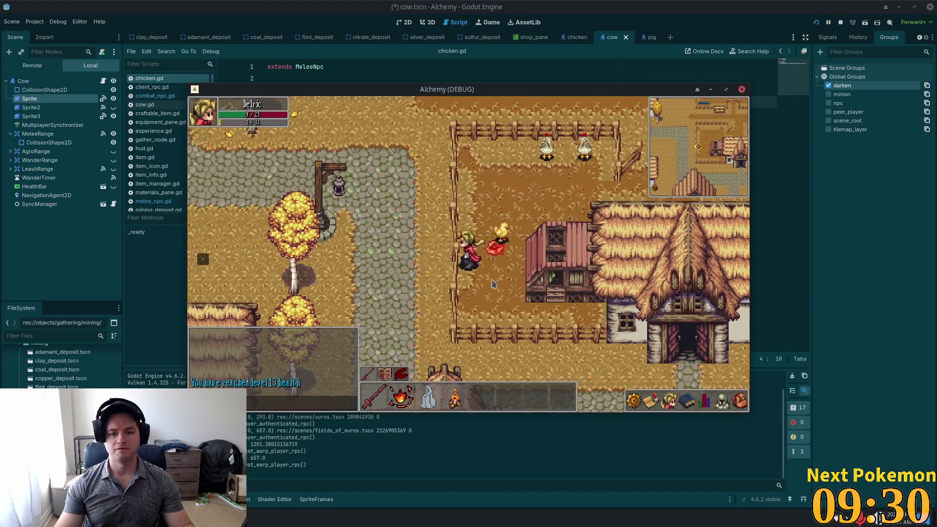
pyautogui.click(492, 284)
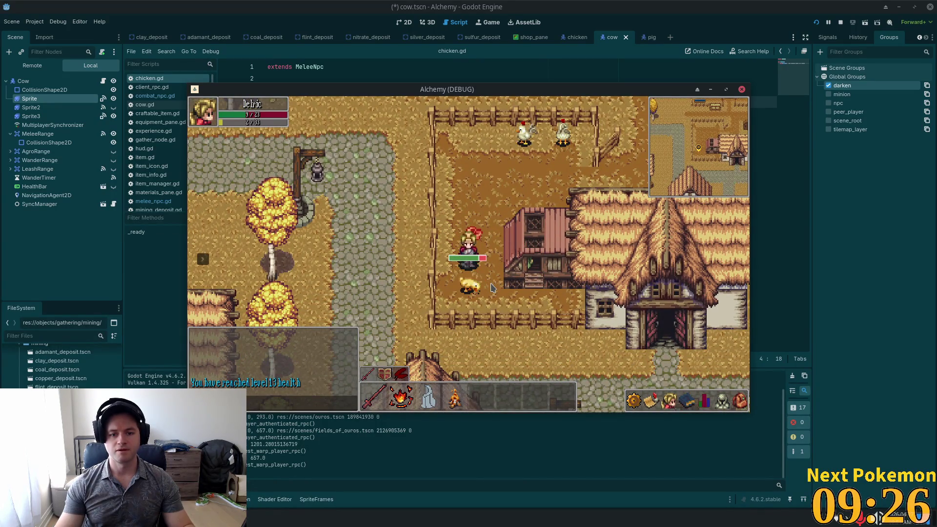
pyautogui.click(492, 288)
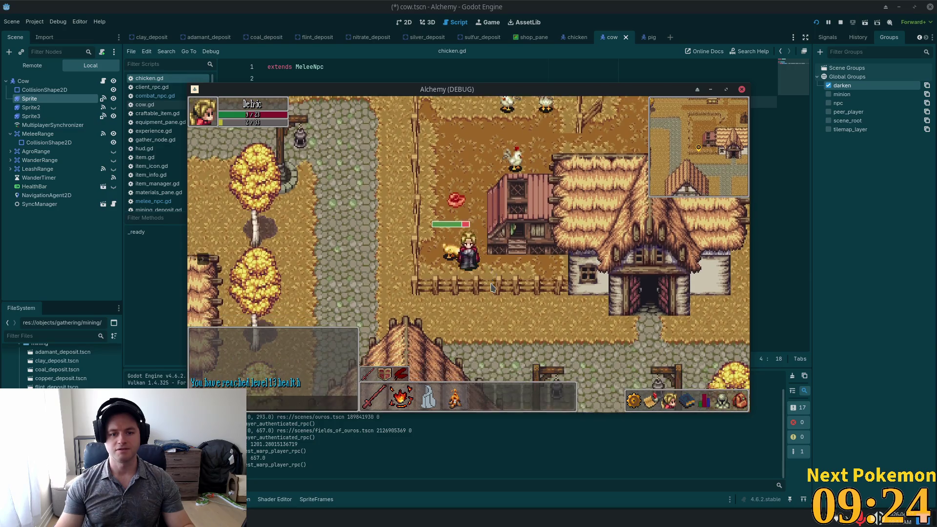
pyautogui.press('w')
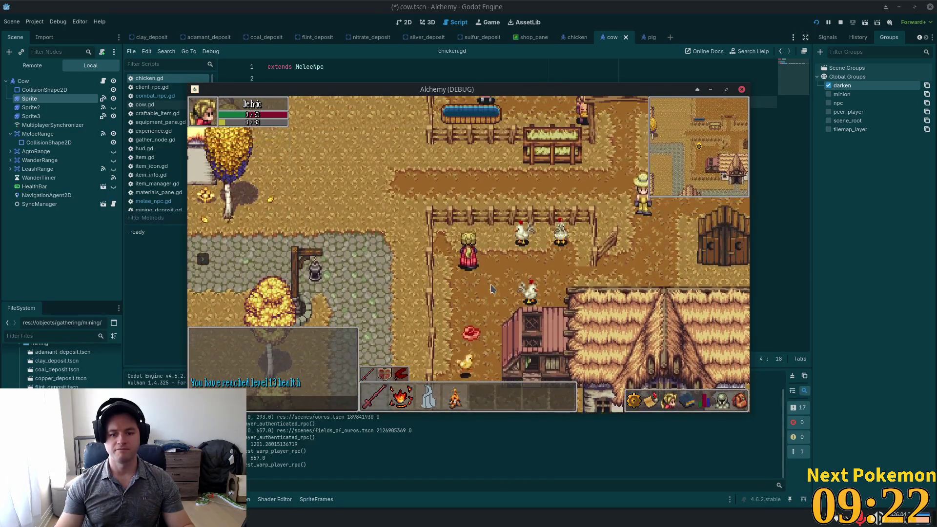
pyautogui.press('s')
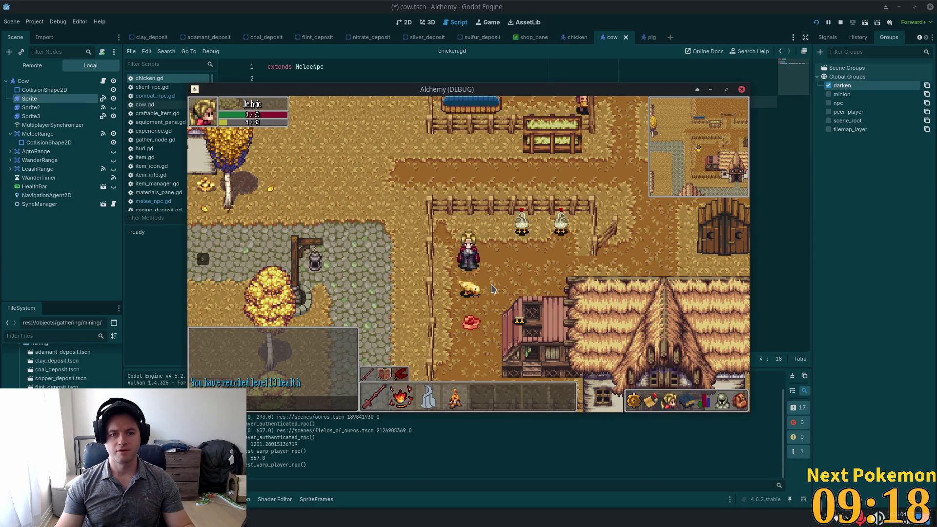
# Roam the farm and pen, then kill another nearby chicken.
pyautogui.press('d')
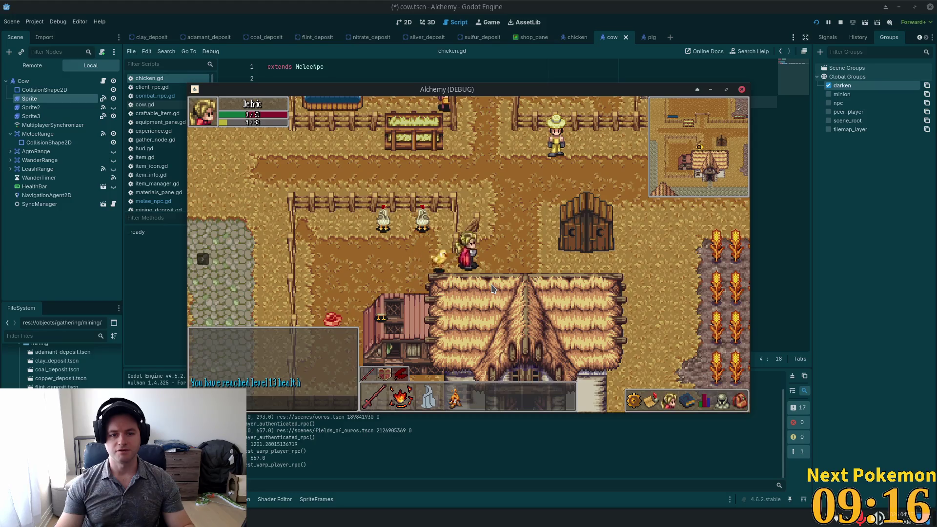
pyautogui.press('a')
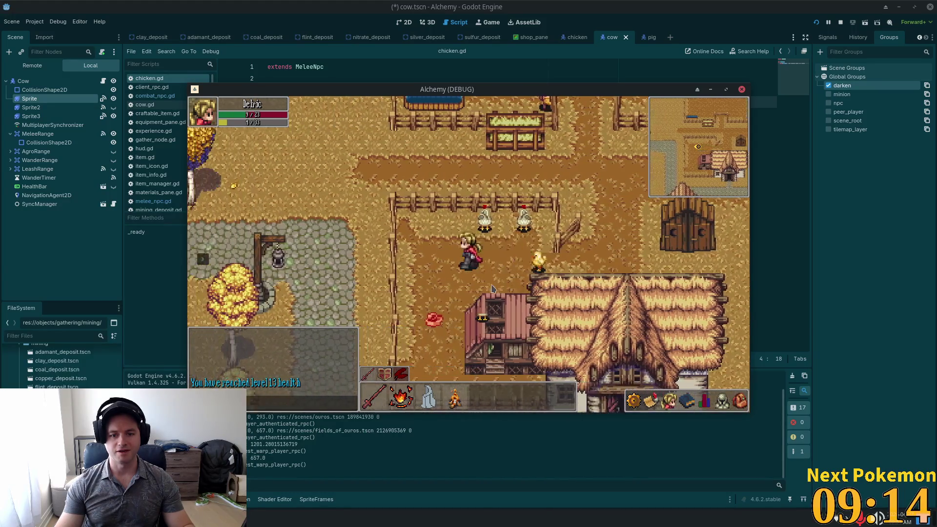
pyautogui.press('a')
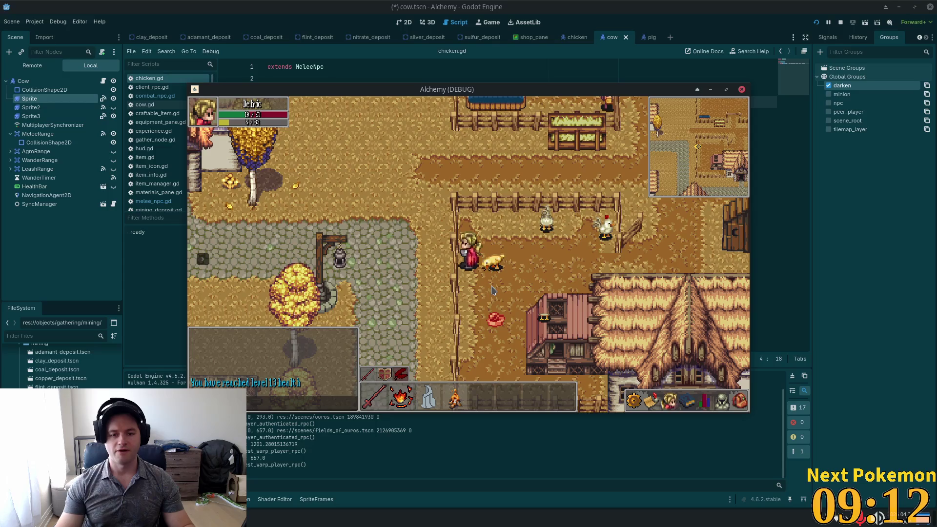
pyautogui.press('d')
pyautogui.press('s')
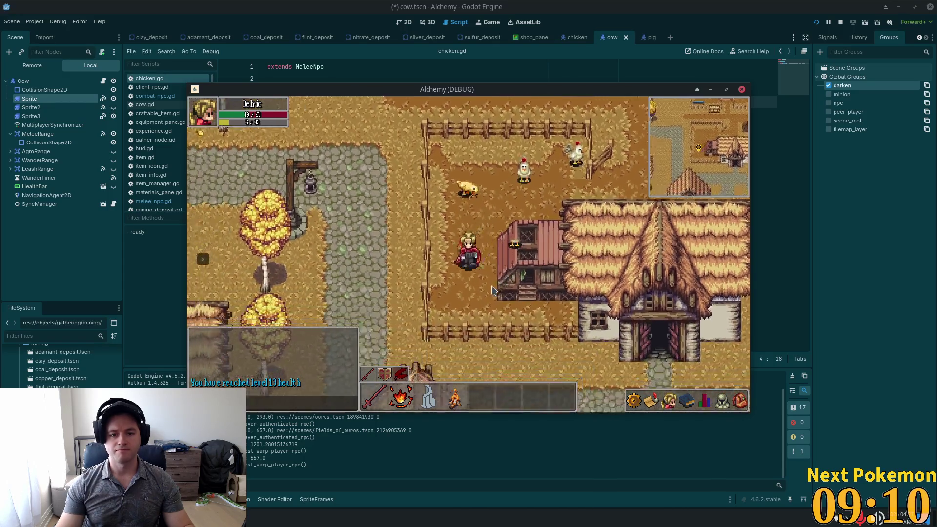
pyautogui.press('s')
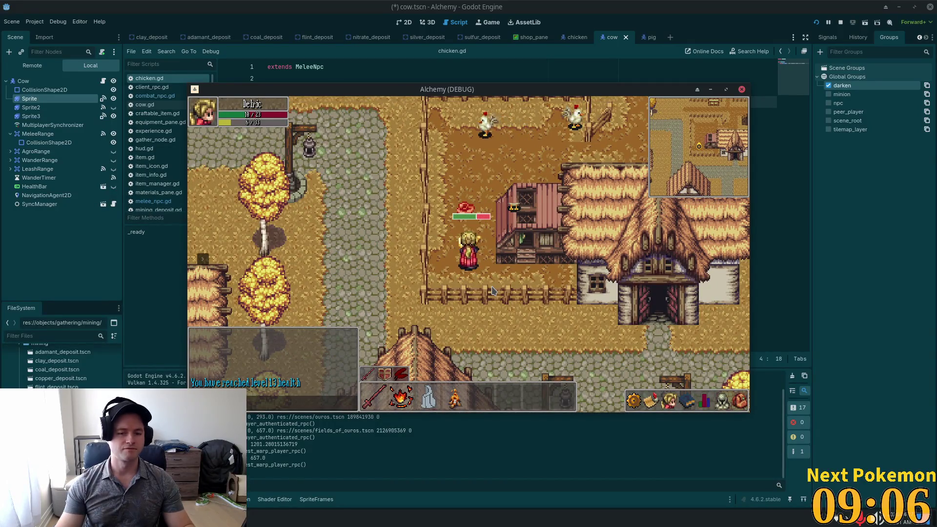
pyautogui.press('w')
pyautogui.press('a')
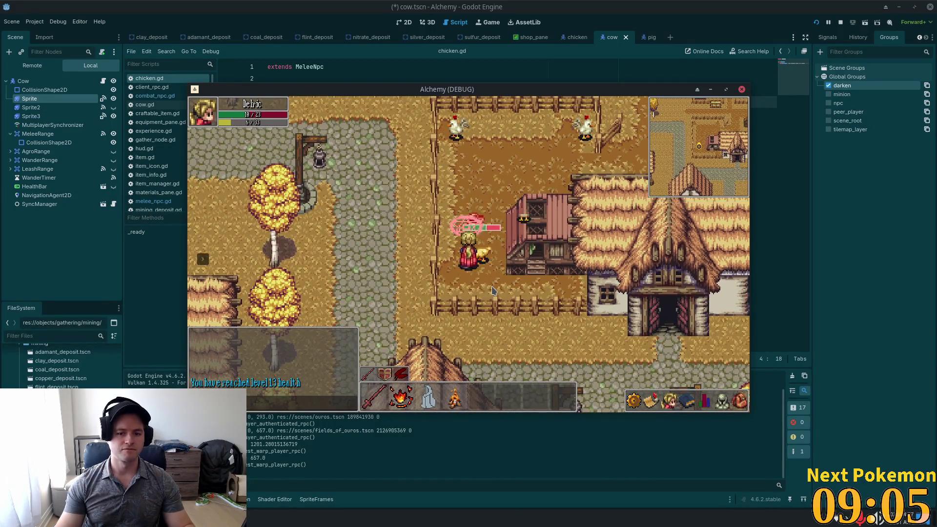
pyautogui.press('w')
pyautogui.press('d')
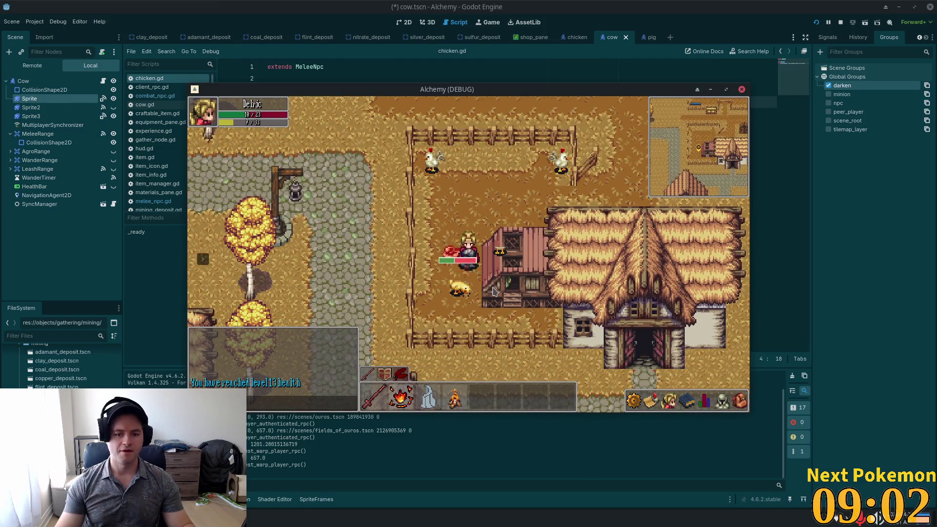
pyautogui.press('2')
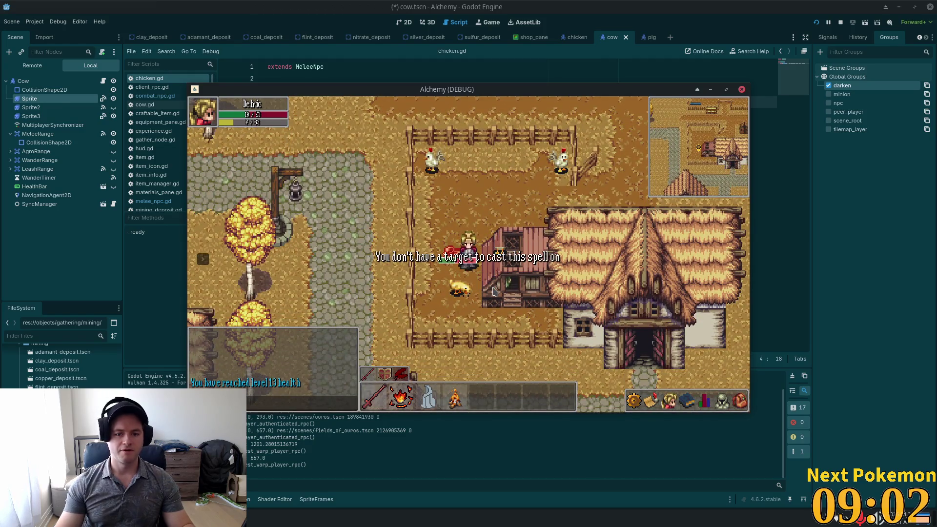
pyautogui.click(463, 290)
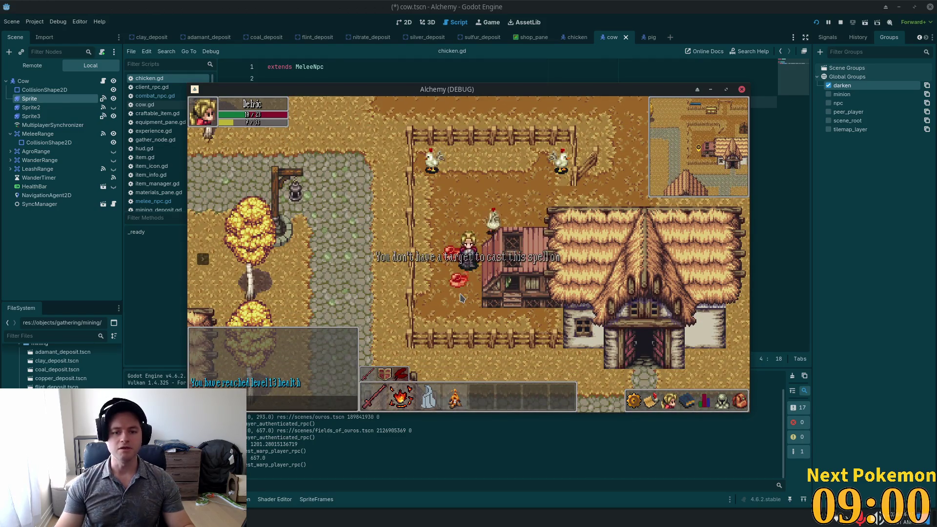
# Toggle the game's settings menu and kill two more chickens, including a small chick.
pyautogui.press('w')
pyautogui.press('s')
pyautogui.click(638, 398)
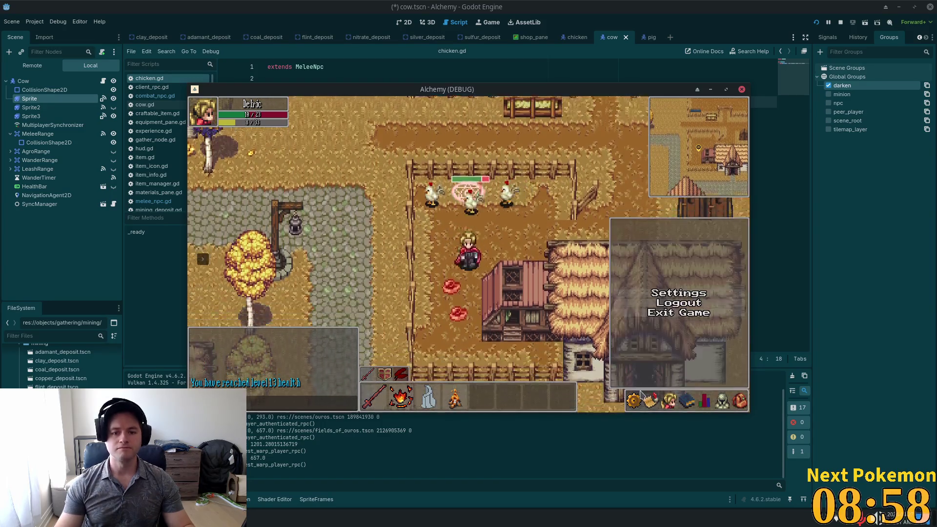
pyautogui.click(636, 399)
pyautogui.press('w')
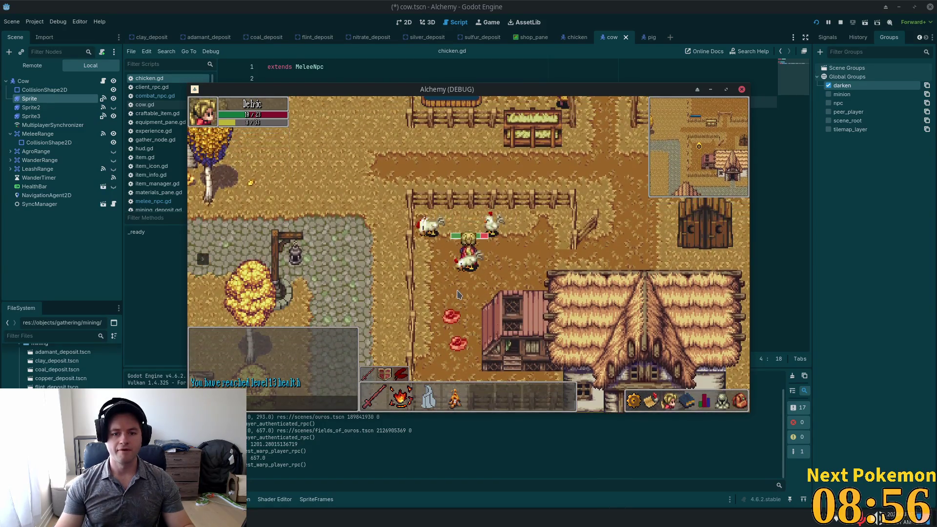
pyautogui.press('s')
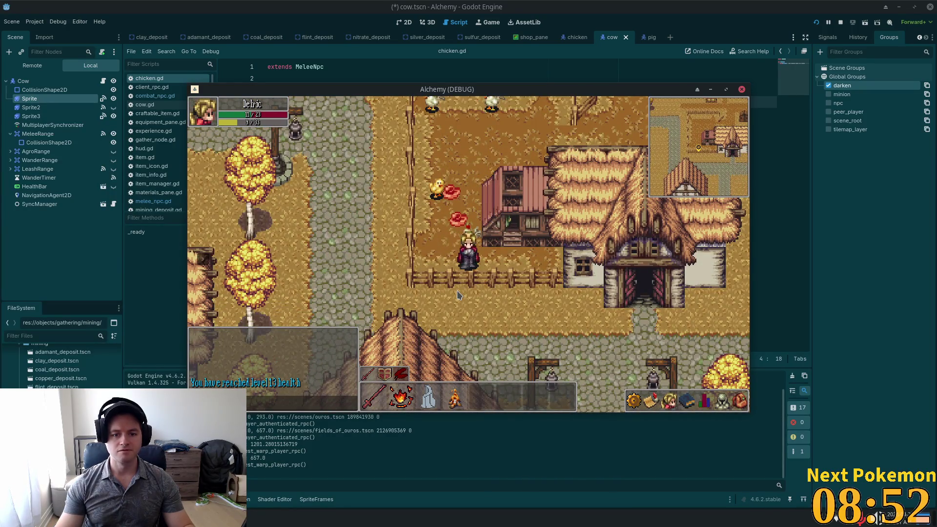
pyautogui.press('w')
pyautogui.press('1')
pyautogui.click(481, 274)
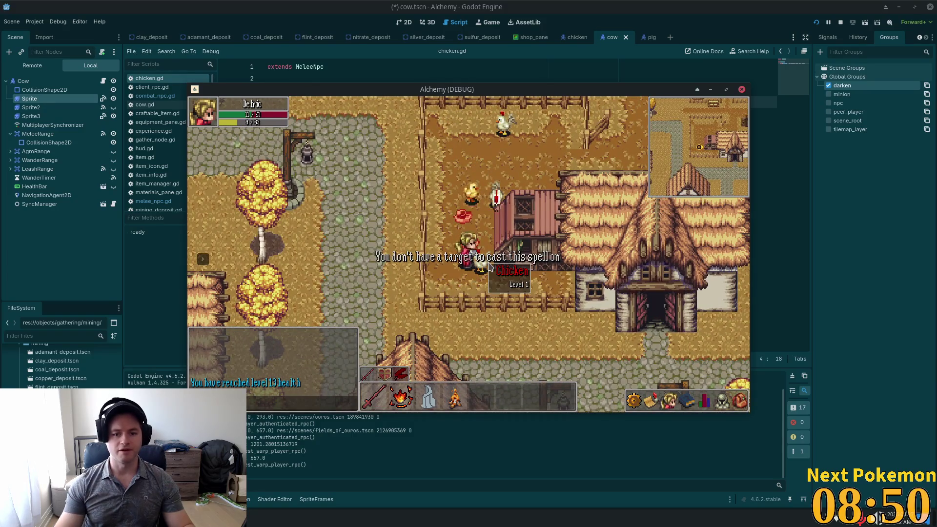
pyautogui.press('a')
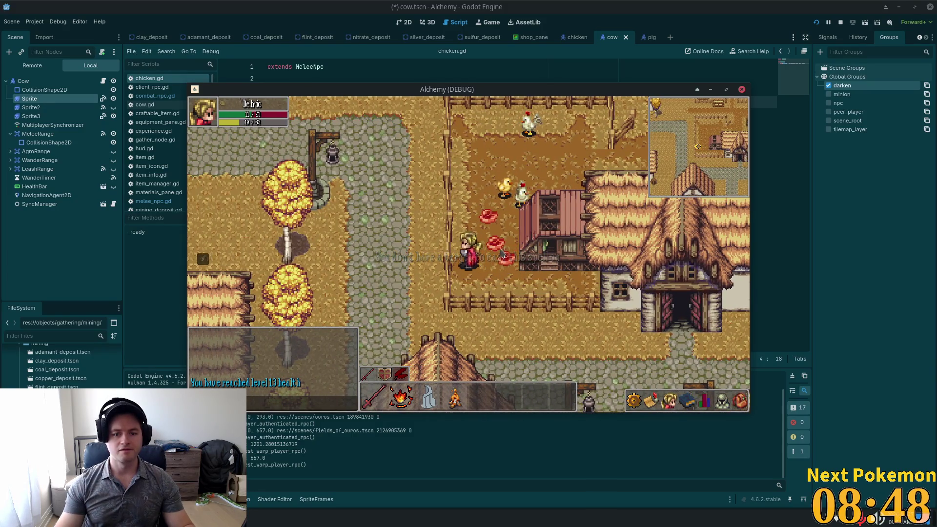
pyautogui.press('w')
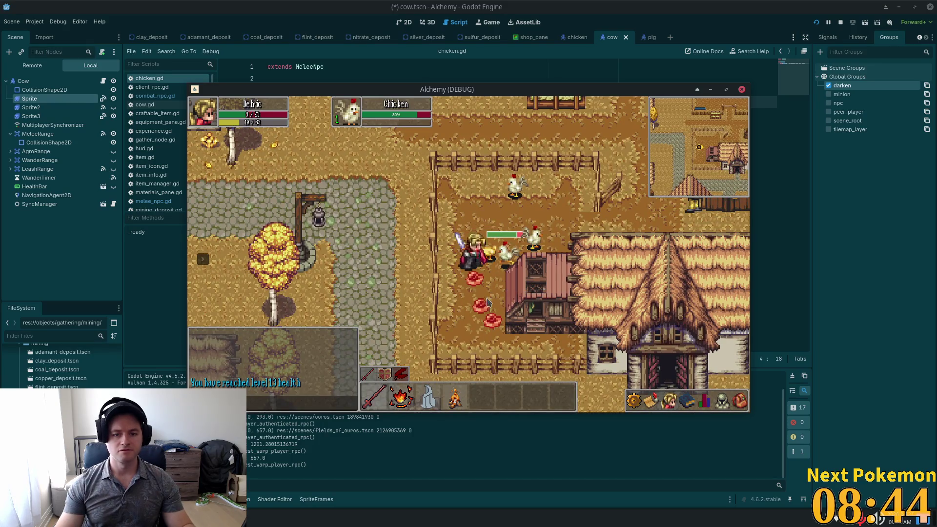
pyautogui.click(485, 257)
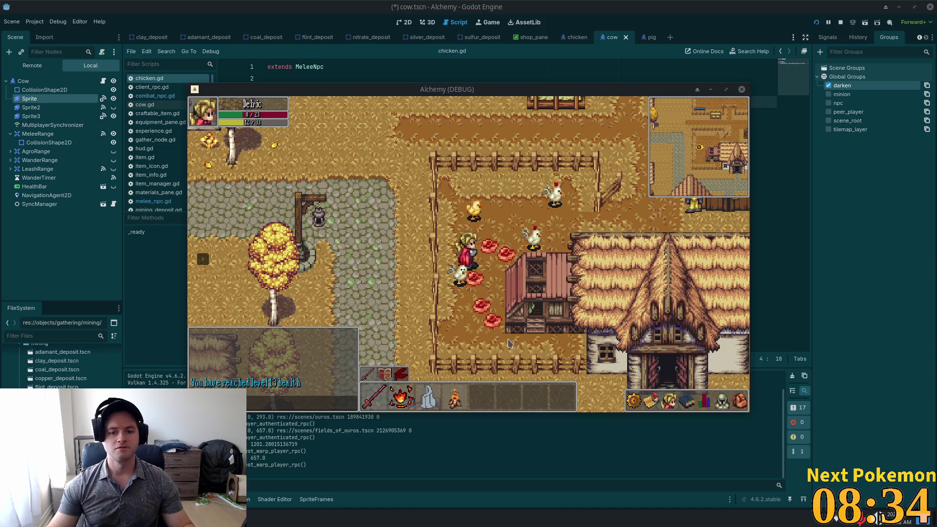
# Stop the game with F8 and bring up the debugger's errors list.
pyautogui.press('Down')
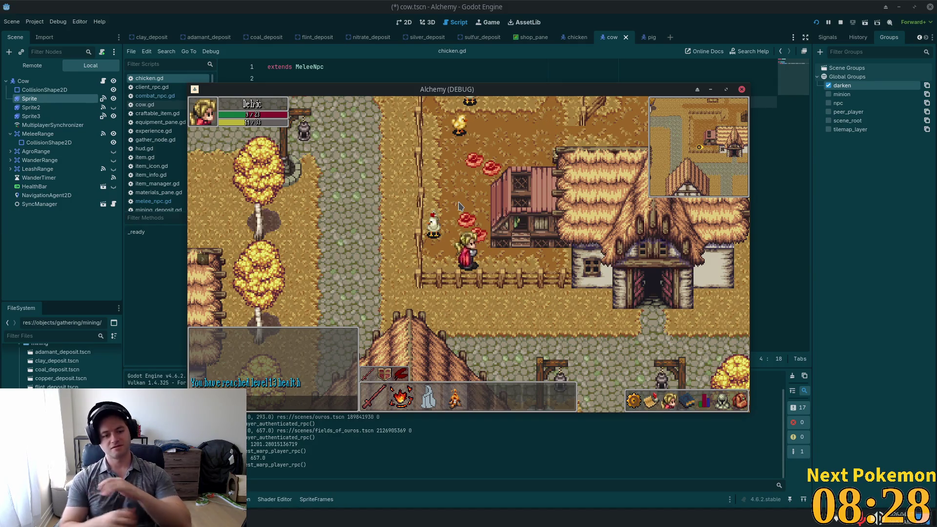
pyautogui.press('F8')
pyautogui.click(171, 499)
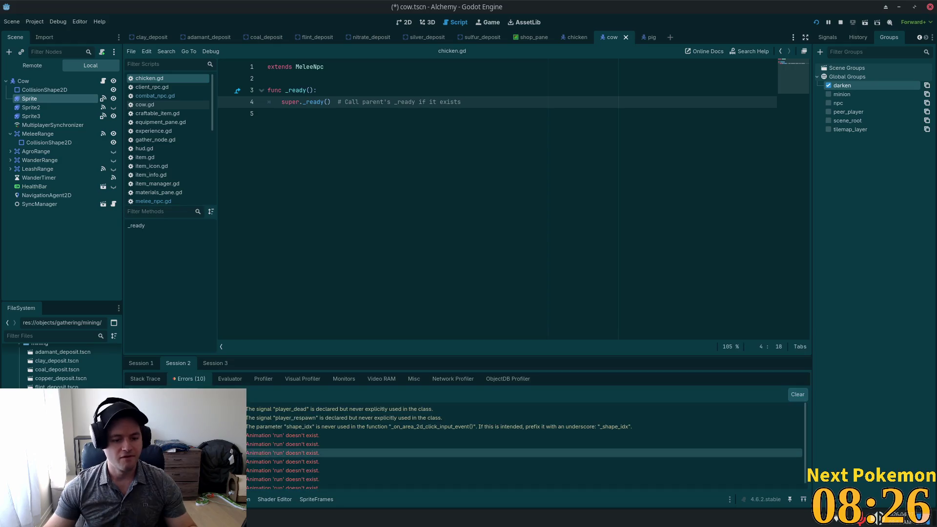
# Jump to player_data.gd's unused player_dead/player_respawn signals, then open pig.tscn and view its Sprite frames.
pyautogui.scroll(-1, 345, 475)
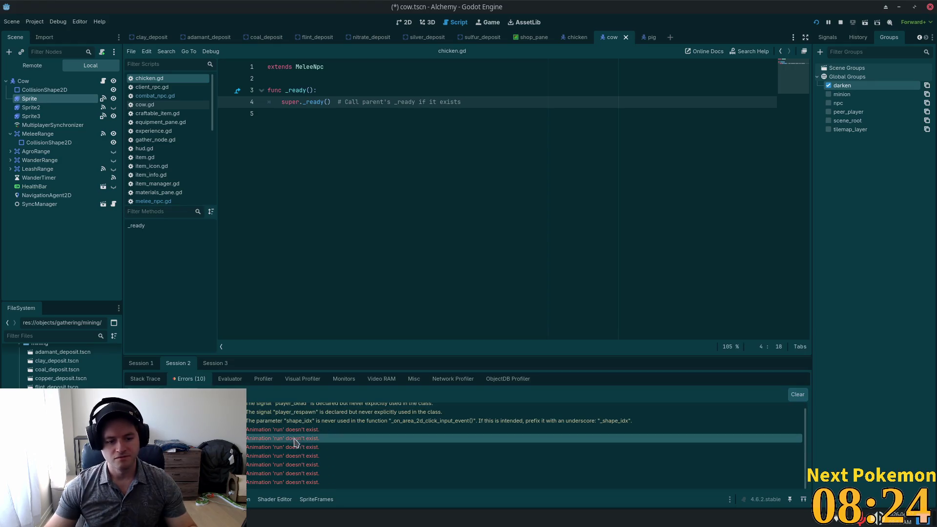
pyautogui.click(312, 412)
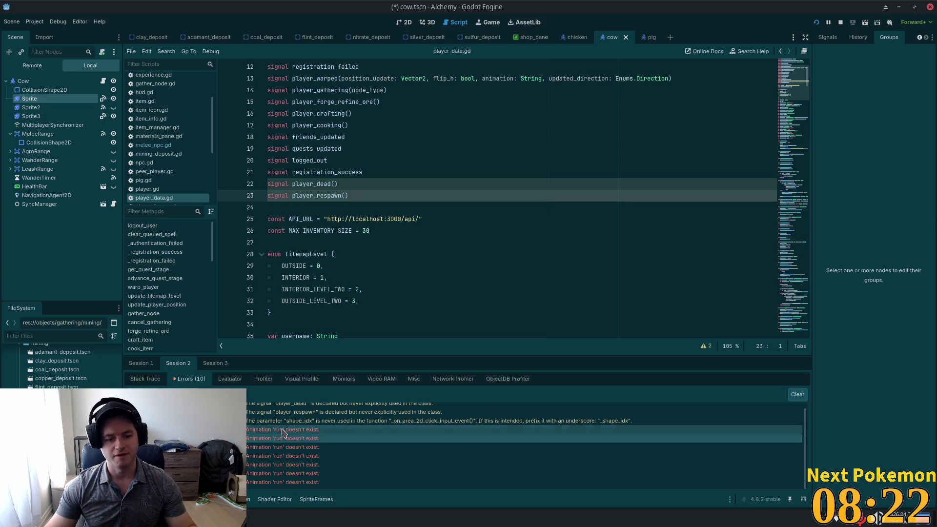
pyautogui.hotkey('shift', 'alt', 'o')
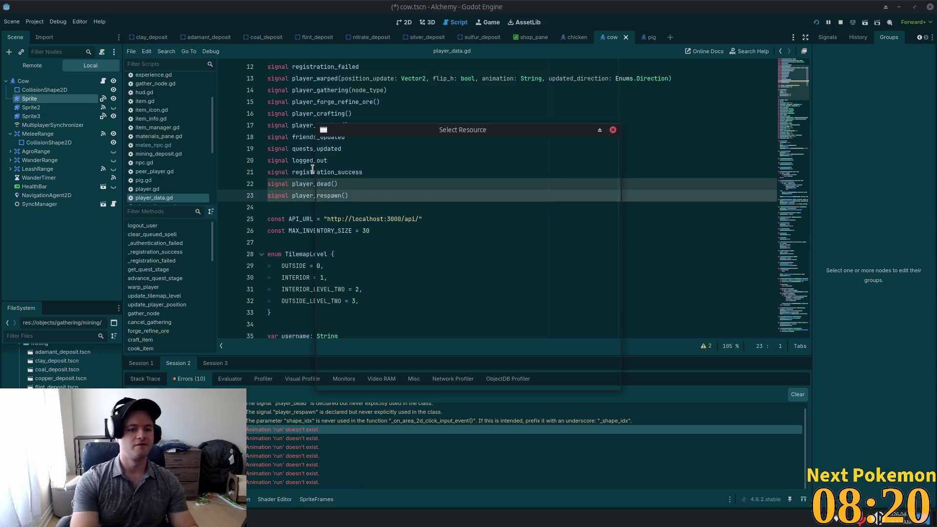
pyautogui.write('pig')
pyautogui.press('Down')
pyautogui.press('Return')
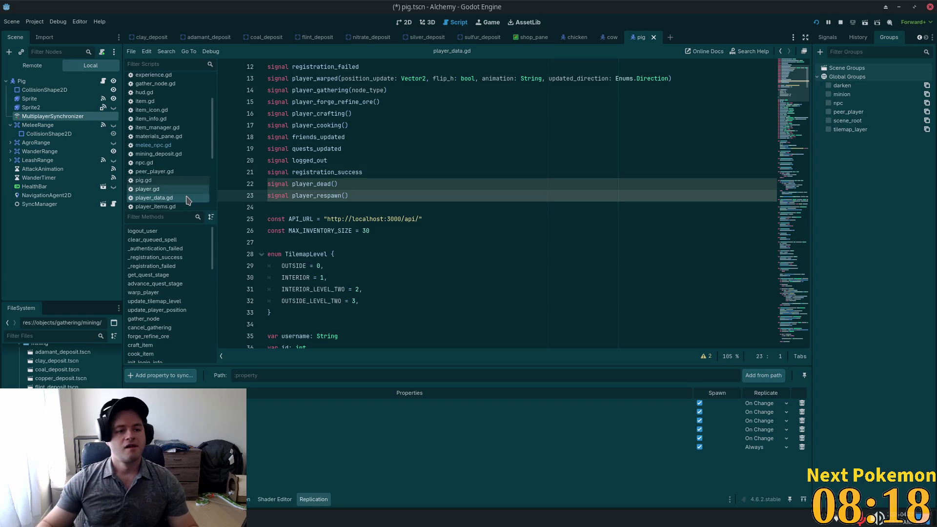
pyautogui.click(31, 107)
pyautogui.click(29, 99)
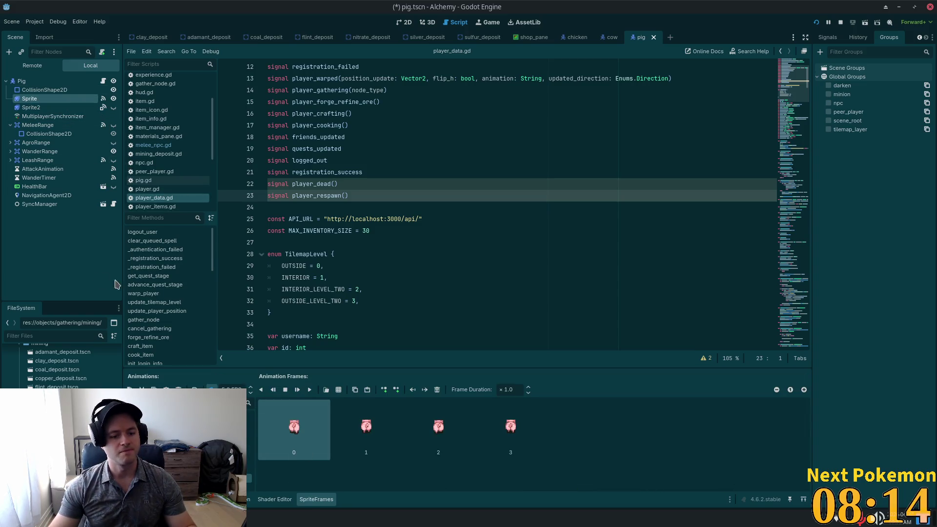
# Switch the pig sprite to its side-facing animation and save pig.tscn.
pyautogui.click(185, 451)
pyautogui.click(185, 460)
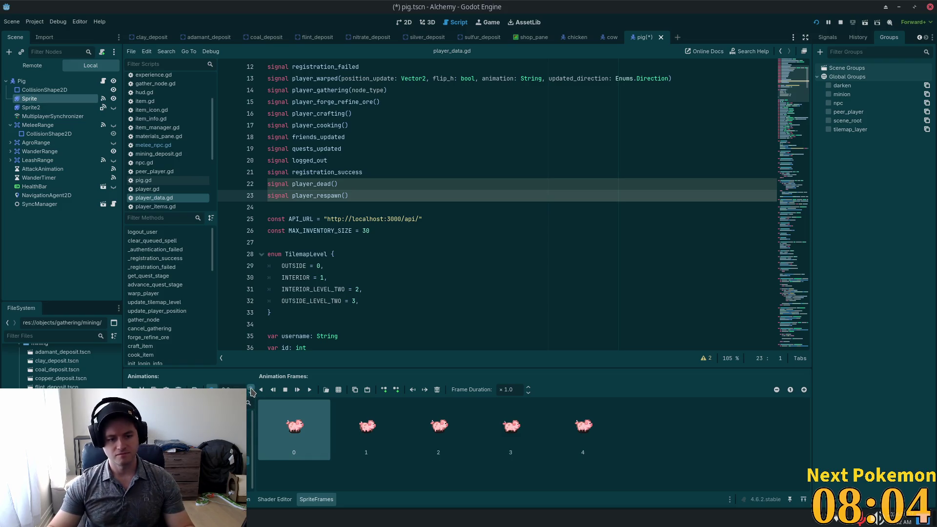
pyautogui.hotkey('ctrl', 's')
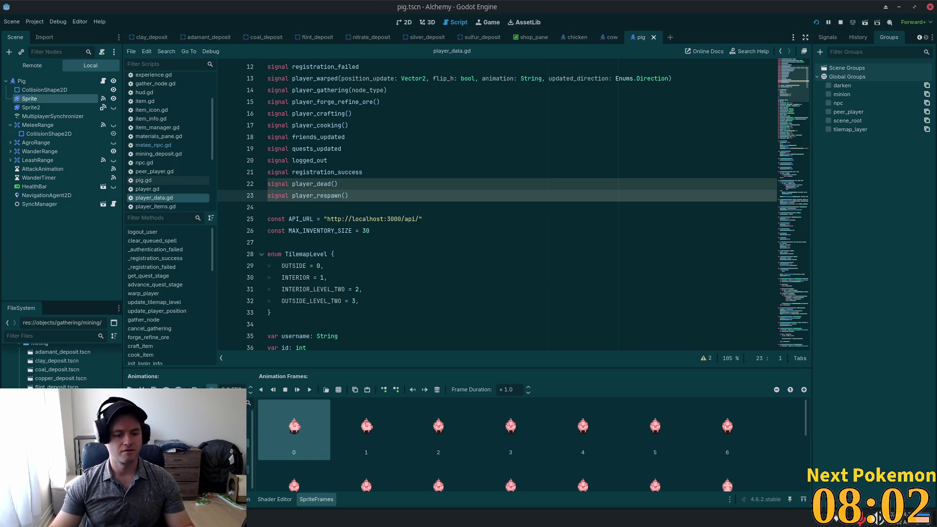
pyautogui.press('Escape')
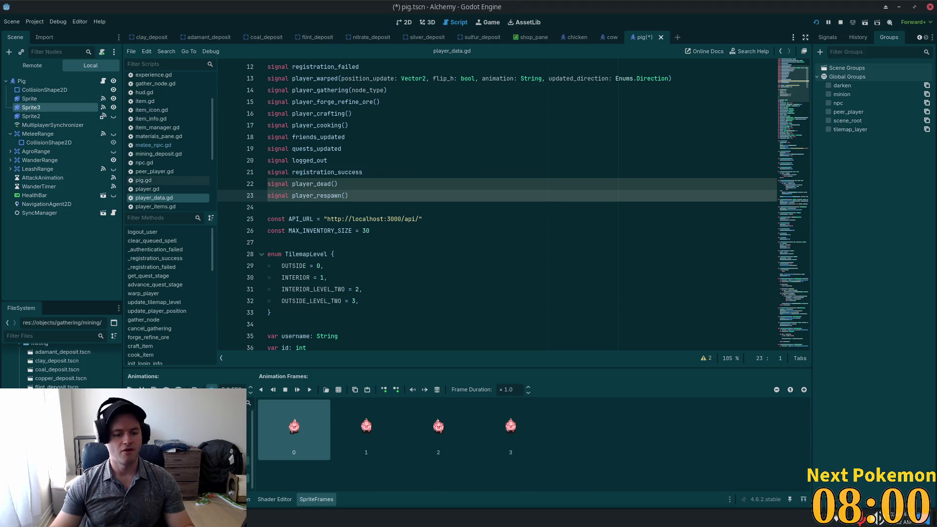
# On the Sprite2 node, slow the animation to about 3 FPS and save.
pyautogui.click(31, 107)
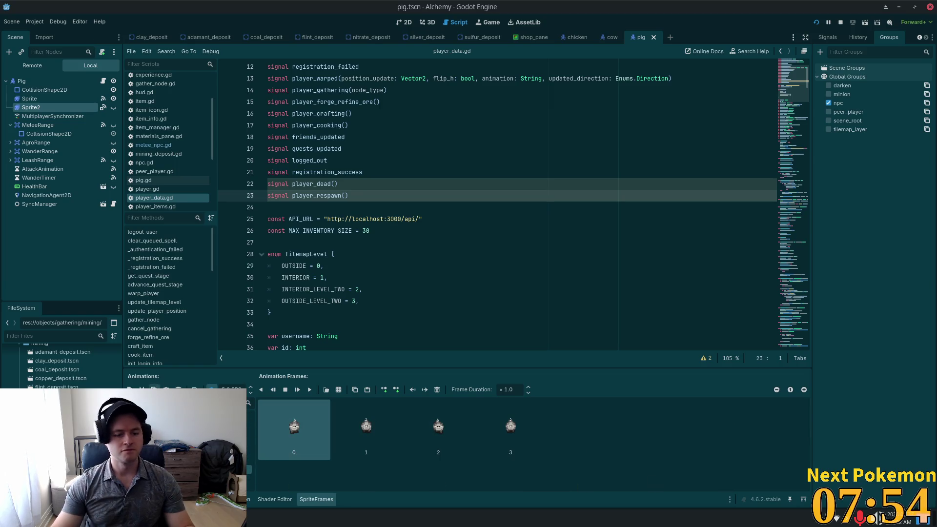
pyautogui.click(153, 389)
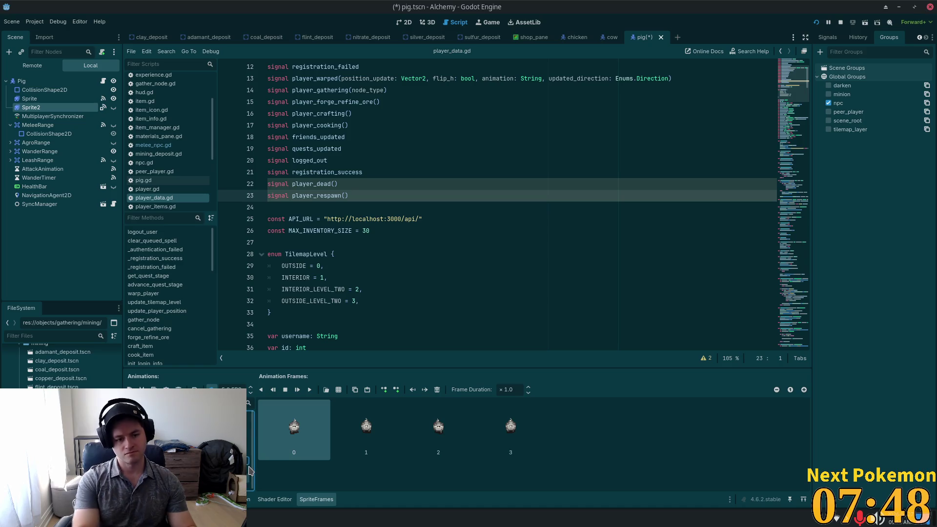
pyautogui.click(250, 393)
pyautogui.click(250, 393)
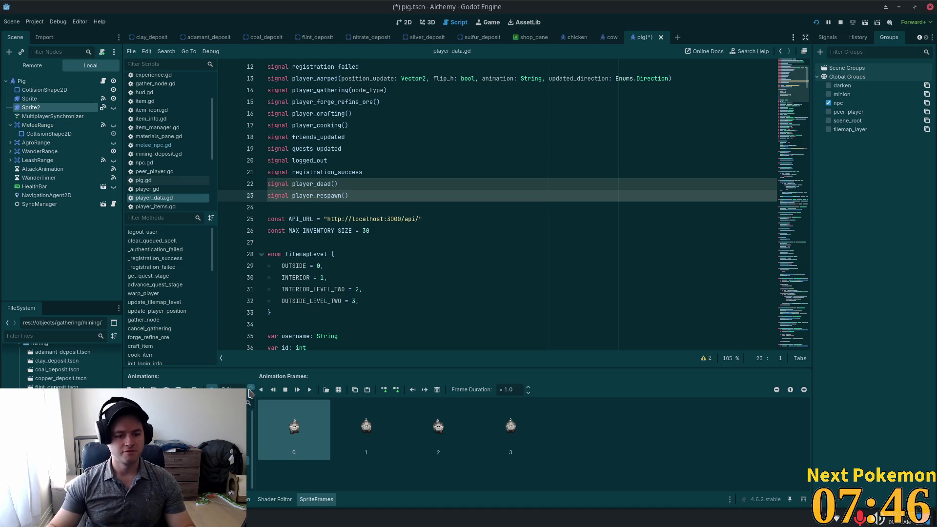
pyautogui.click(234, 442)
pyautogui.hotkey('ctrl', 's')
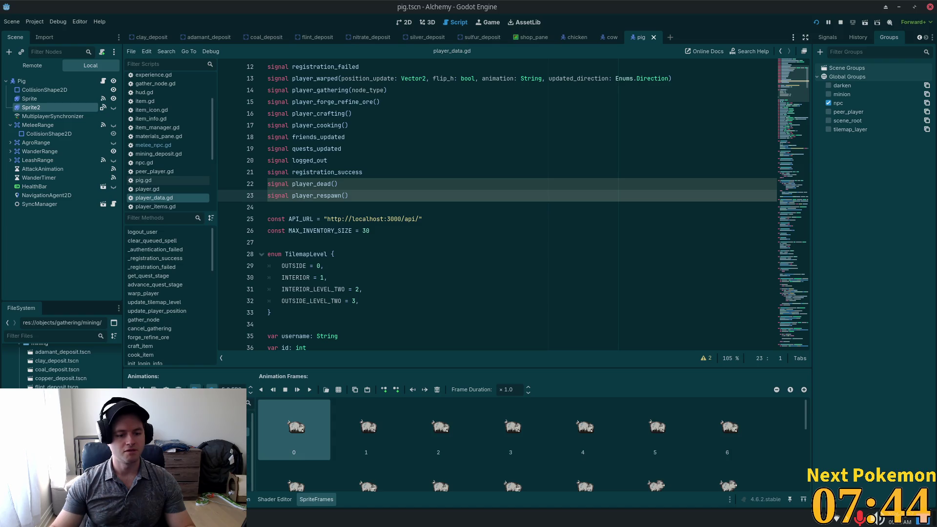
# Switch to the front-facing pig animation, adjust its playback speed, and save.
pyautogui.click(230, 452)
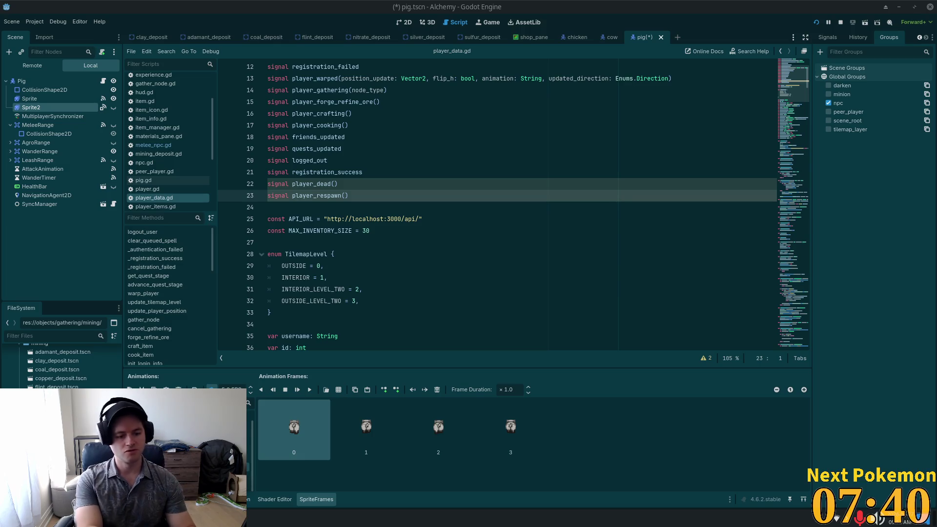
pyautogui.click(252, 390)
pyautogui.hotkey('ctrl', 's')
pyautogui.click(185, 410)
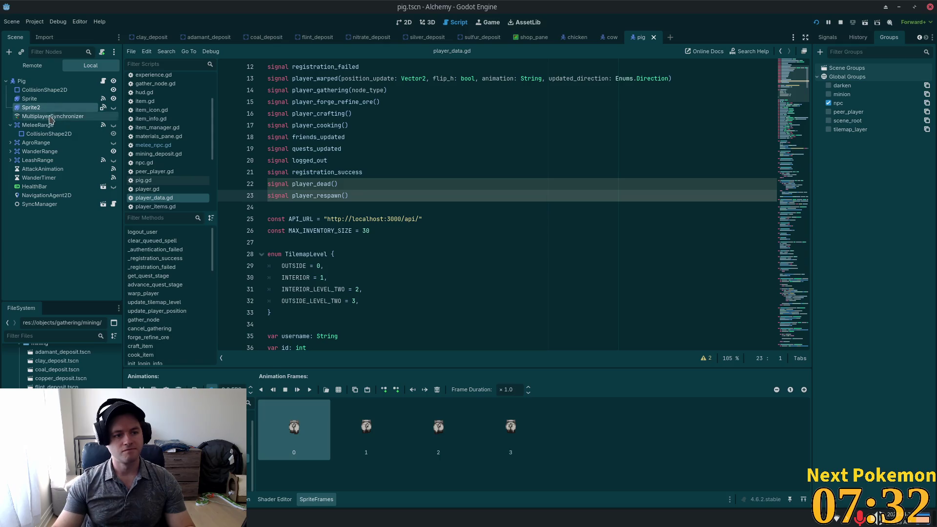
# Compare the pink and grey pig sprites' side and front animations, undoing the last change.
pyautogui.click(36, 99)
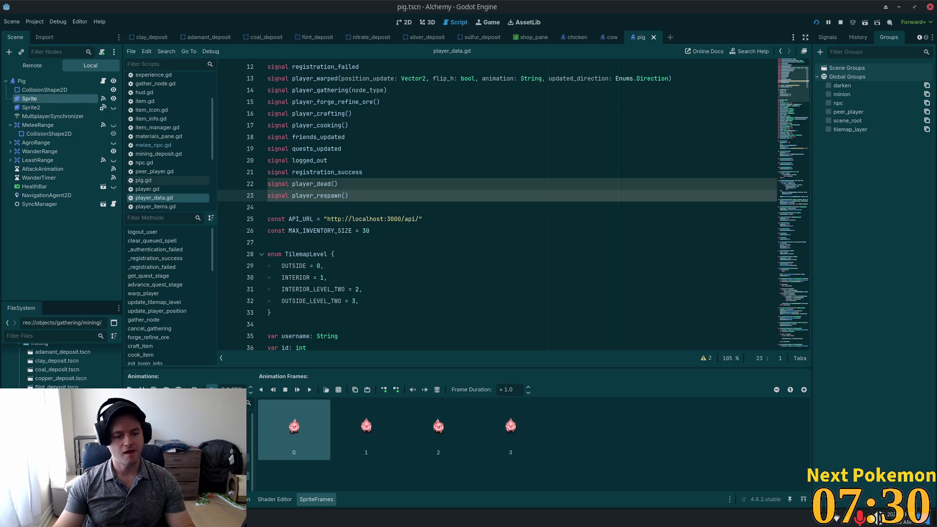
pyautogui.click(33, 108)
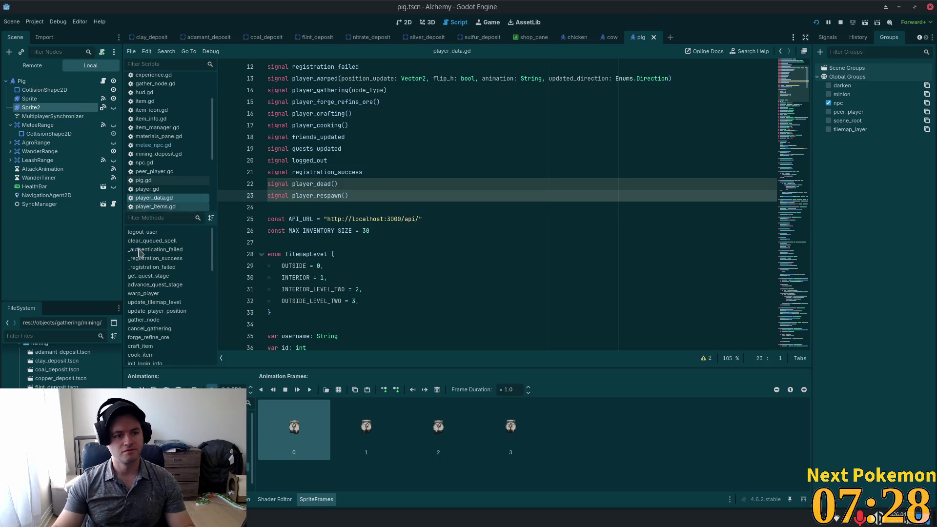
pyautogui.click(195, 481)
pyautogui.click(196, 476)
pyautogui.click(195, 480)
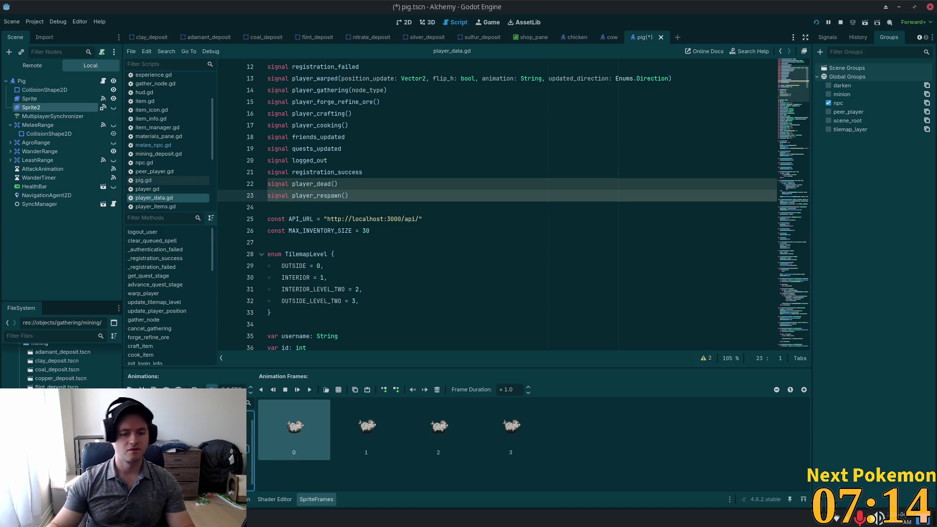
pyautogui.hotkey('ctrl', 'z')
# Review the pink pig Sprite's side and front frames, narrow the animations list, and save.
pyautogui.click(31, 99)
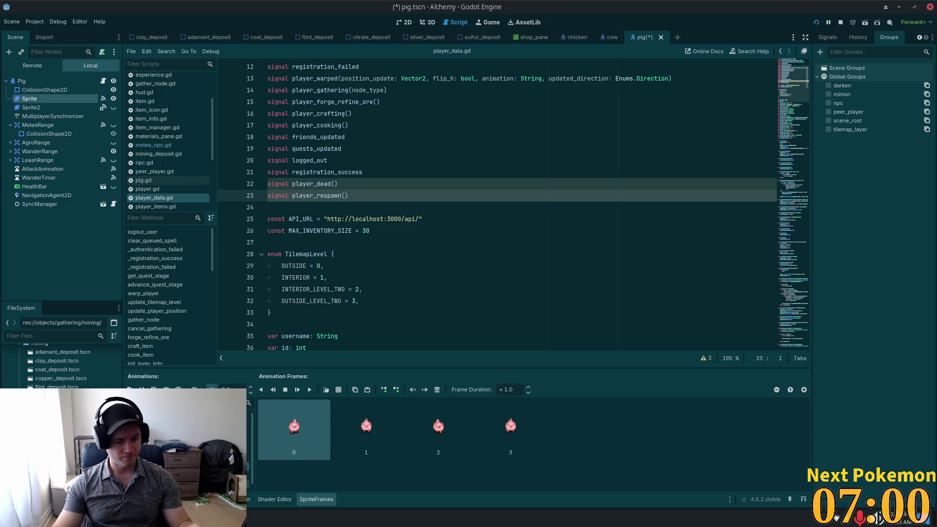
pyautogui.click(161, 415)
pyautogui.hotkey('ctrl', 's')
pyautogui.click(161, 427)
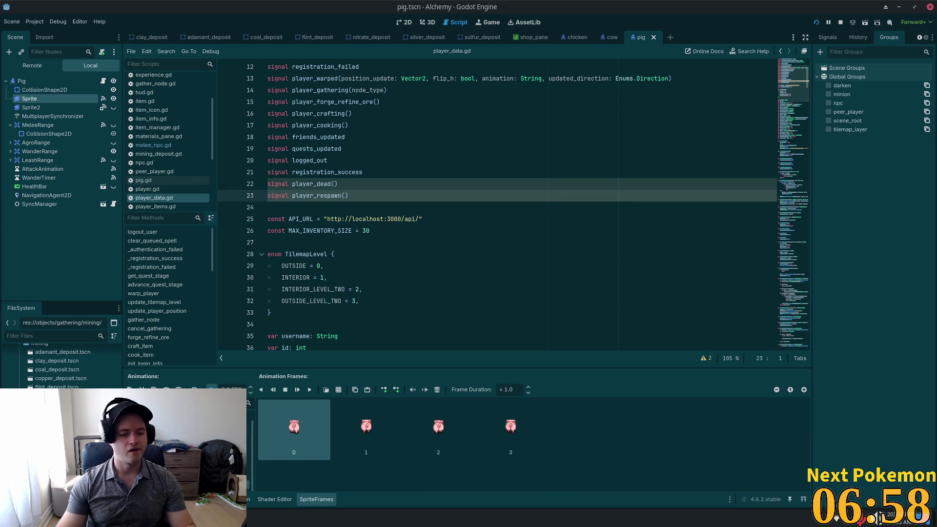
pyautogui.click(166, 390)
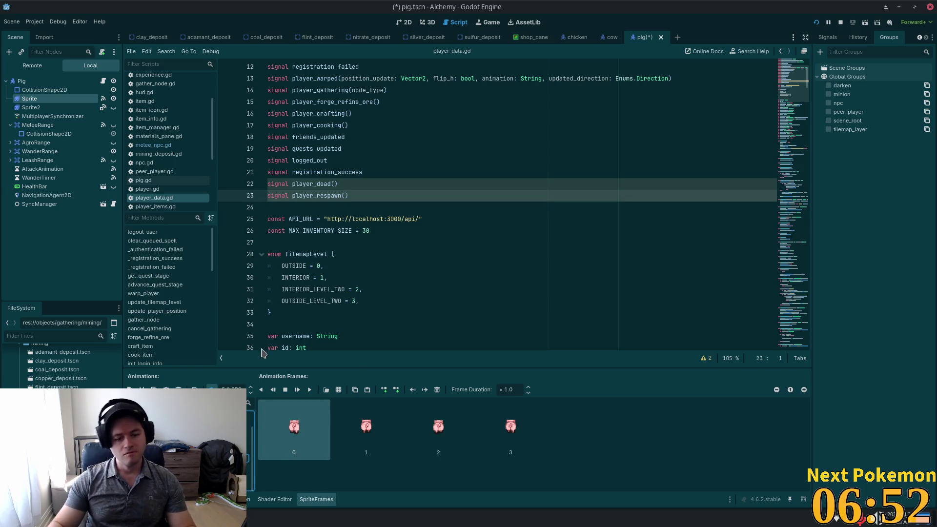
pyautogui.moveTo(253, 386); pyautogui.dragTo(251, 390)
pyautogui.hotkey('ctrl', 's')
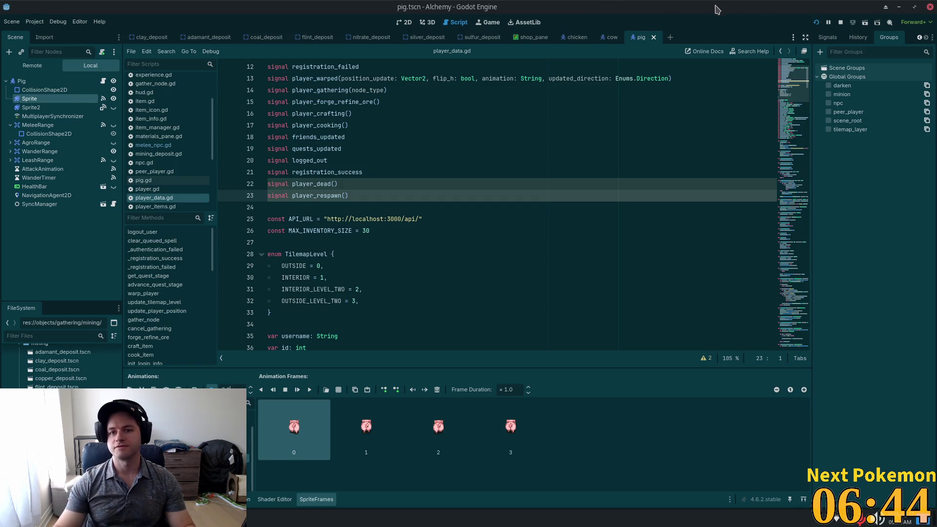
# In Cursor, open melee_npc.gd through Quick Open with 'melee'.
pyautogui.press('F7')
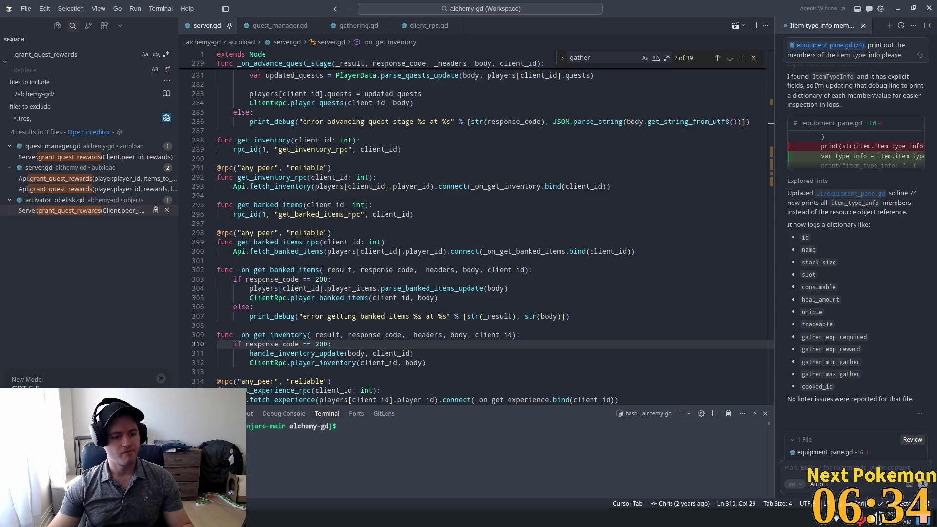
pyautogui.hotkey('ctrl', 'l')
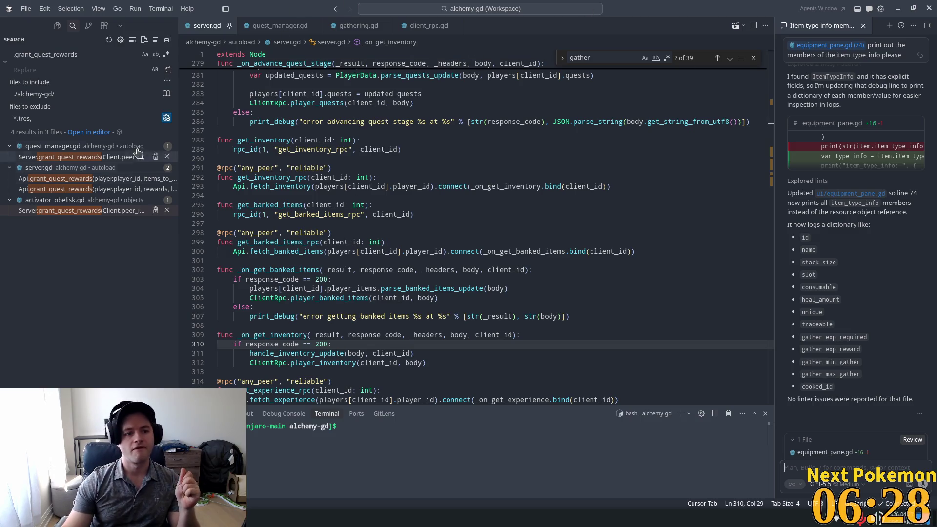
pyautogui.click(457, 151)
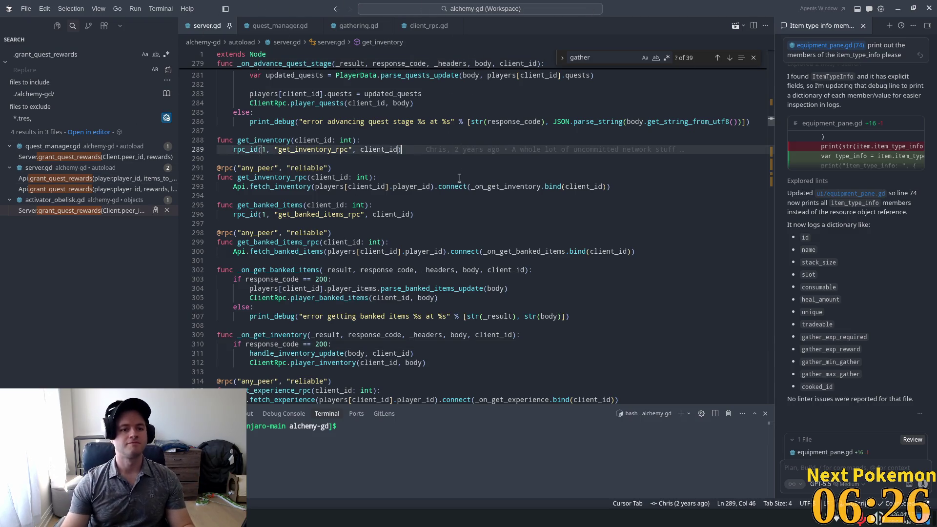
pyautogui.scroll(1, 446, 137)
pyautogui.hotkey('ctrl', 'p')
pyautogui.write('melee_')
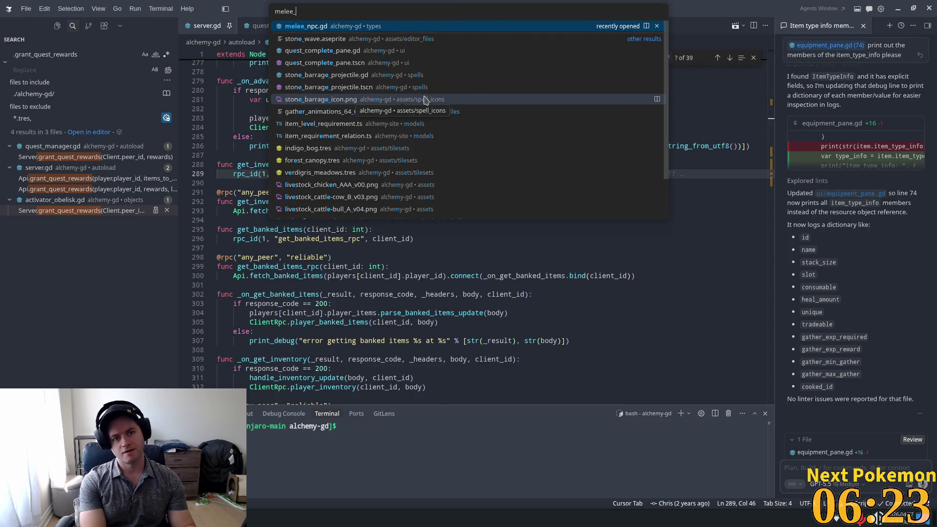
pyautogui.press('Return')
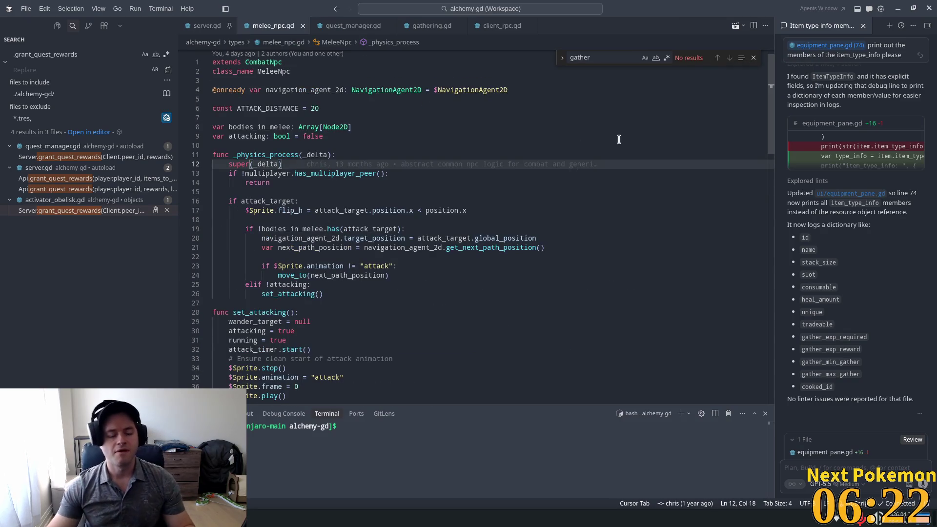
# Bring the Alchemy (DEBUG) game window forward and walk the character north.
pyautogui.hotkey('alt', 'Tab')
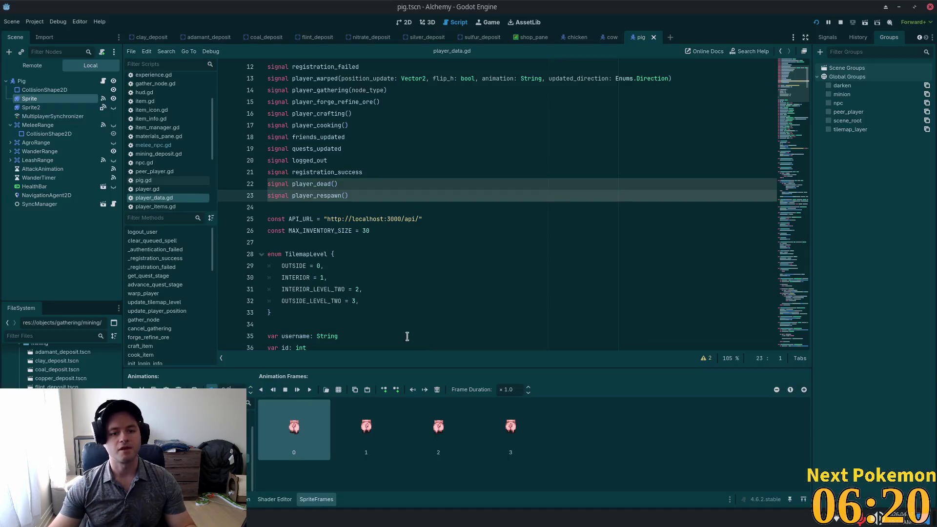
pyautogui.hotkey('alt', 'Tab')
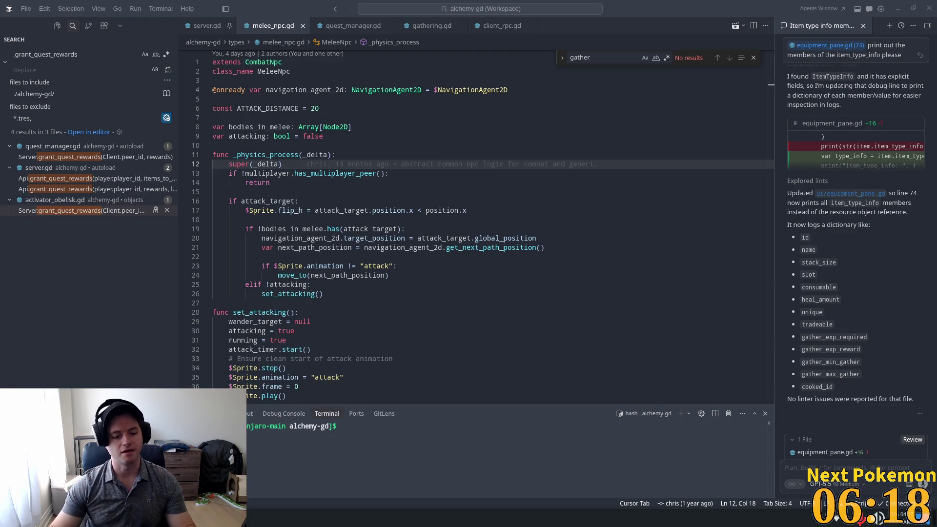
pyautogui.click(267, 459)
pyautogui.press('Up')
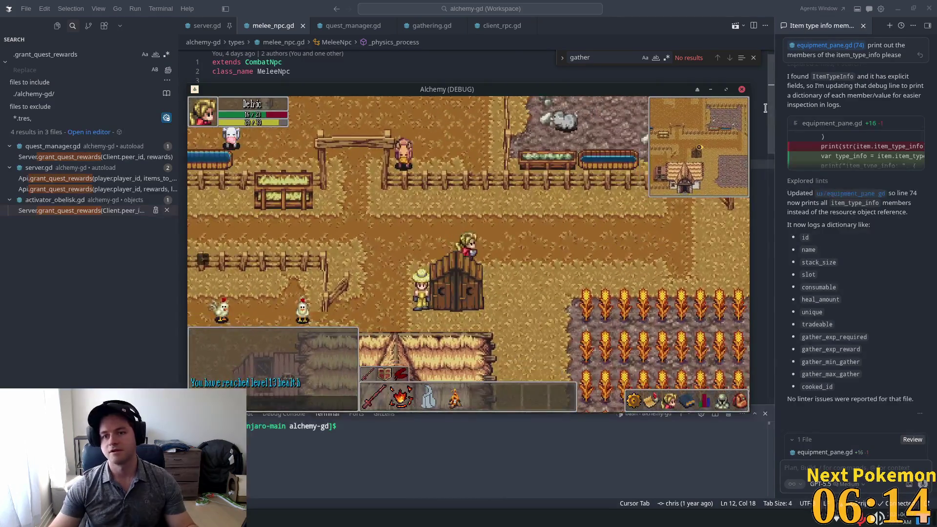
# Relaunch the game with F5 and start walking toward the pig pen.
pyautogui.hotkey('alt', 'Tab')
pyautogui.press('F5')
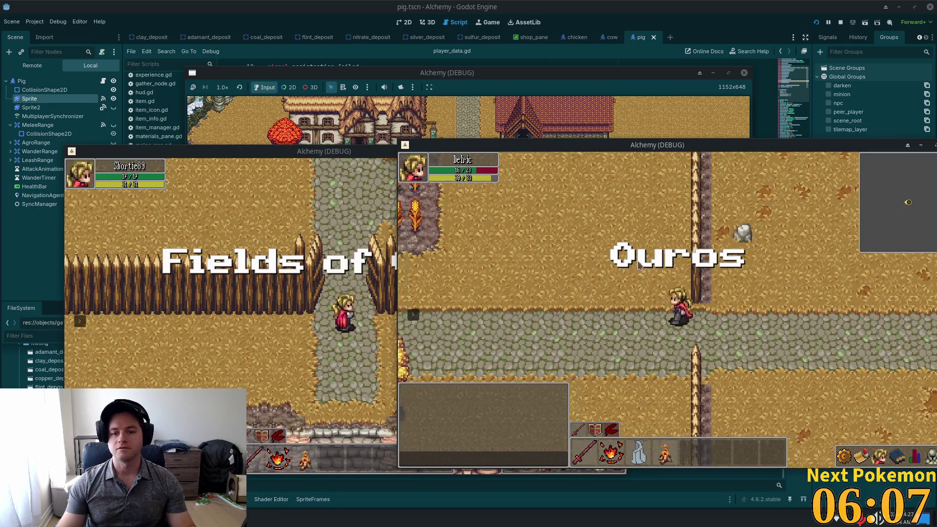
pyautogui.click(639, 266)
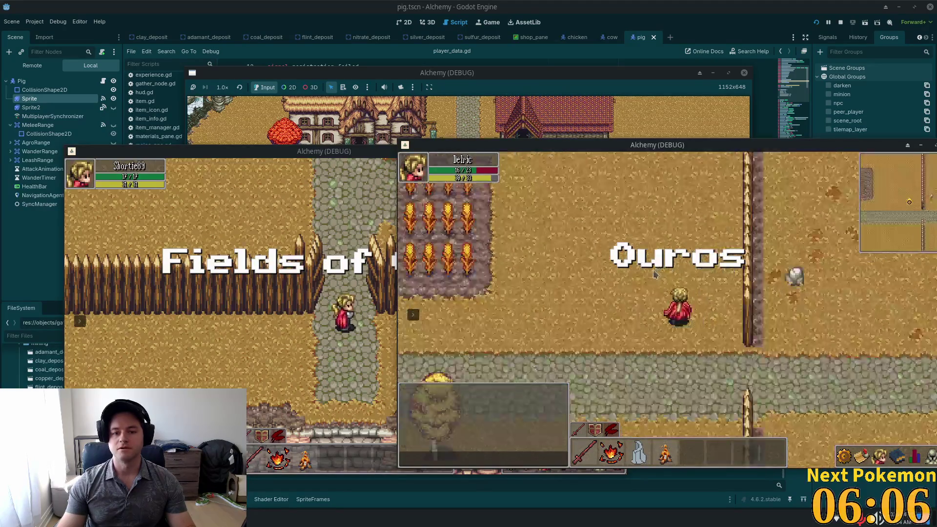
pyautogui.press('w')
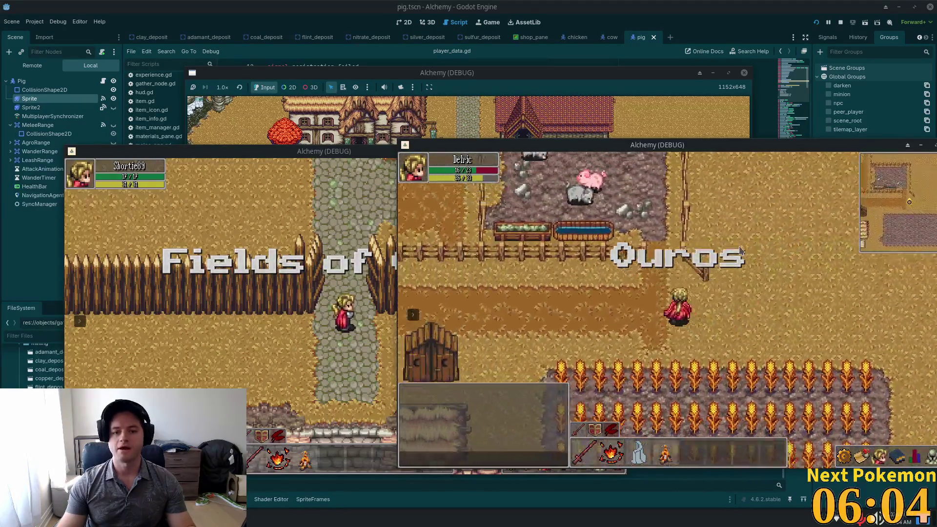
pyautogui.press('s')
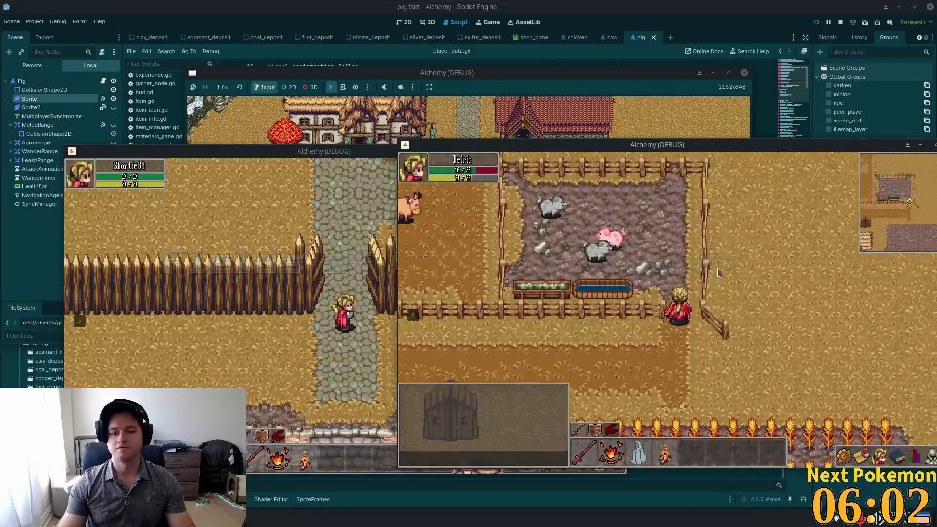
# Walk the character around the fence and into the pig pen.
pyautogui.click(610, 269)
pyautogui.press('a')
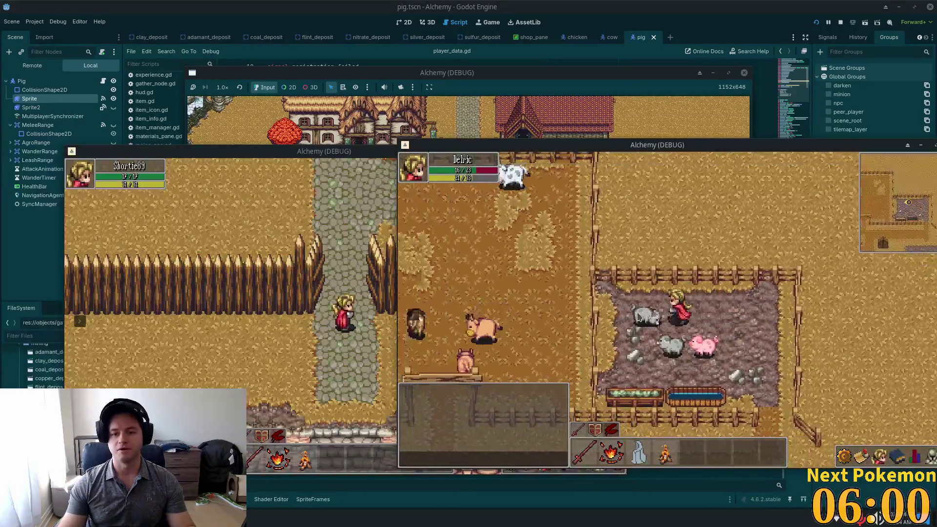
pyautogui.press('d')
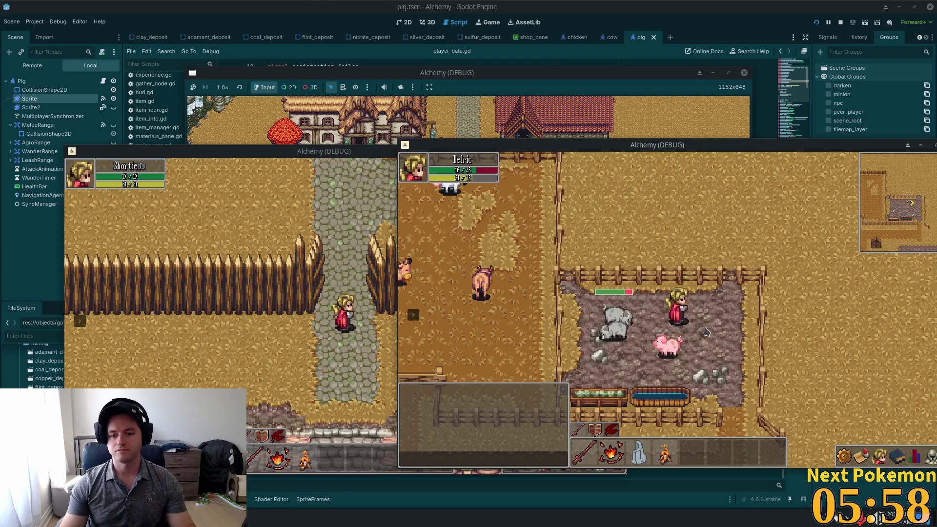
pyautogui.press('d')
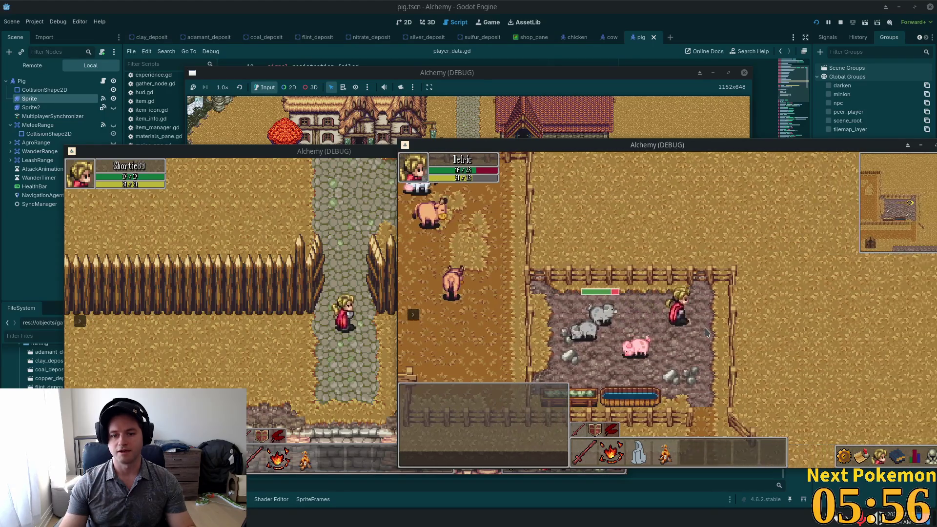
pyautogui.press('a')
pyautogui.press('d')
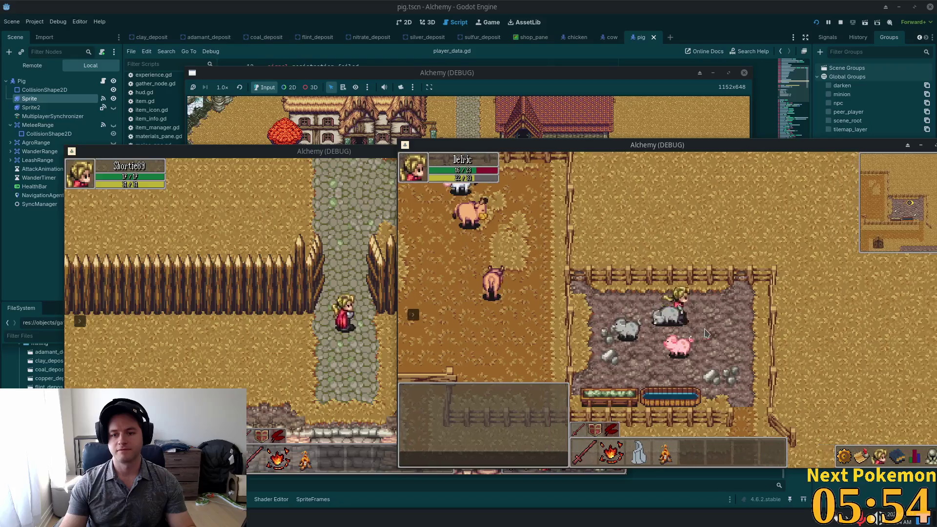
pyautogui.press('w')
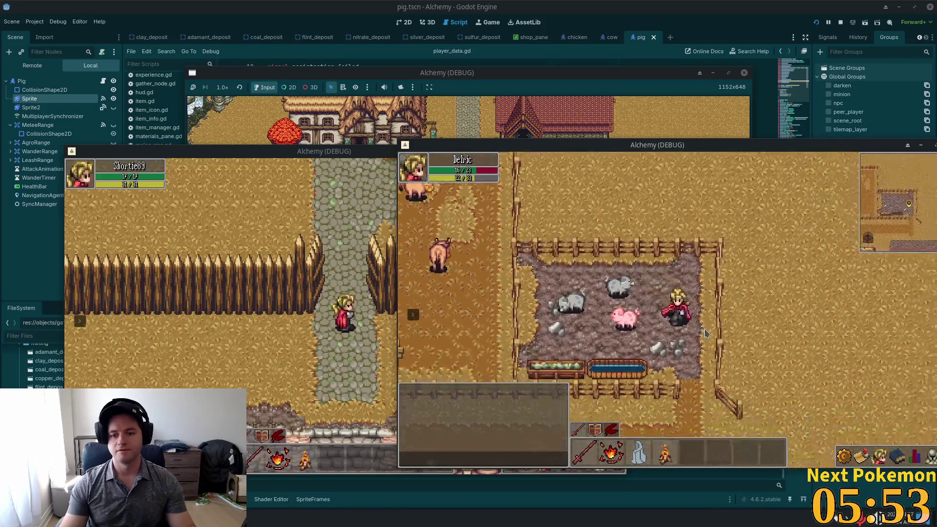
pyautogui.press('a')
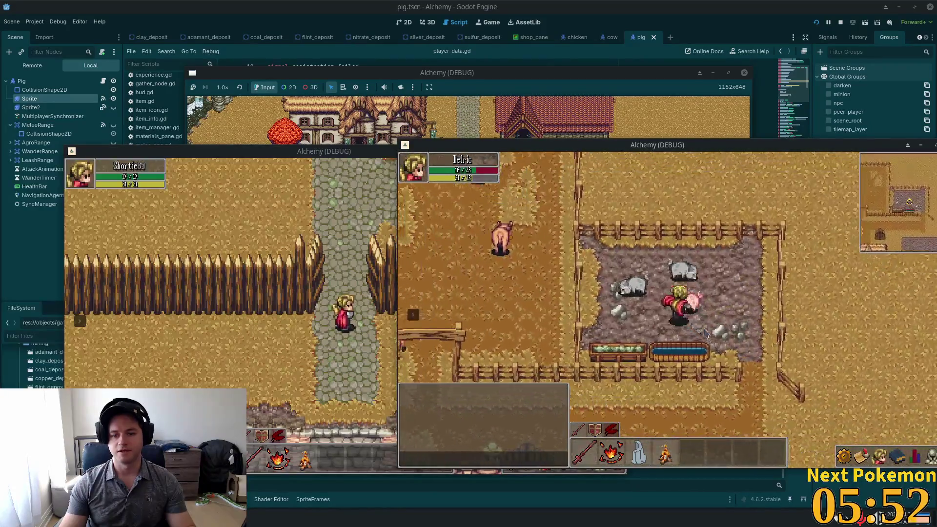
pyautogui.press('d')
pyautogui.press('s')
pyautogui.press('d')
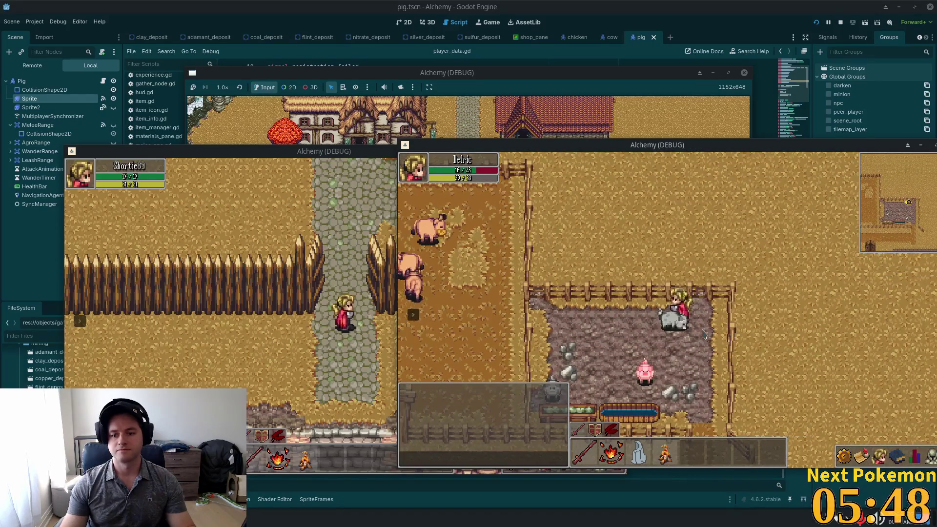
# Attack the grey pig twice, then walk toward the pink pig and across the pen.
pyautogui.press('space')
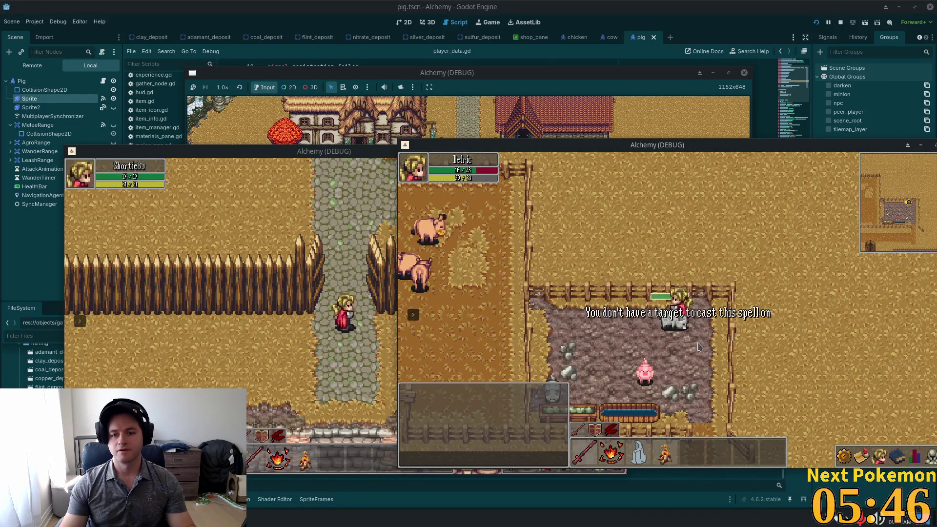
pyautogui.press('space')
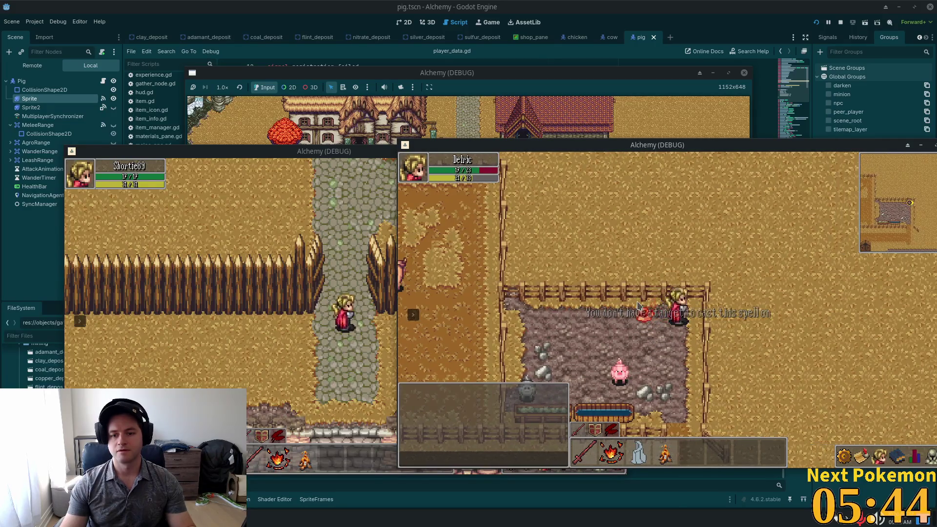
pyautogui.press('s')
pyautogui.press('a')
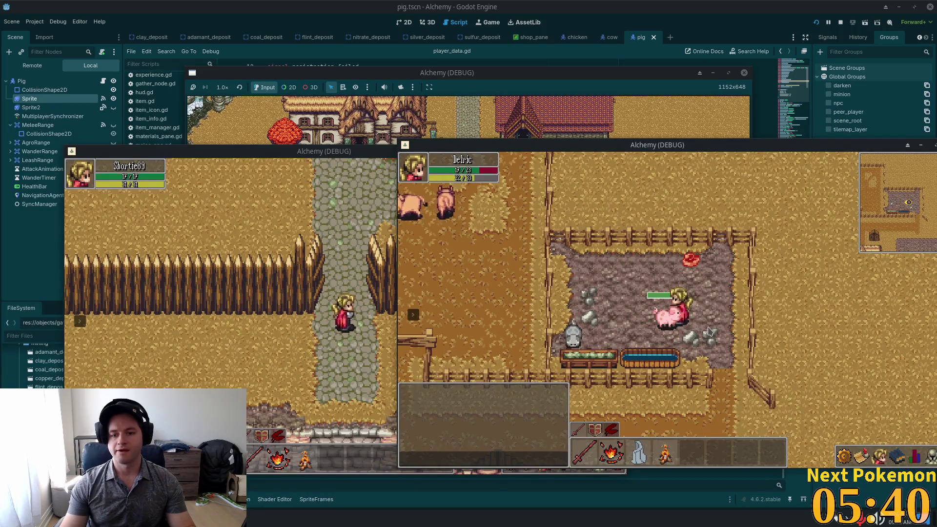
pyautogui.press('d')
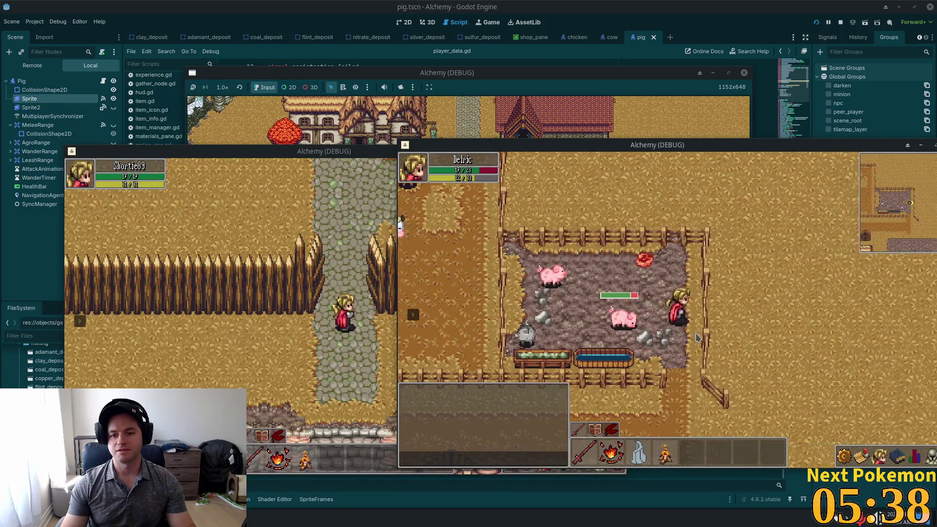
pyautogui.press('w')
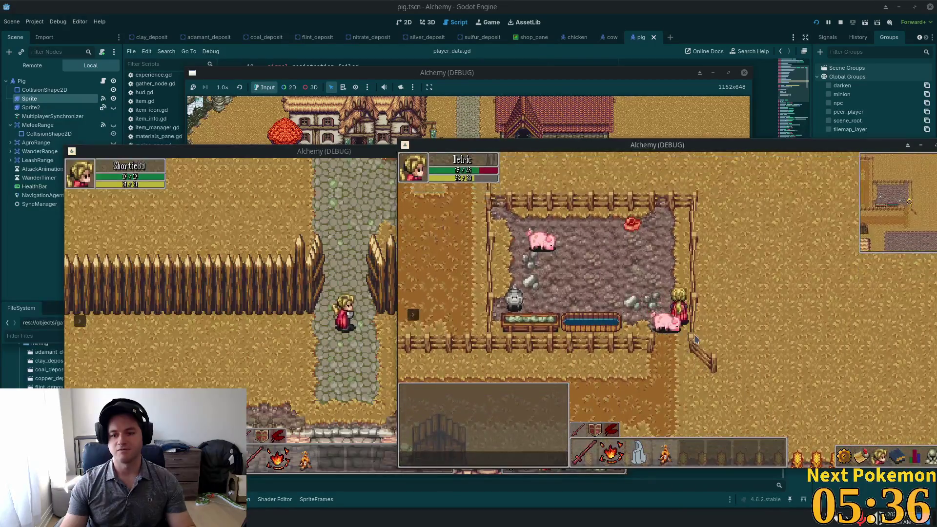
pyautogui.hotkey('w', 'a')
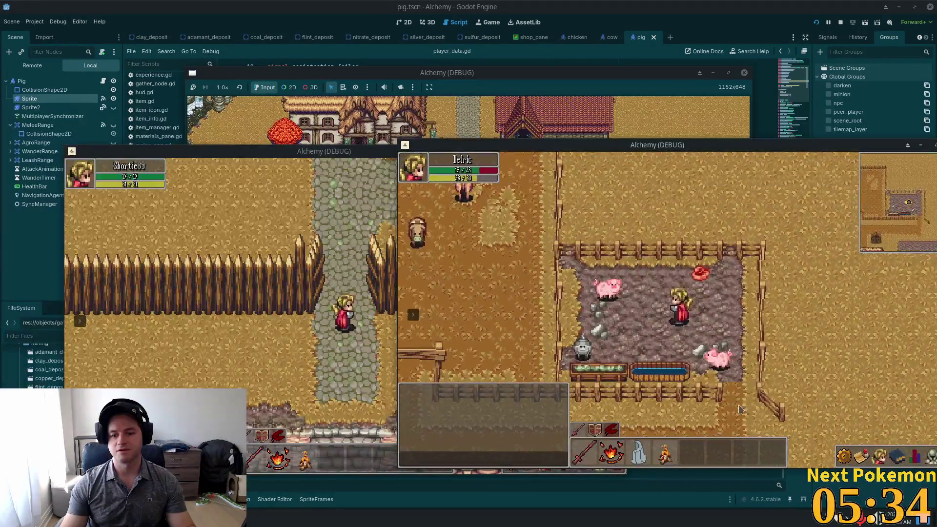
# Move around inside the pen, try a spell, and target a pig.
pyautogui.press('a')
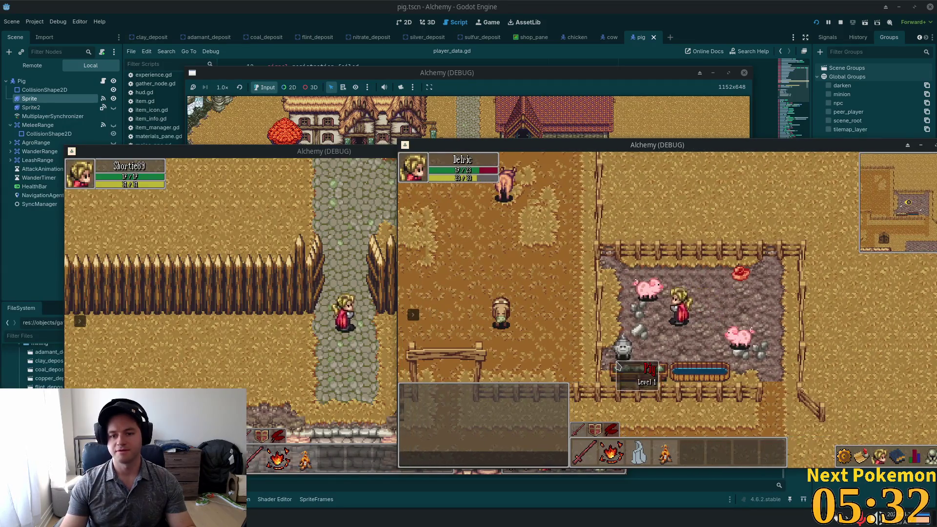
pyautogui.press('d')
pyautogui.press('2')
pyautogui.click(686, 342)
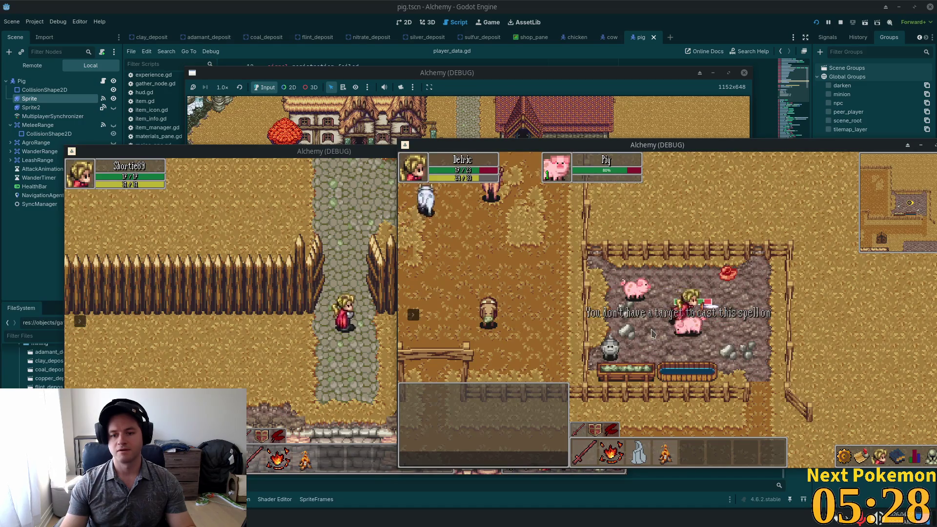
pyautogui.press('a')
pyautogui.press('w')
# Target and attack the grey pigs until they die.
pyautogui.click(658, 315)
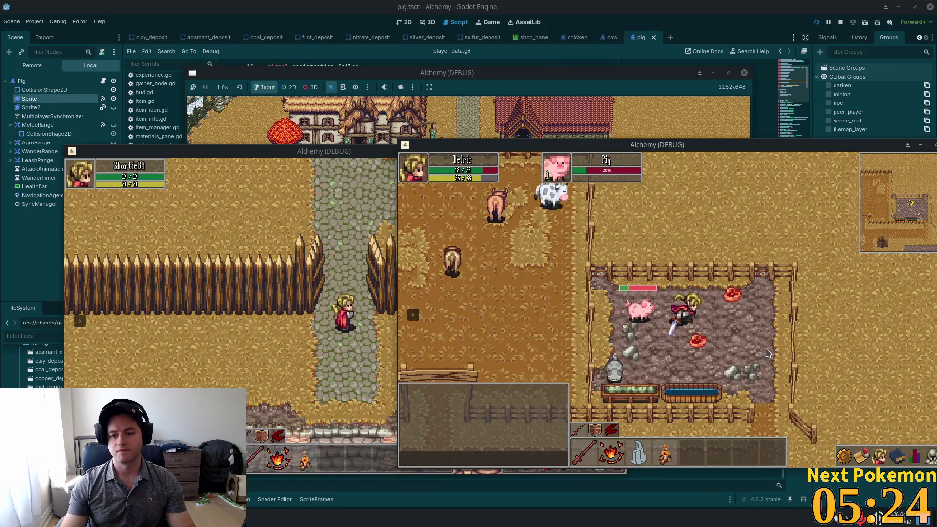
pyautogui.click(657, 346)
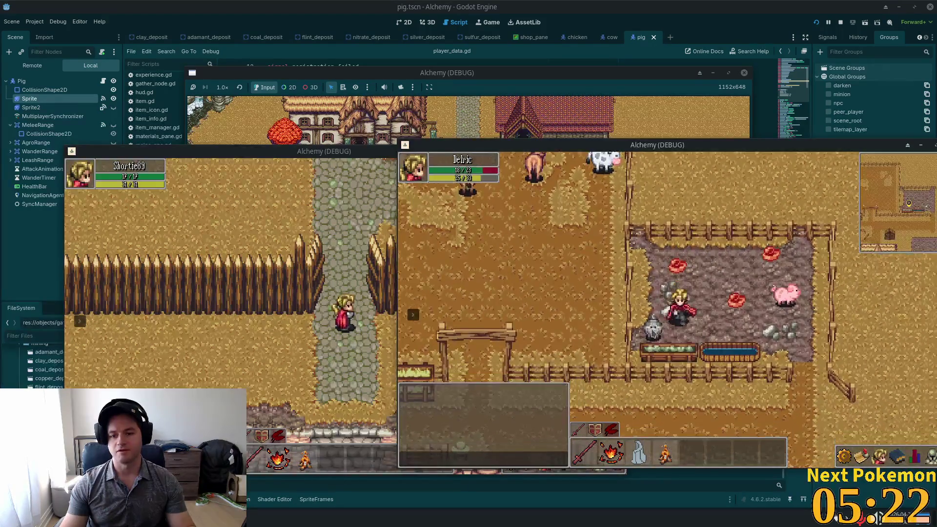
pyautogui.click(742, 306)
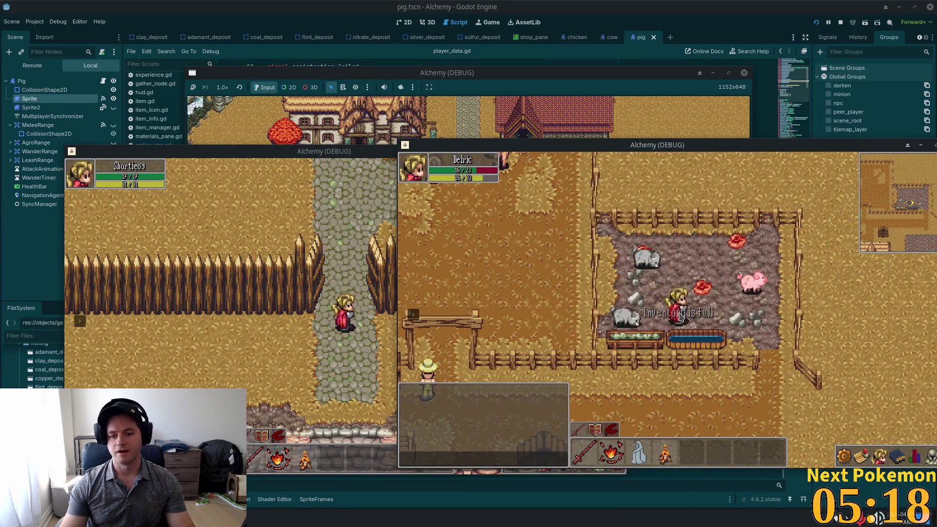
pyautogui.click(662, 318)
pyautogui.click(722, 283)
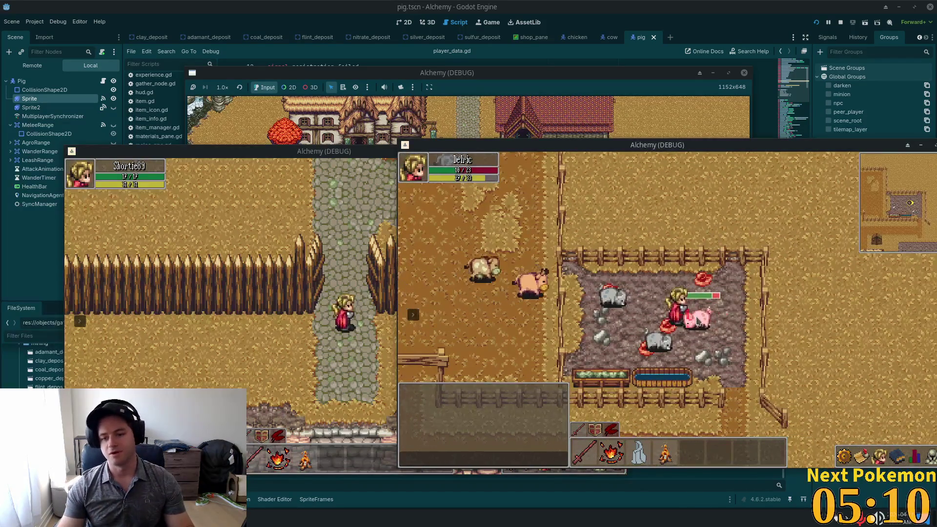
# Walk out of the pen toward the thatched house, then stop the game with F8.
pyautogui.press('Down')
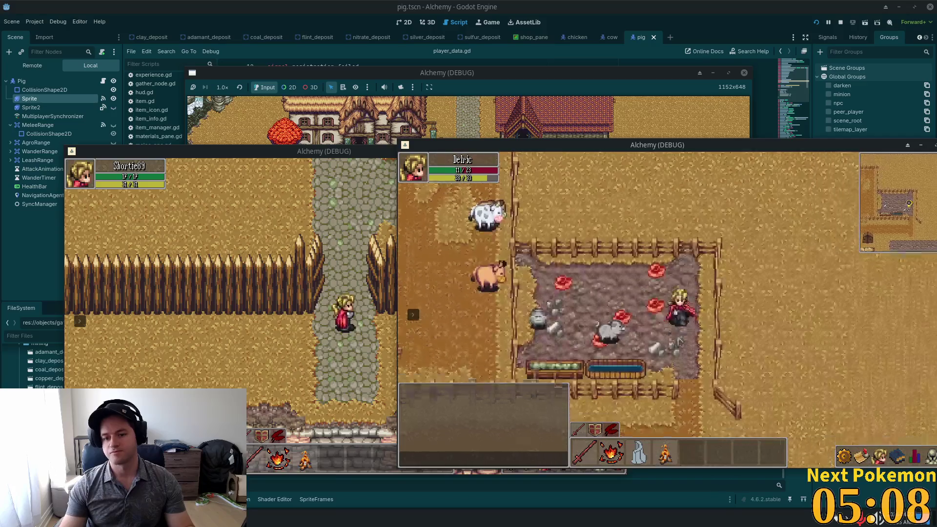
pyautogui.press('Left')
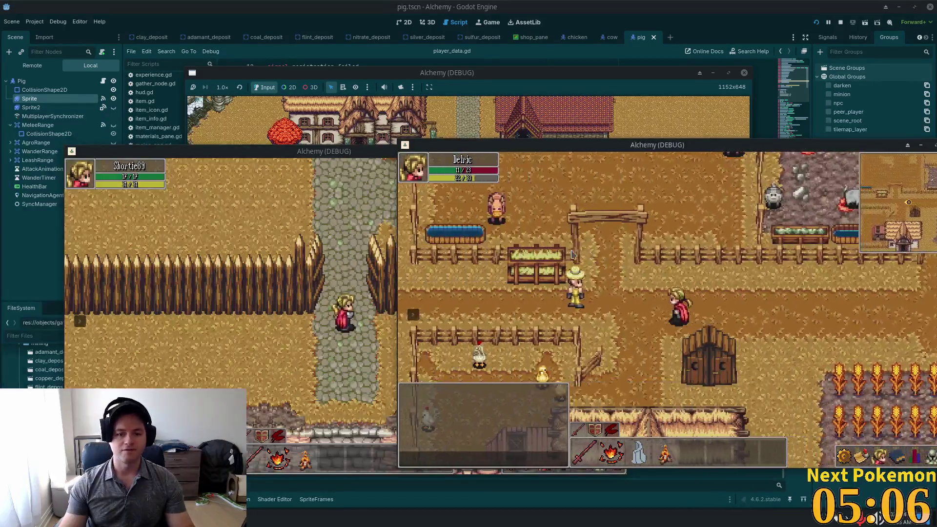
pyautogui.press('Right')
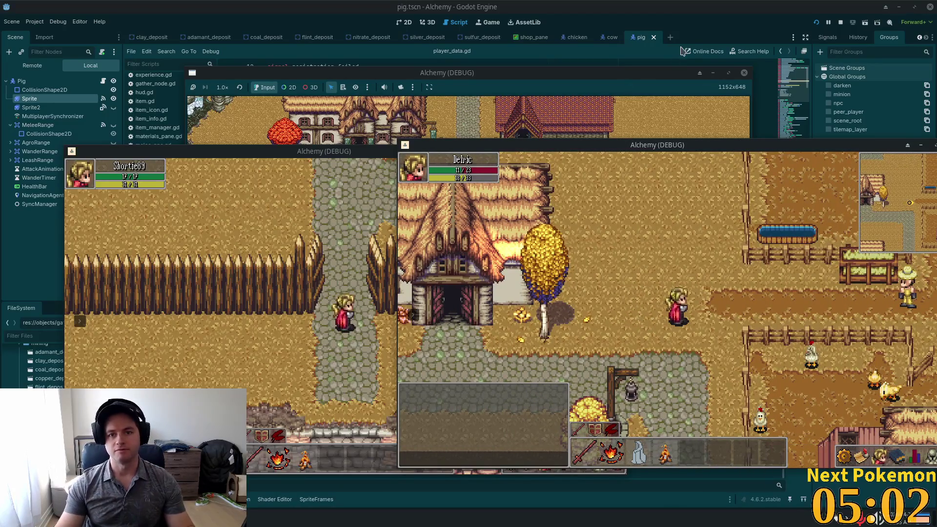
pyautogui.press('F8')
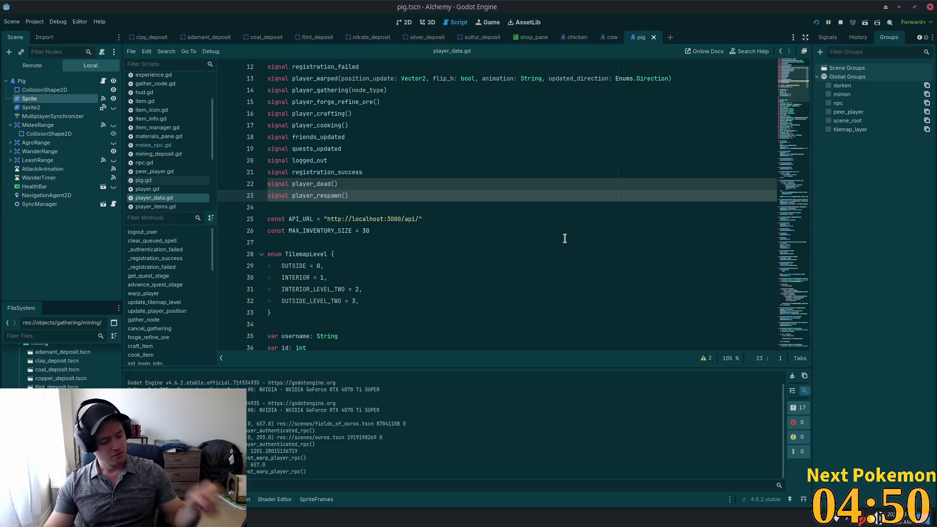
# Select the player_dead and player_respawn signal lines, check the debugger Errors list, then focus melee_npc.gd in Cursor.
pyautogui.click(379, 125)
pyautogui.moveTo(345, 210); pyautogui.dragTo(335, 188)
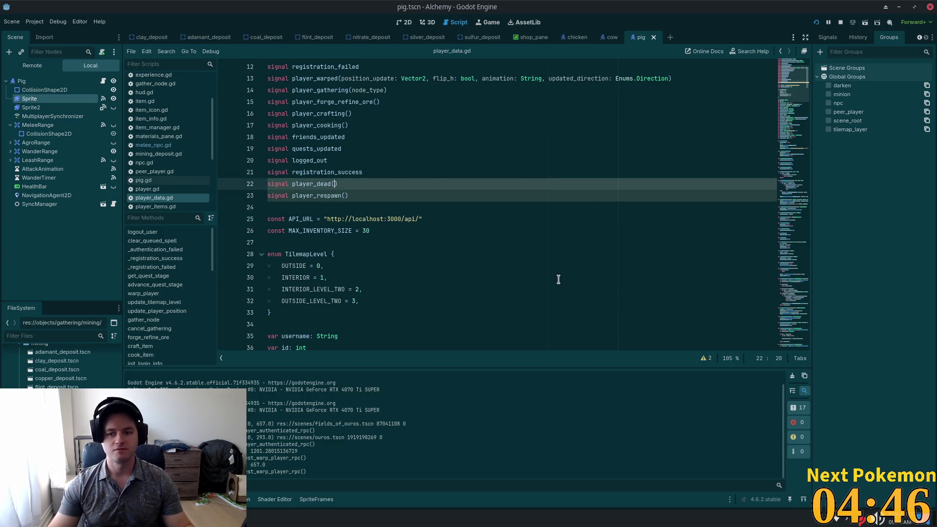
pyautogui.click(186, 499)
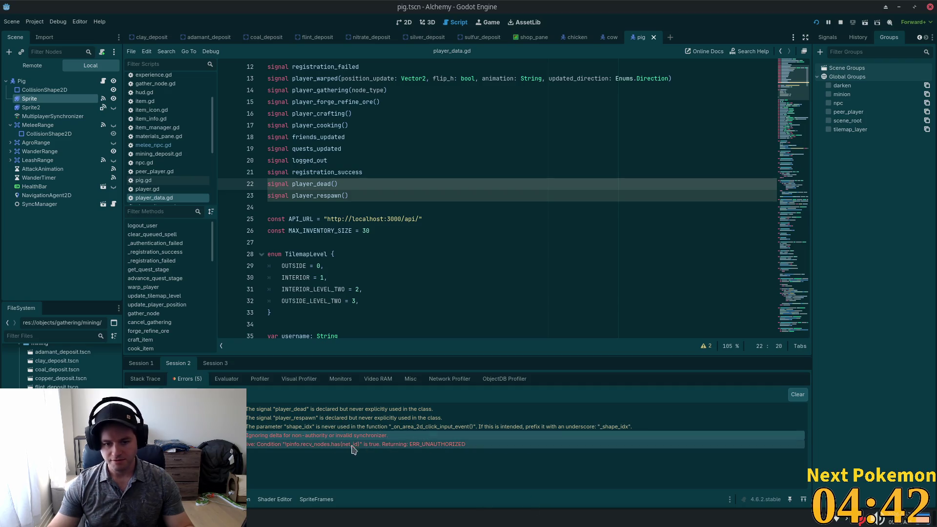
pyautogui.hotkey('alt', 'Tab')
pyautogui.click(424, 219)
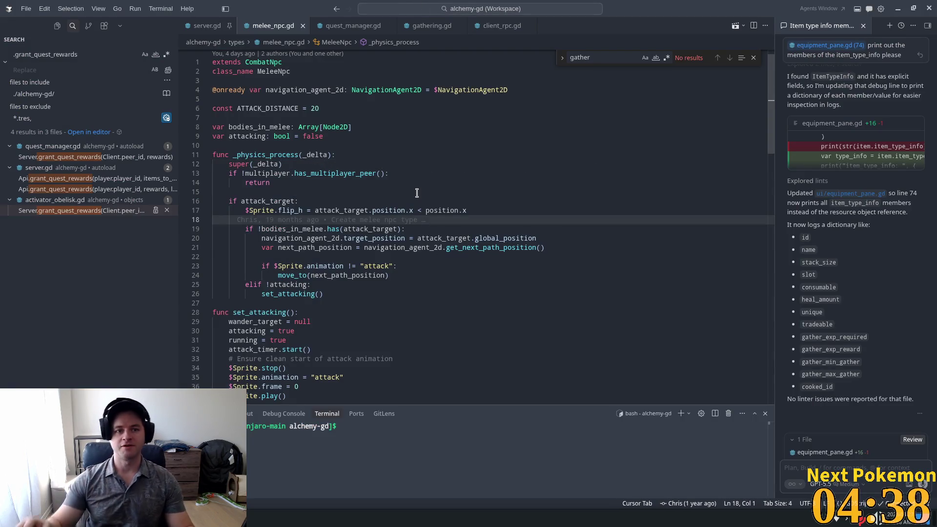
pyautogui.scroll(1, 416, 234)
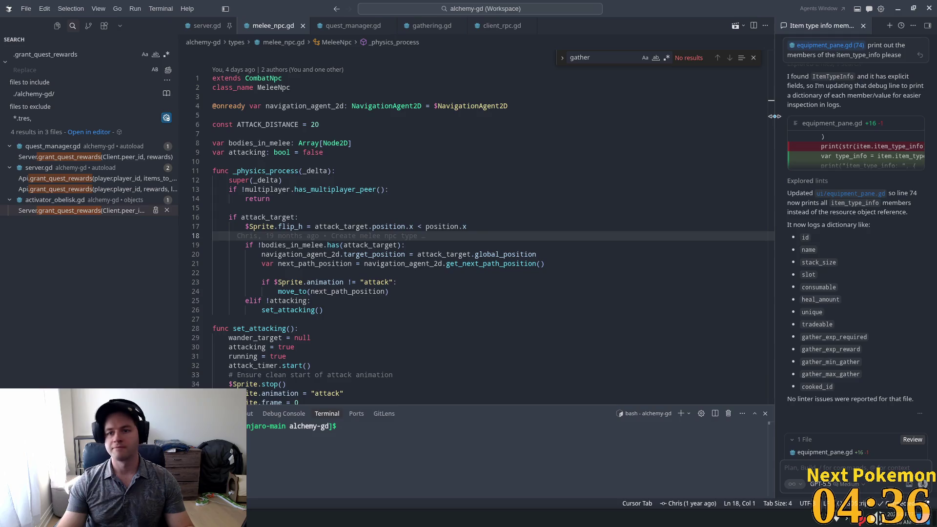
pyautogui.click(329, 164)
pyautogui.hotkey('ctrl', 'p')
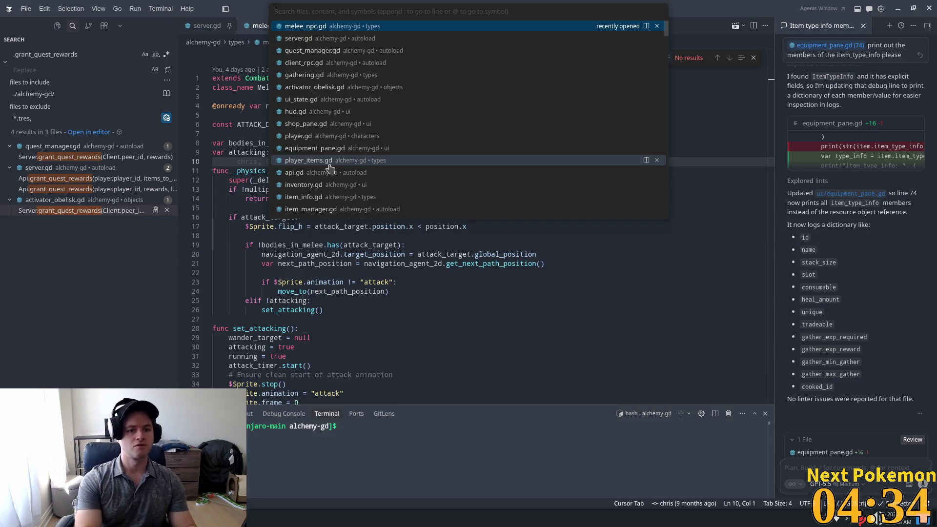
pyautogui.press('Escape')
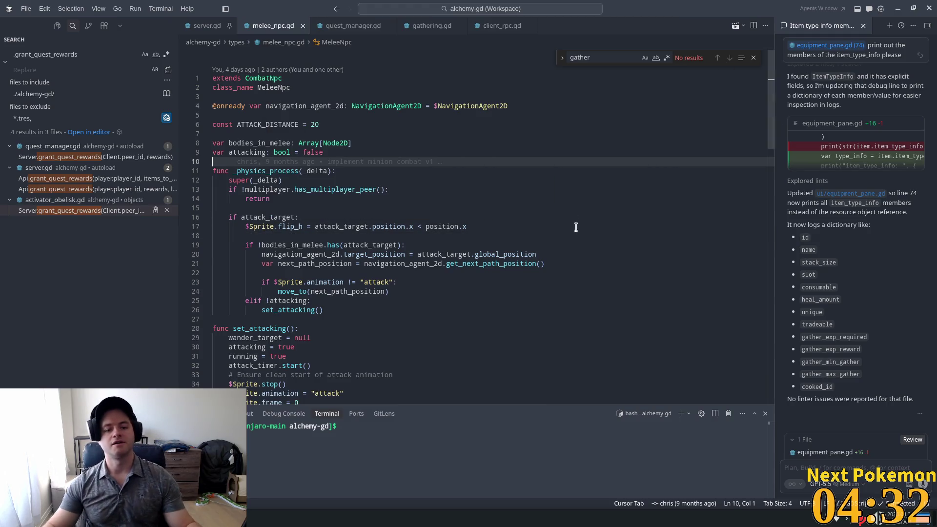
pyautogui.click(540, 254)
pyautogui.scroll(-2, 635, 219)
pyautogui.scroll(-10, 768, 211)
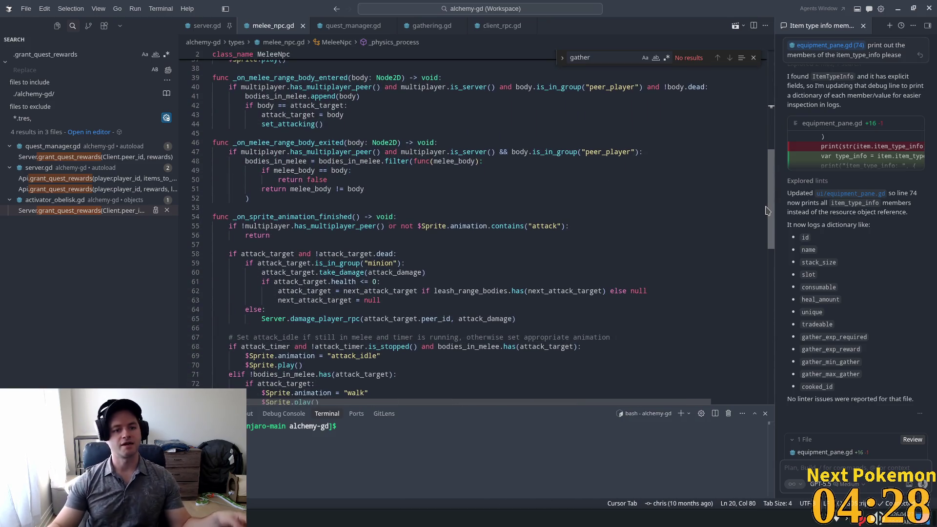
pyautogui.scroll(-2, 766, 220)
pyautogui.scroll(-1, 764, 223)
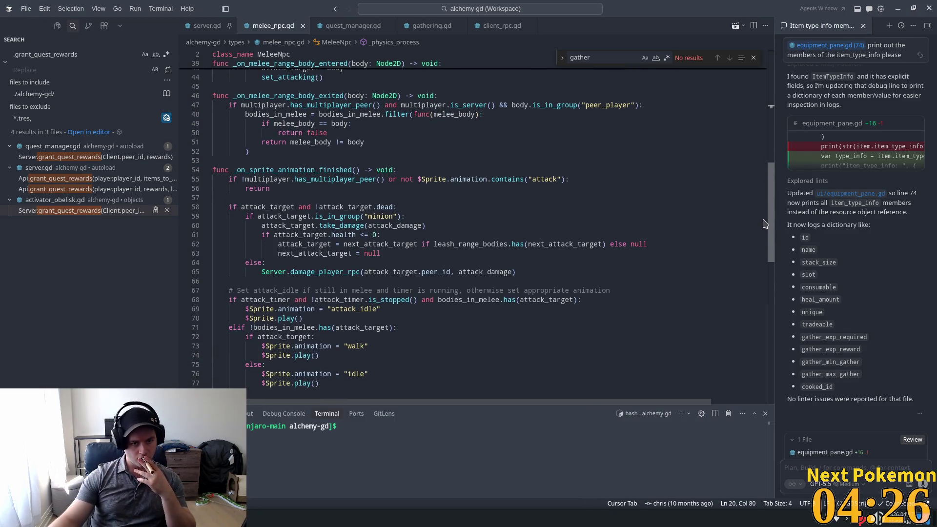
pyautogui.doubleClick(281, 171)
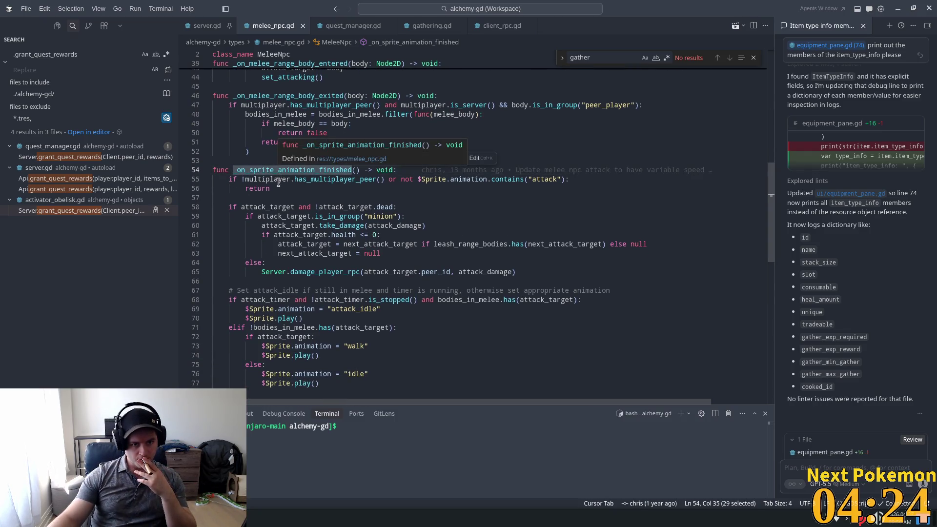
pyautogui.click(269, 207)
pyautogui.doubleClick(268, 207)
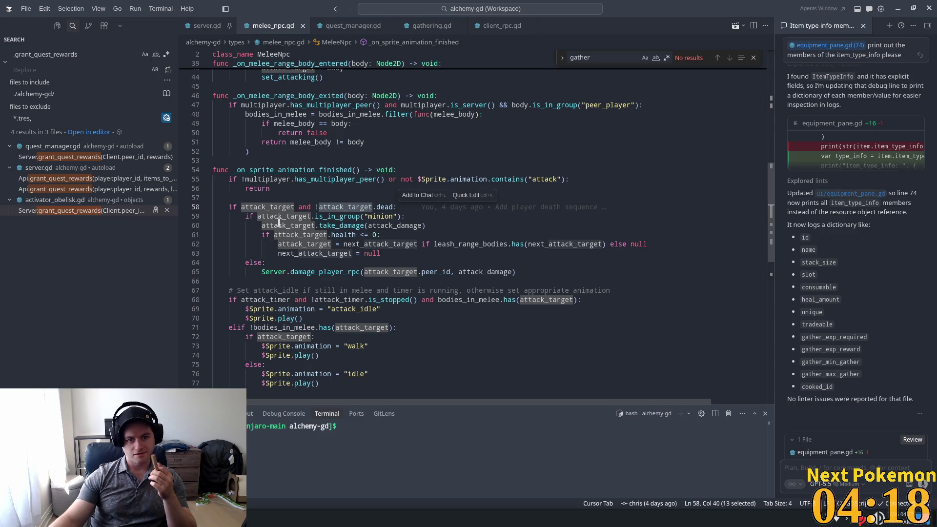
pyautogui.click(245, 244)
pyautogui.click(279, 271)
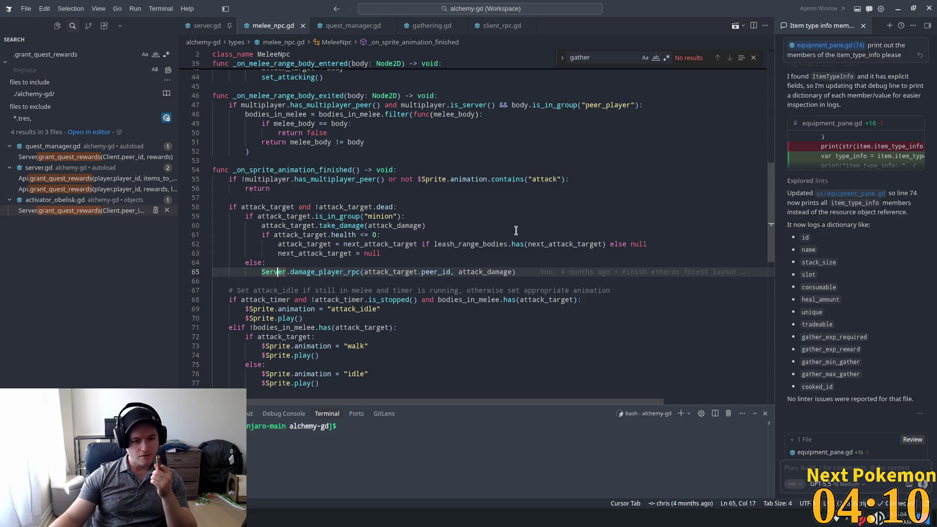
pyautogui.doubleClick(325, 272)
pyautogui.moveTo(525, 270)
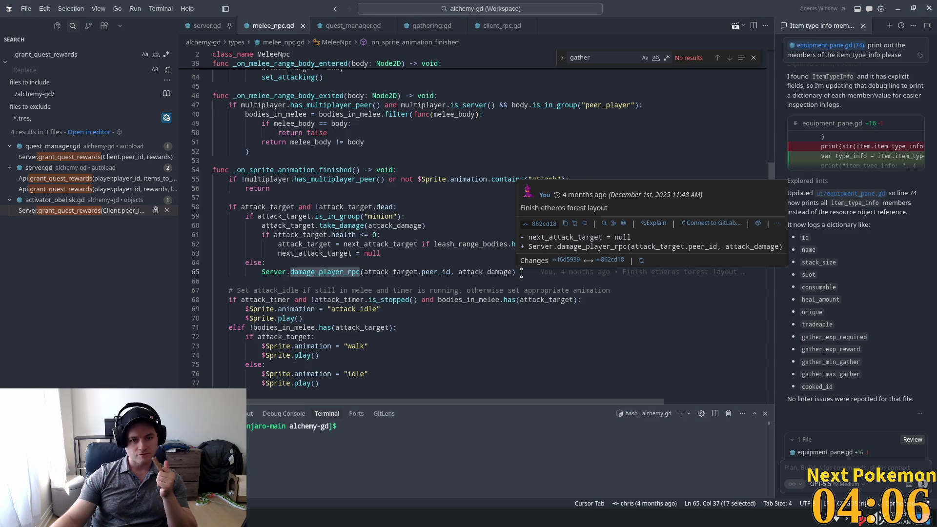
pyautogui.doubleClick(265, 208)
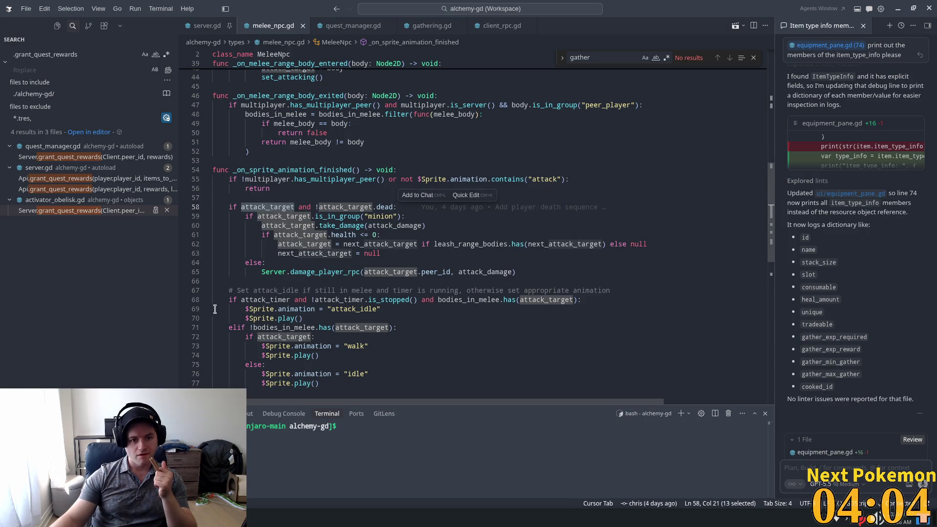
pyautogui.doubleClick(338, 208)
pyautogui.moveTo(282, 216); pyautogui.dragTo(402, 244)
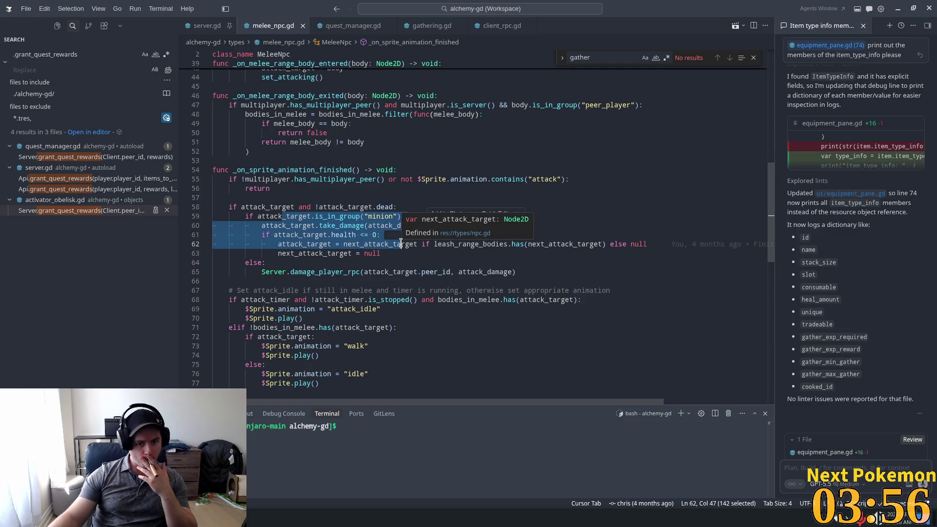
pyautogui.scroll(-3, 399, 246)
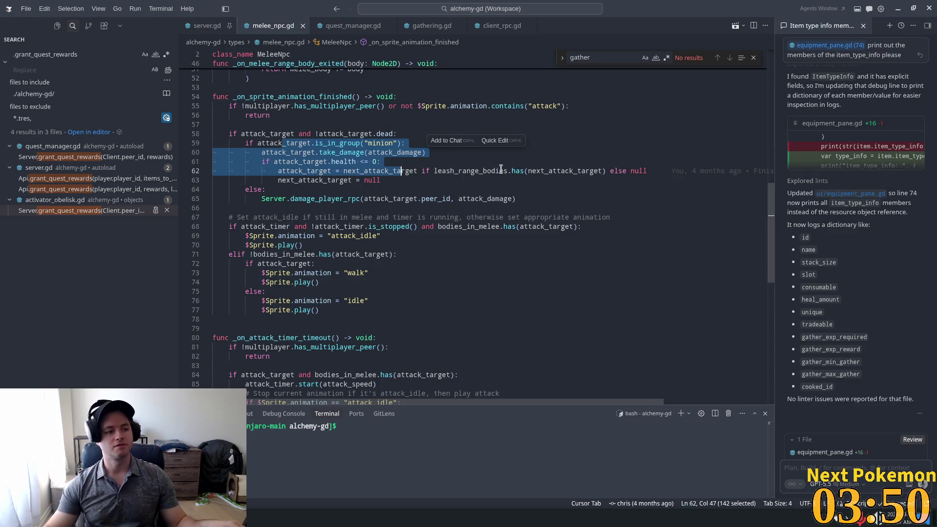
pyautogui.scroll(2, 411, 262)
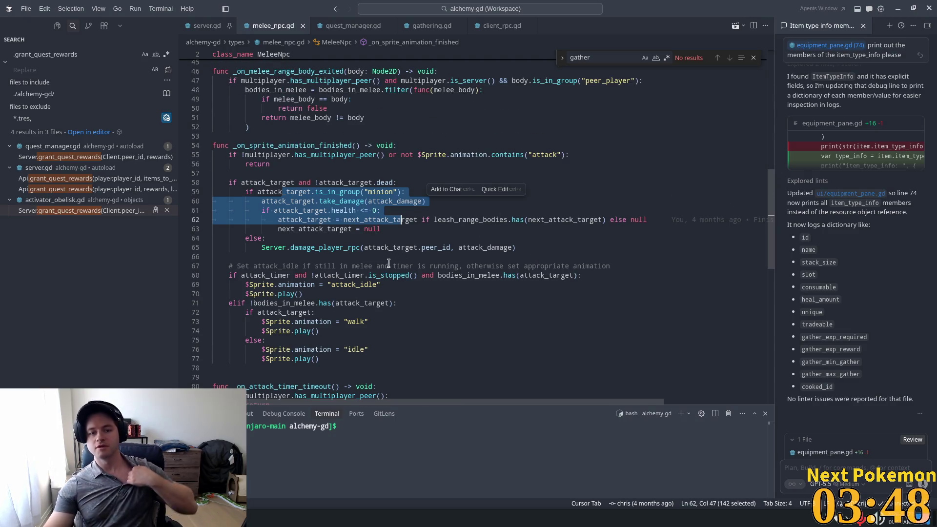
pyautogui.scroll(-10, 389, 272)
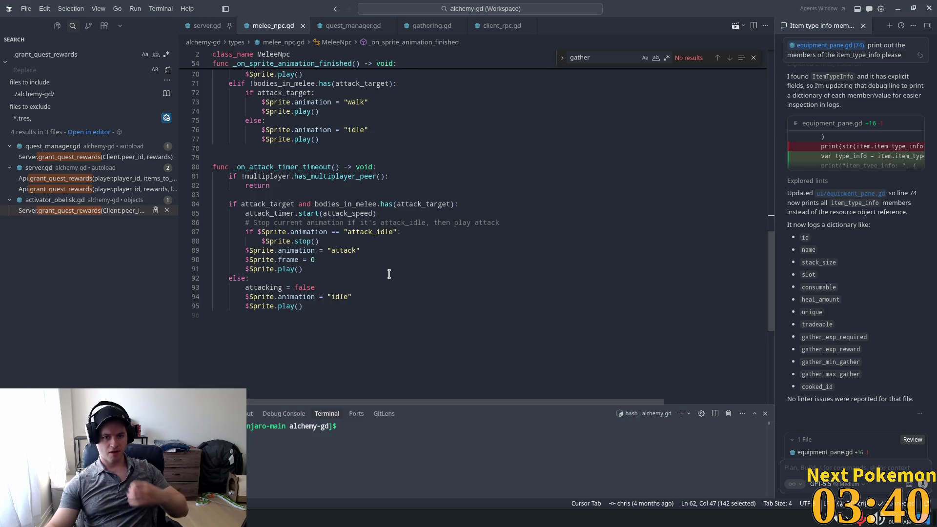
# Inspect the bodies_in_melee uses and melee check lines around lines 81–88 of melee_npc.gd.
pyautogui.doubleClick(350, 202)
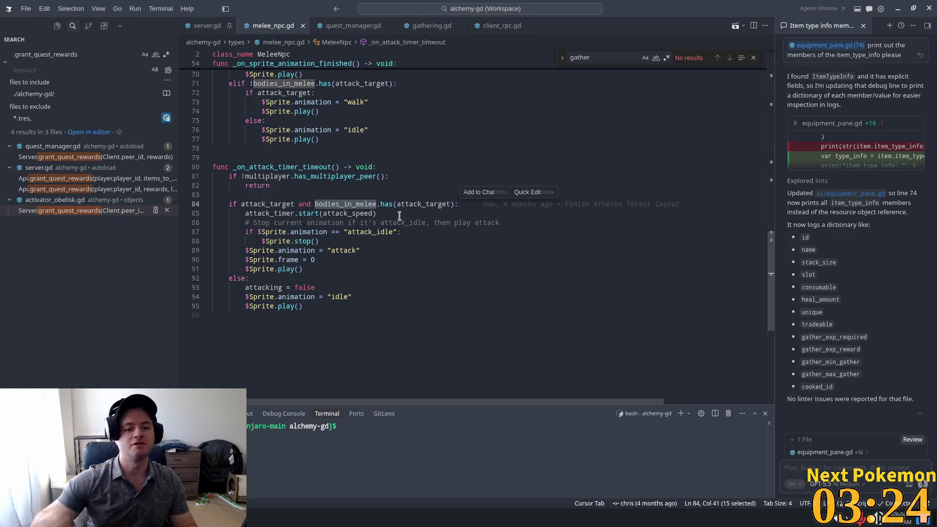
pyautogui.doubleClick(358, 176)
pyautogui.moveTo(300, 204)
pyautogui.mouseDown()
pyautogui.moveTo(447, 214)
pyautogui.moveTo(462, 204)
pyautogui.mouseUp()
pyautogui.click(395, 195)
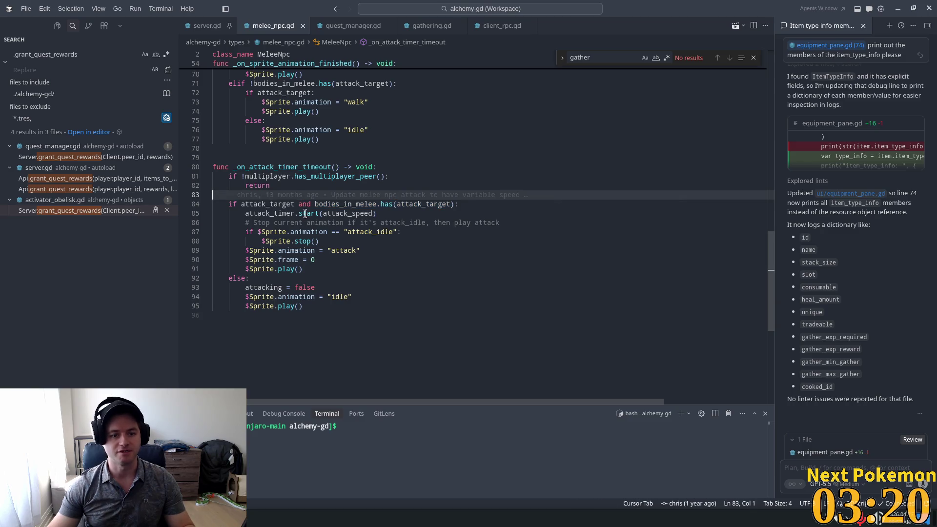
pyautogui.doubleClick(345, 204)
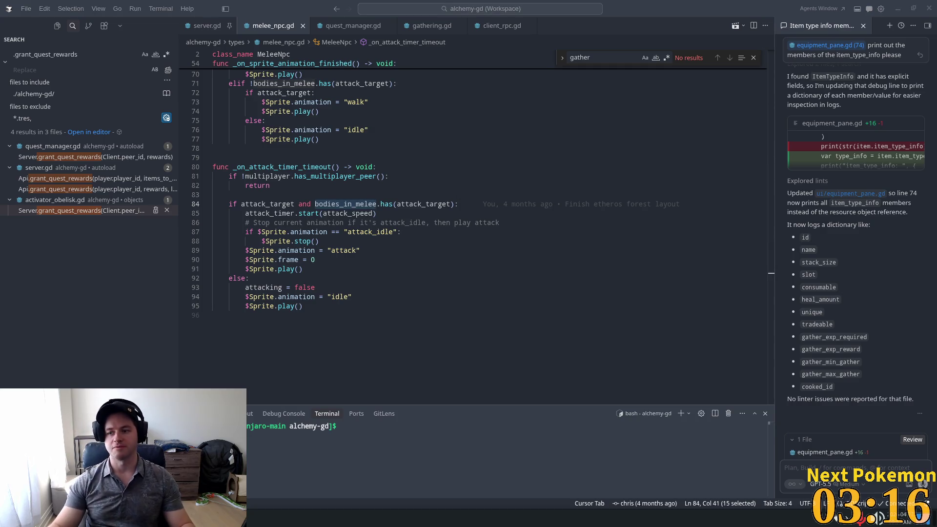
pyautogui.click(346, 196)
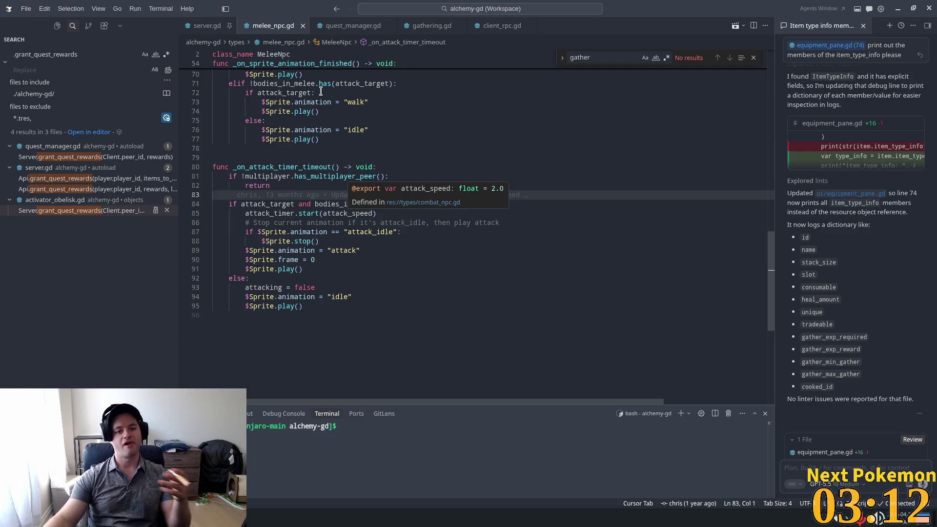
pyautogui.click(365, 239)
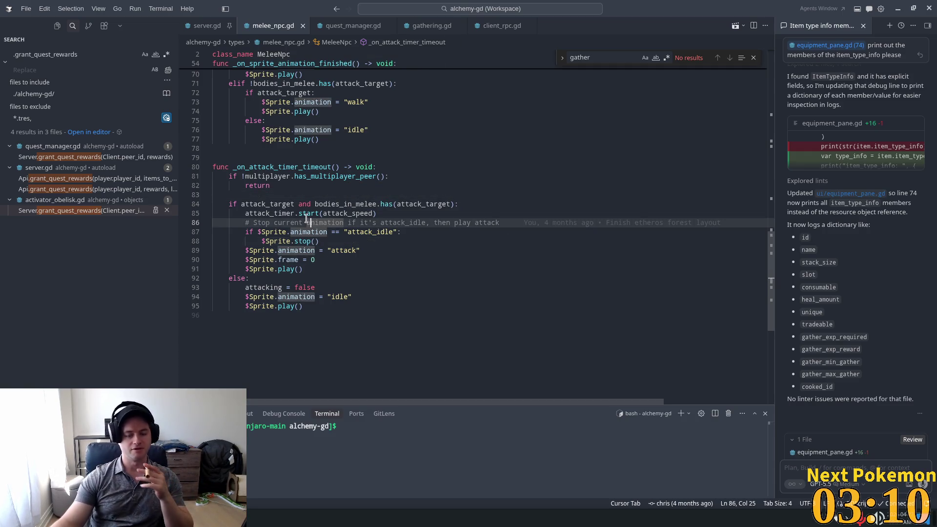
pyautogui.click(329, 288)
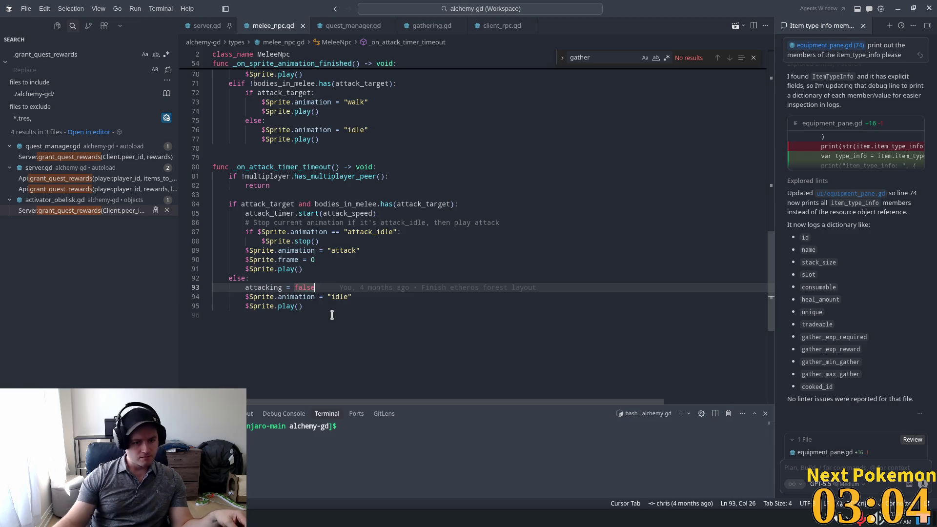
# Attach lines 89–92, the attack animation restart code, to the agent chat.
pyautogui.moveTo(215, 250); pyautogui.dragTo(364, 280)
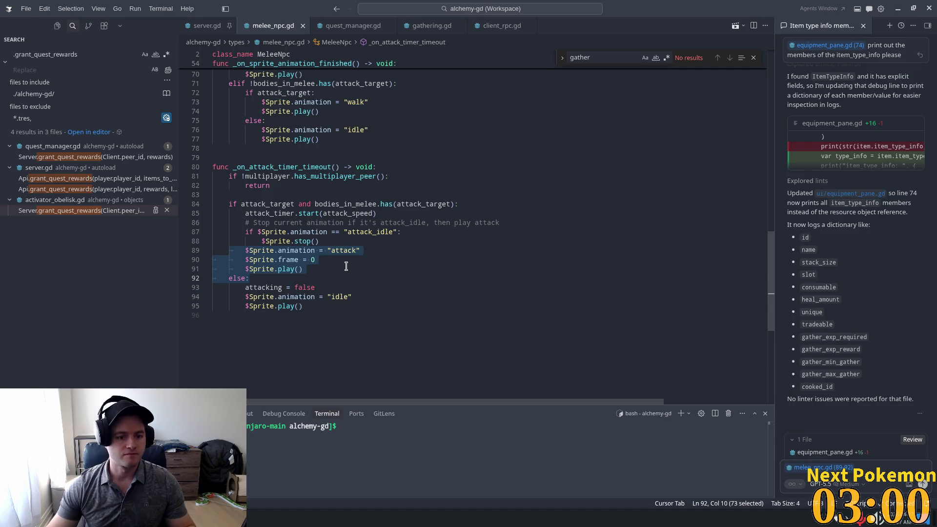
pyautogui.click(346, 266)
pyautogui.click(311, 297)
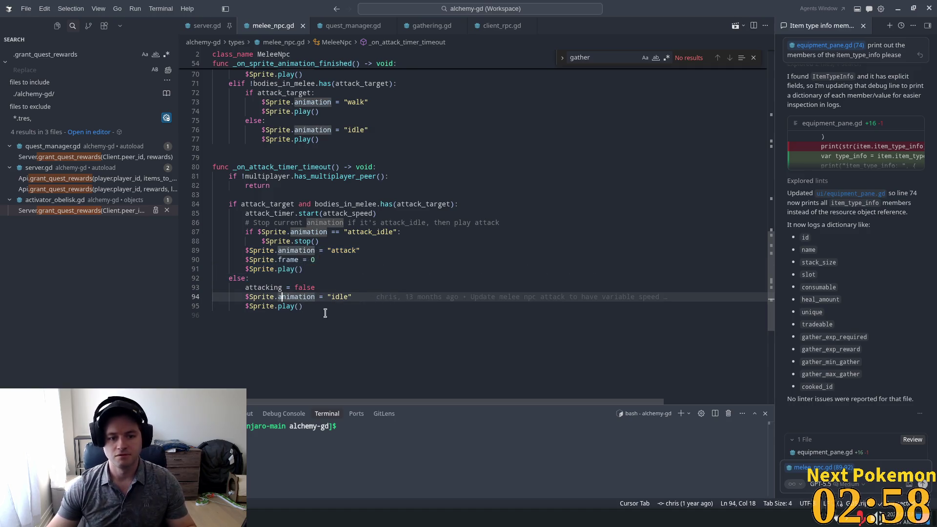
# Widen the code editor and scroll to the top, placing the caret on bodies_in_melee's declaration.
pyautogui.scroll(2, 381, 273)
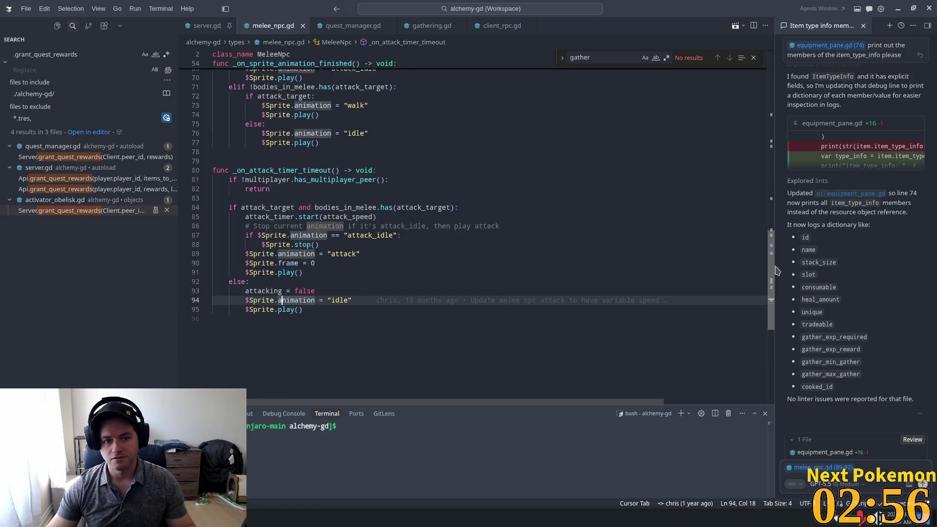
pyautogui.click(385, 277)
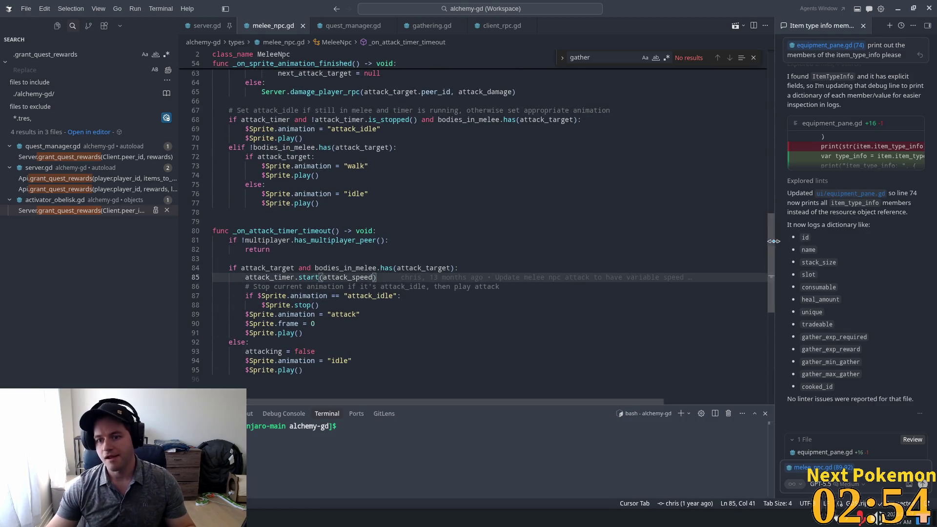
pyautogui.moveTo(775, 38); pyautogui.dragTo(780, 38)
pyautogui.moveTo(777, 243); pyautogui.dragTo(777, 78)
pyautogui.click(409, 144)
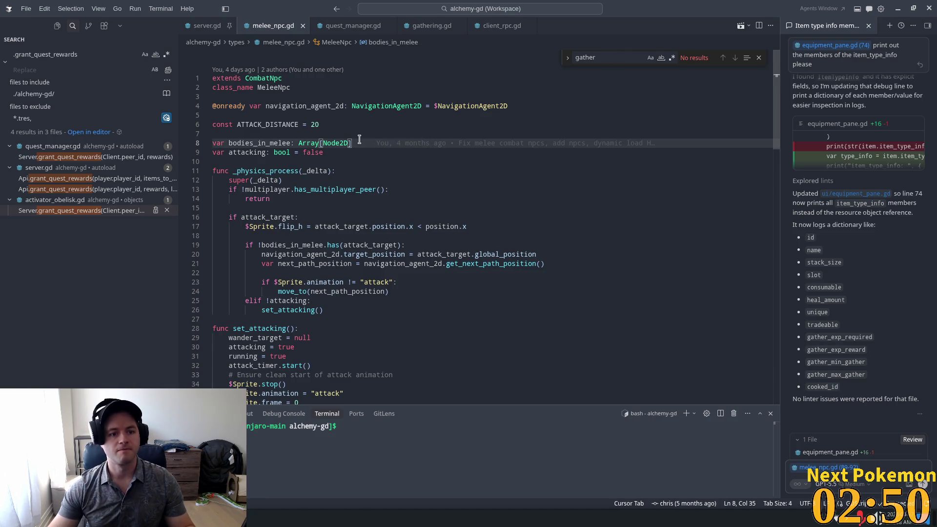
# Select the ATTACK_DISTANCE constant and search the file for it.
pyautogui.click(316, 124)
pyautogui.doubleClick(276, 123)
pyautogui.hotkey('ctrl', 'f')
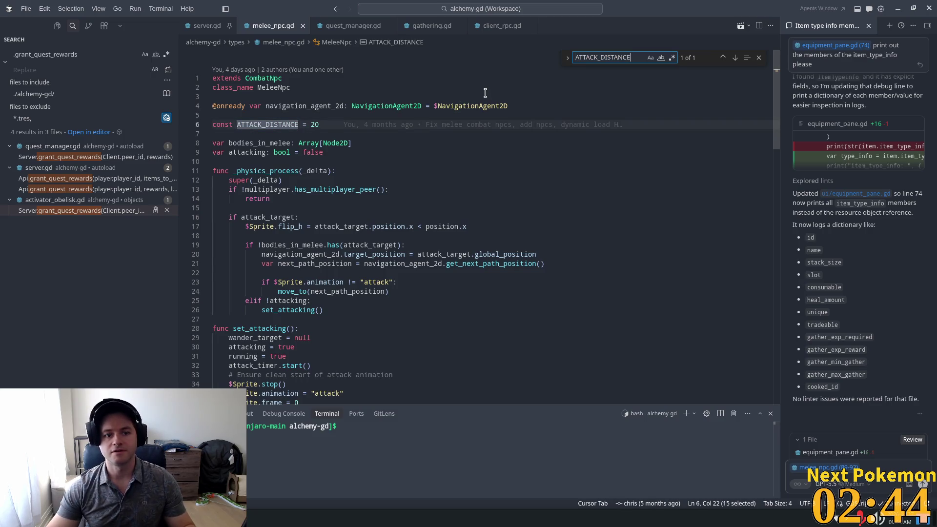
pyautogui.click(281, 128)
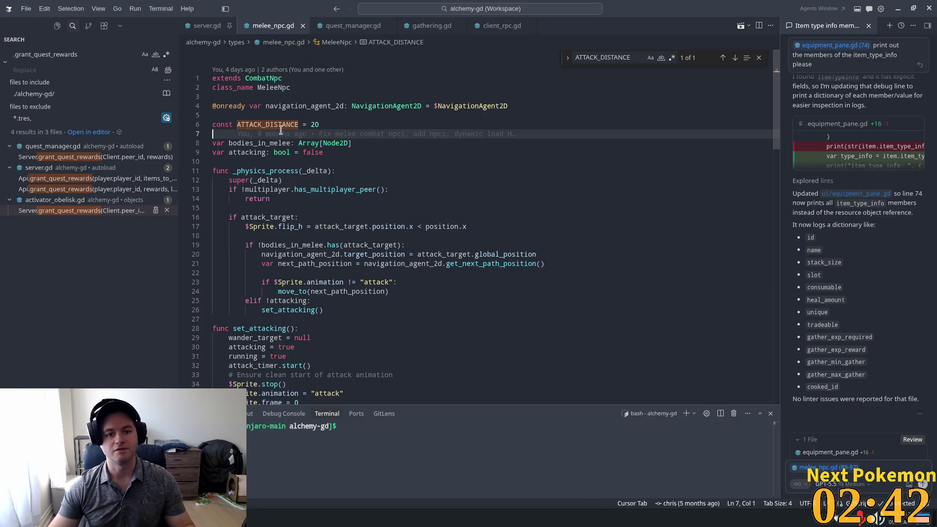
# Add line 6's value 20 to chat, remove the old 80-92 context, and start a new agent.
pyautogui.click(311, 118)
pyautogui.doubleClick(314, 124)
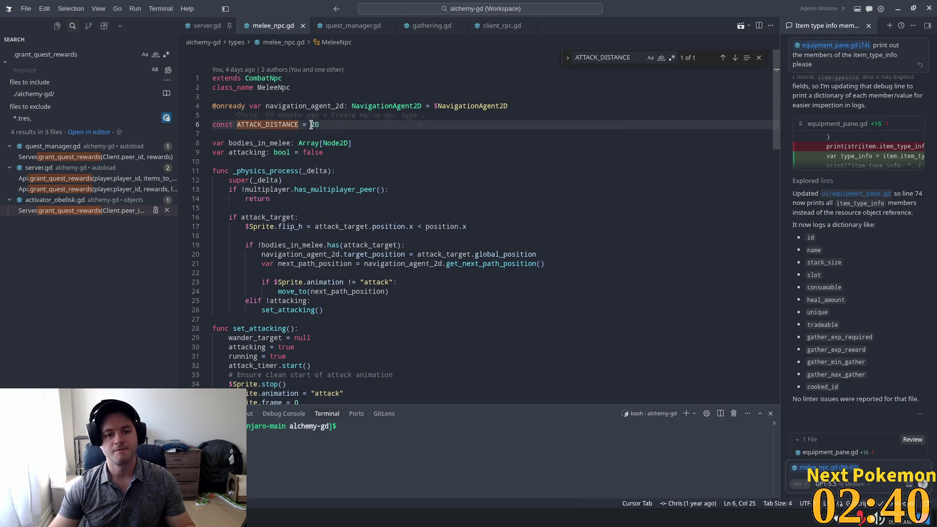
pyautogui.moveTo(383, 125)
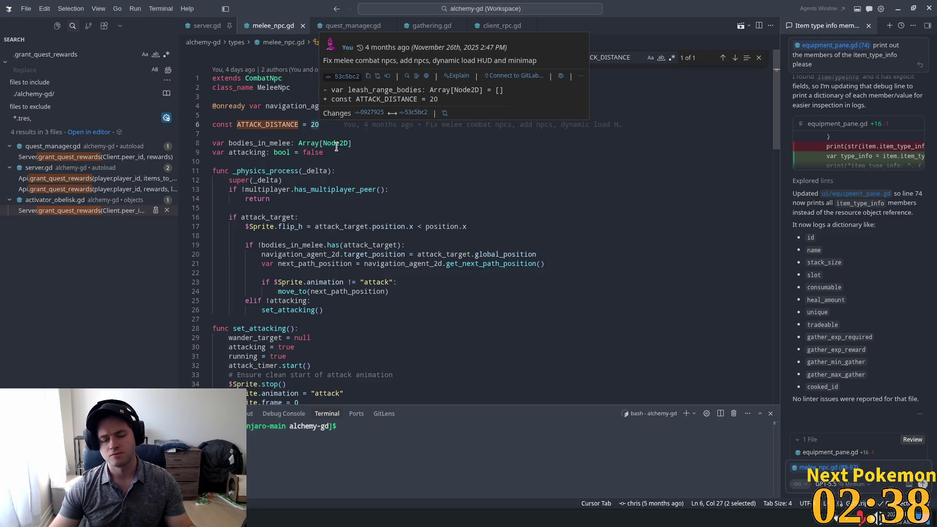
pyautogui.hotkey('shift', 'Left')
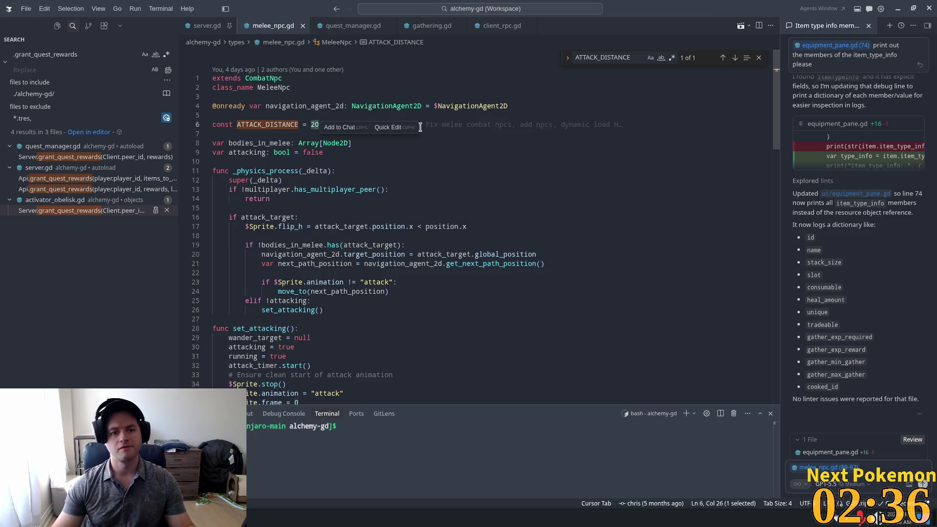
pyautogui.hotkey('shift', 'Left')
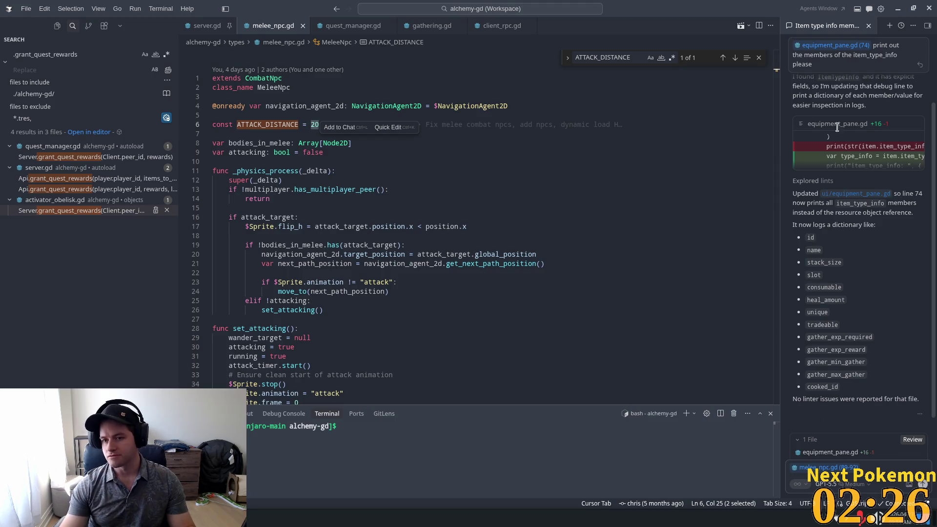
pyautogui.hotkey('ctrl', 'l')
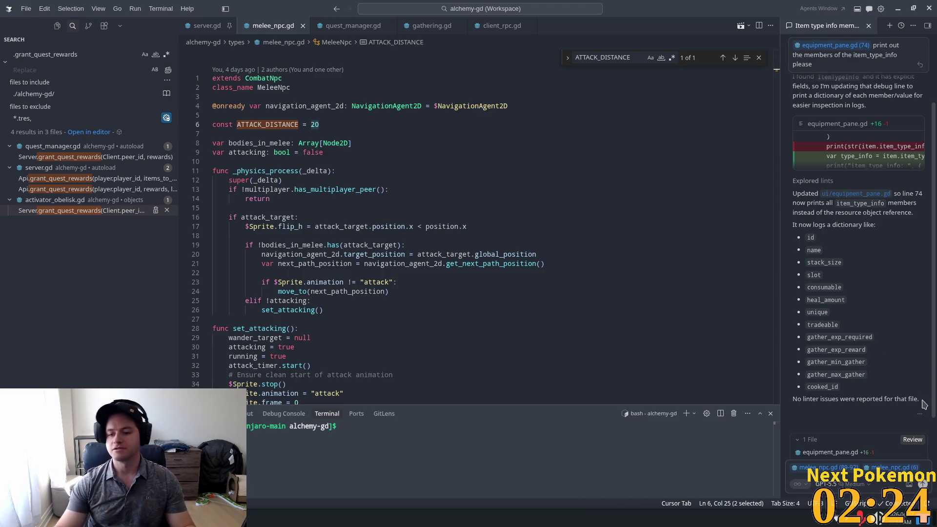
pyautogui.click(795, 468)
pyautogui.click(888, 27)
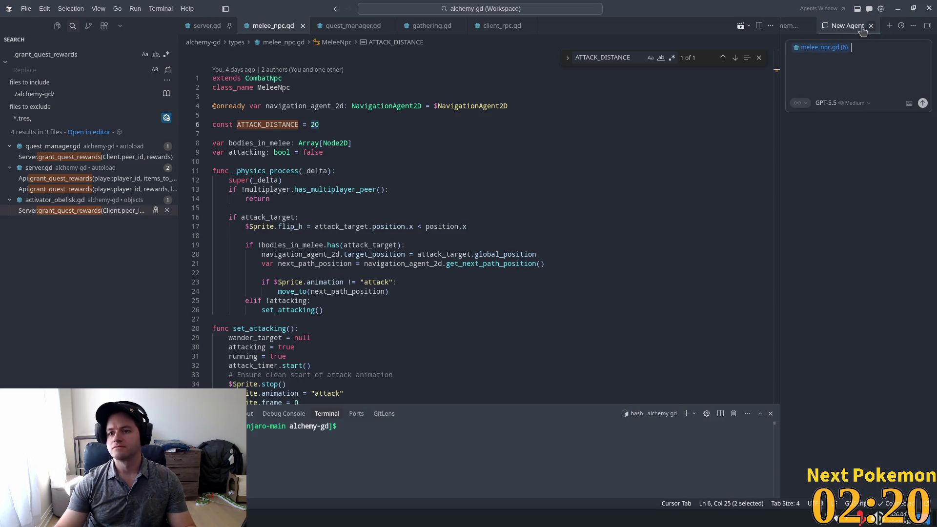
# Ask the agent whether the distance between two Node2Ds is measured in pixels, then refresh the Pokémon popout.
pyautogui.click(808, 27)
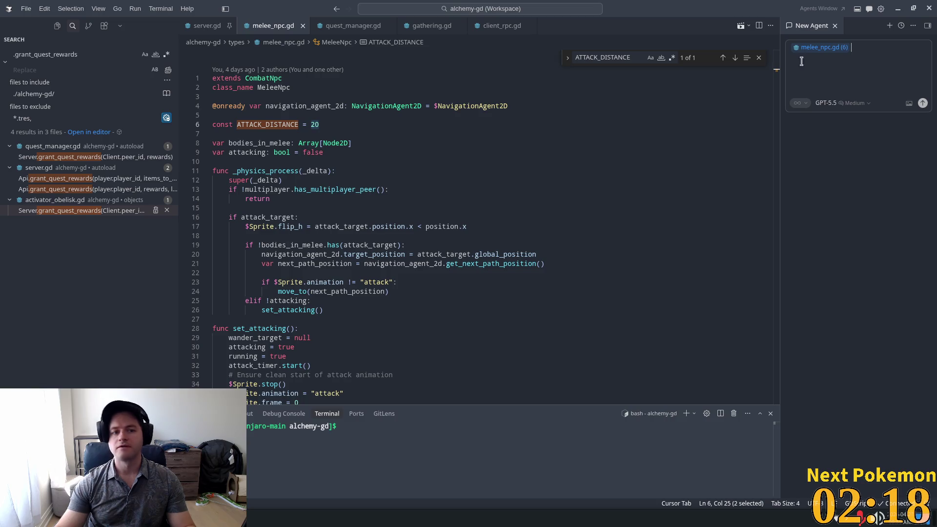
pyautogui.write('if')
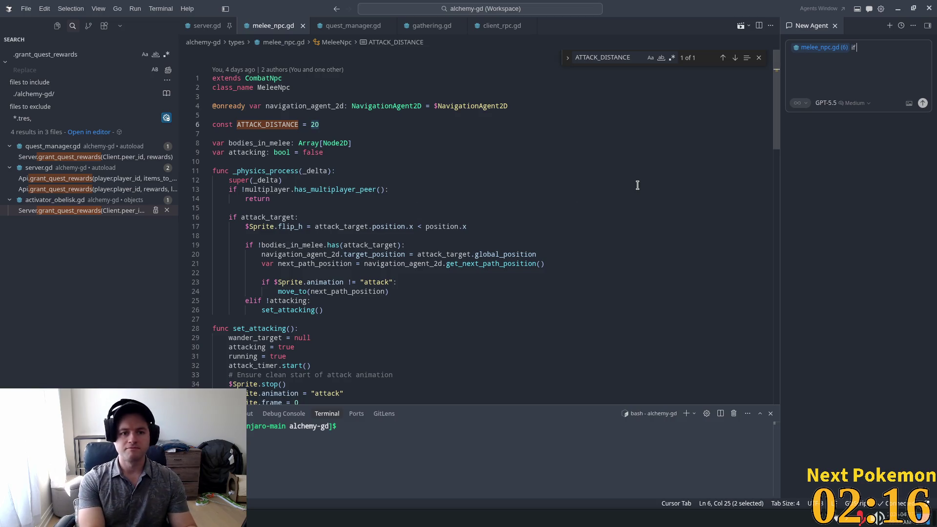
pyautogui.press('BackSpace')
pyautogui.press('BackSpace')
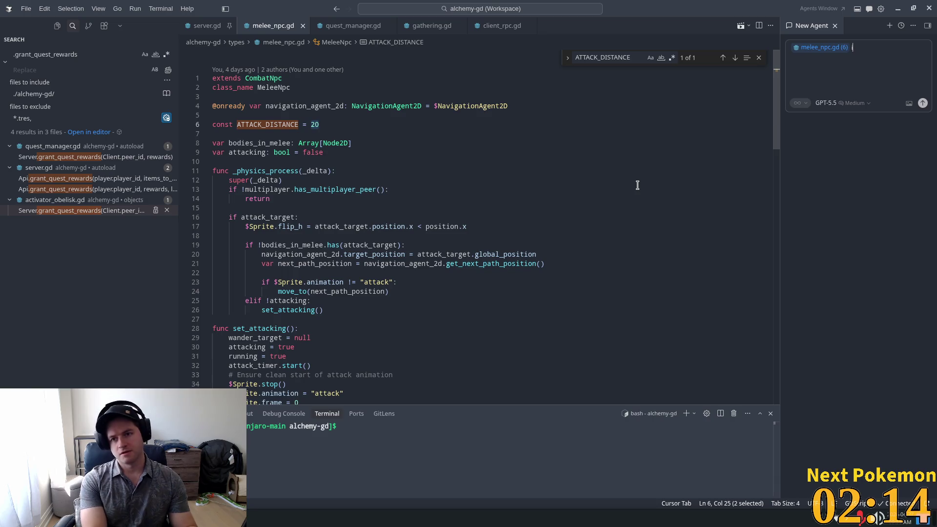
pyautogui.write('i')
pyautogui.press('BackSpace')
pyautogui.write('I')
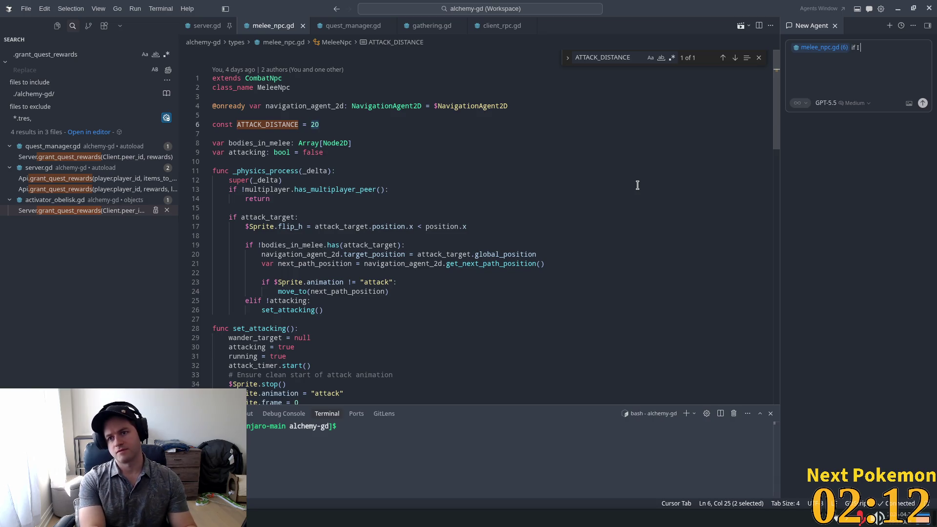
pyautogui.write(' get the sd')
pyautogui.press('BackSpace')
pyautogui.write('di')
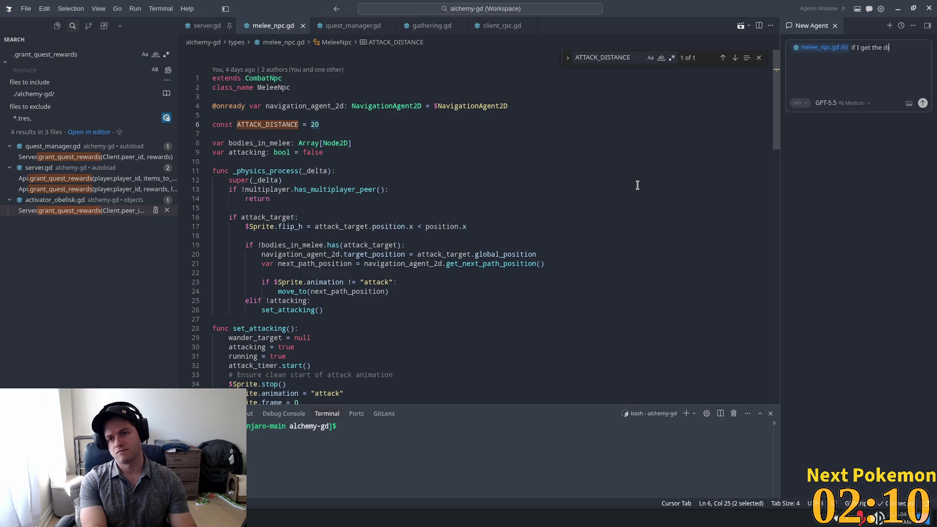
pyautogui.write('st')
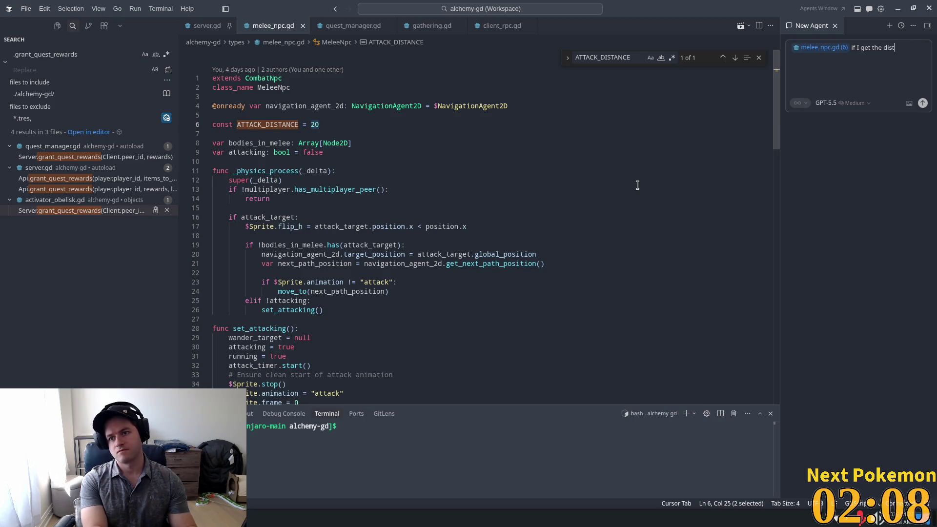
pyautogui.write('betweentwo')
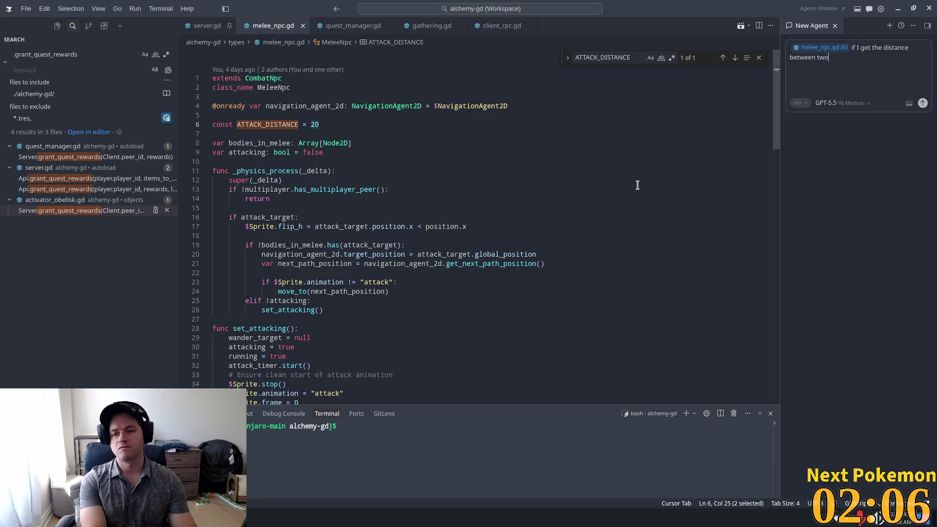
pyautogui.write('de2Ds')
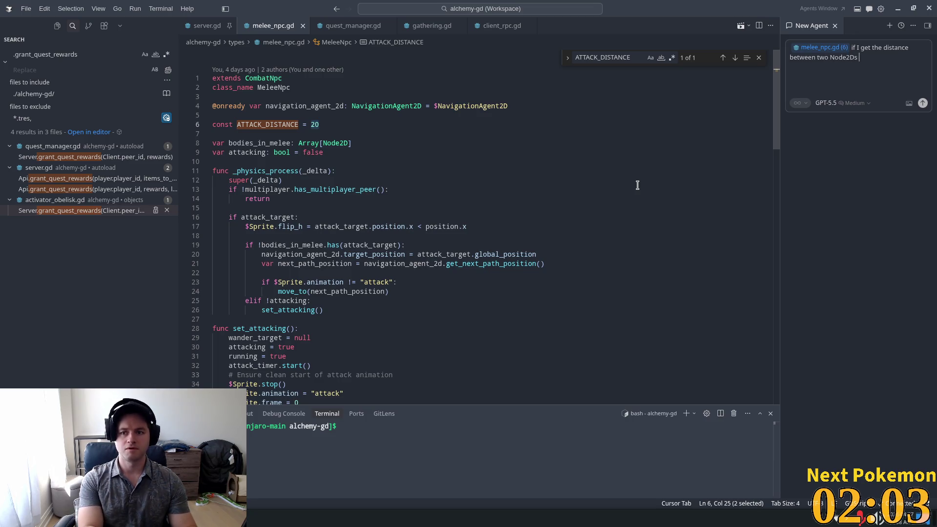
pyautogui.press('BackSpace')
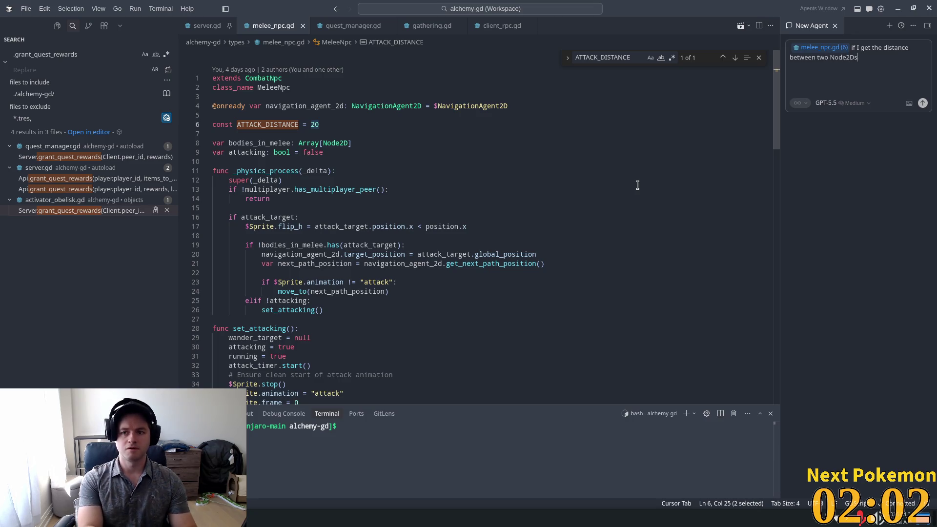
pyautogui.write(', is that di')
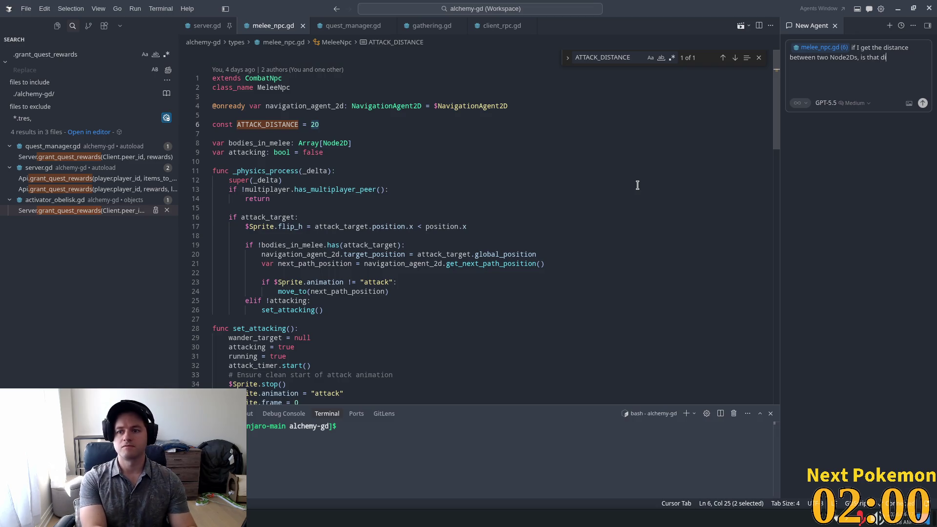
pyautogui.write('stance measure')
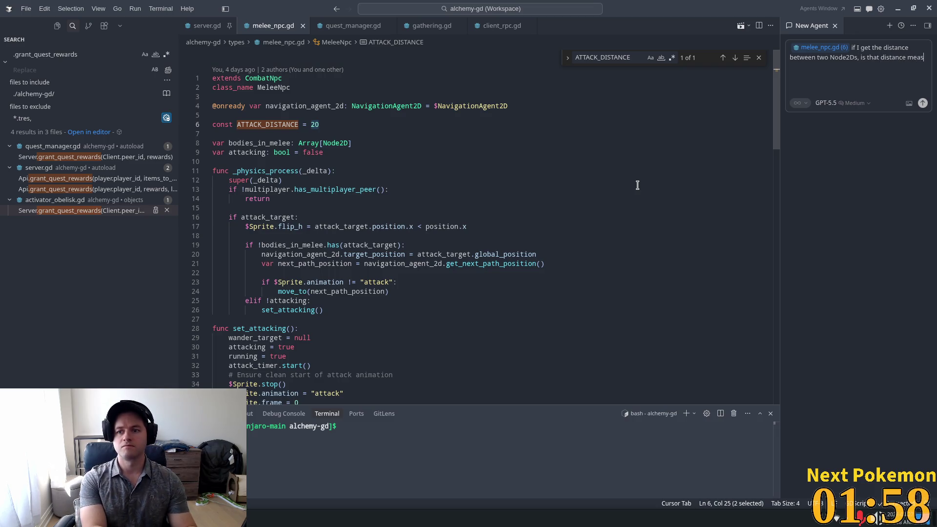
pyautogui.write('d in pizels')
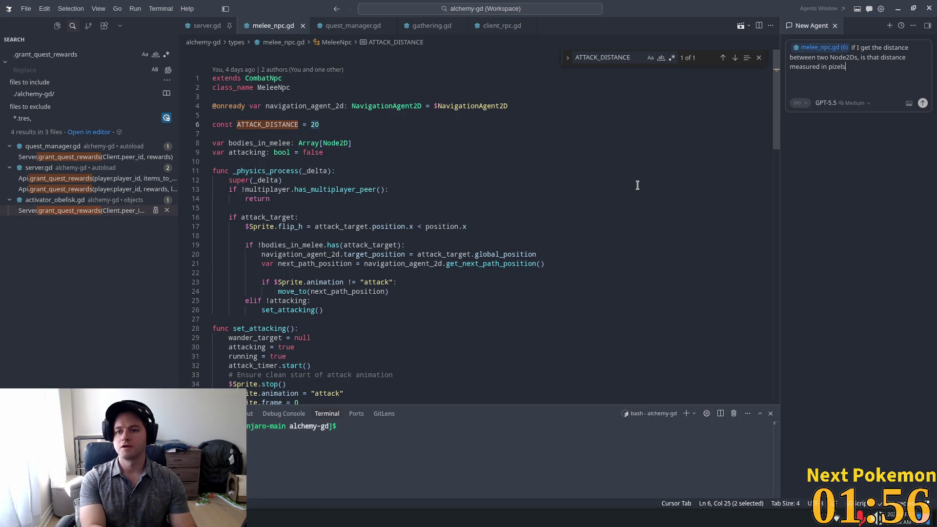
pyautogui.press('BackSpace')
pyautogui.press('BackSpace')
pyautogui.press('BackSpace')
pyautogui.write('els?')
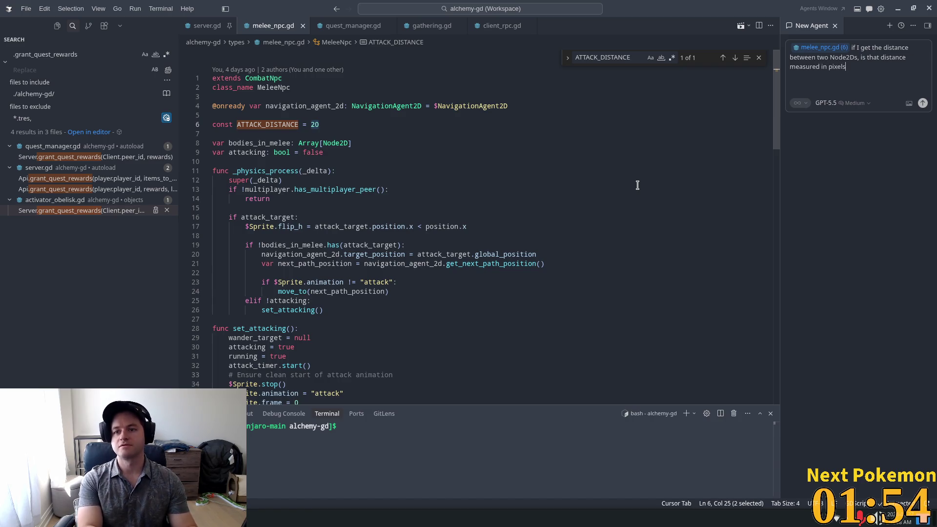
pyautogui.press('Return')
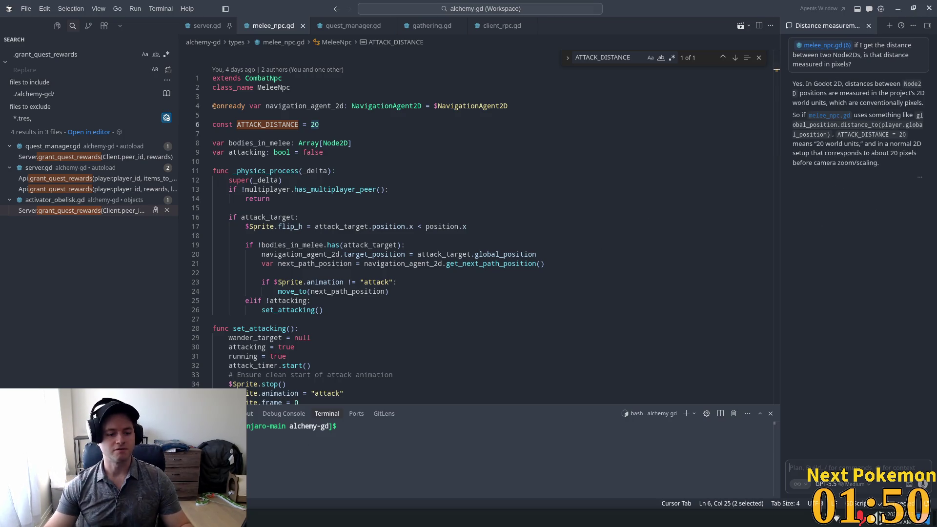
pyautogui.hotkey('alt', 'Tab')
pyautogui.click(630, 51)
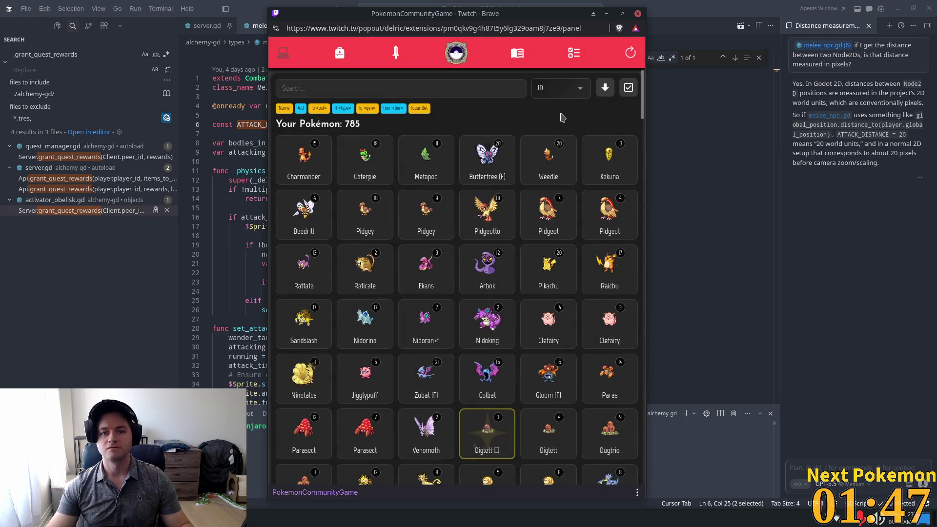
# Sort the collection by Recent, view level 7 Lilligant's info and stats, then close the popout.
pyautogui.click(560, 88)
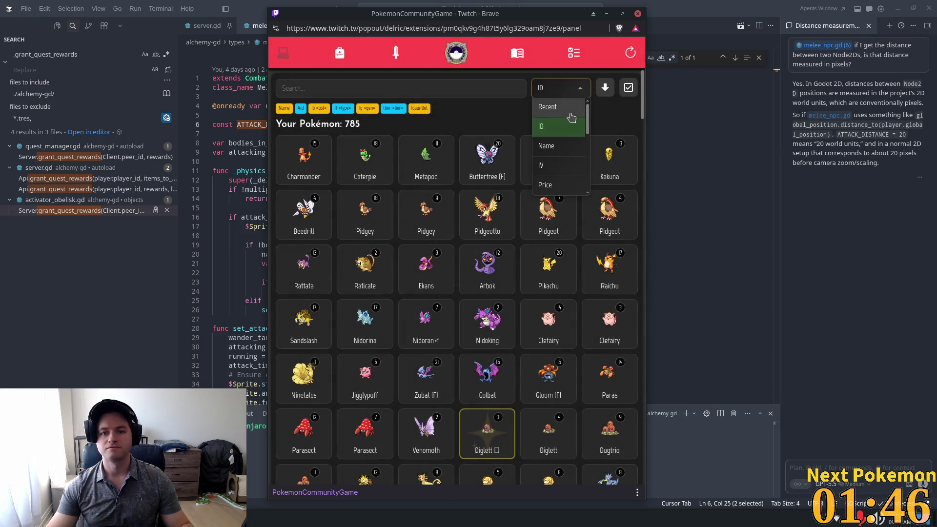
pyautogui.click(561, 105)
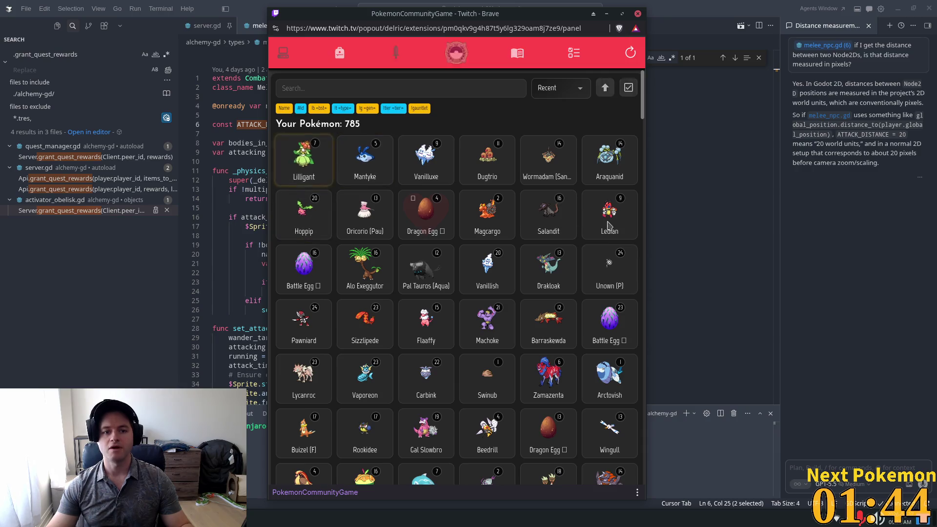
pyautogui.click(300, 146)
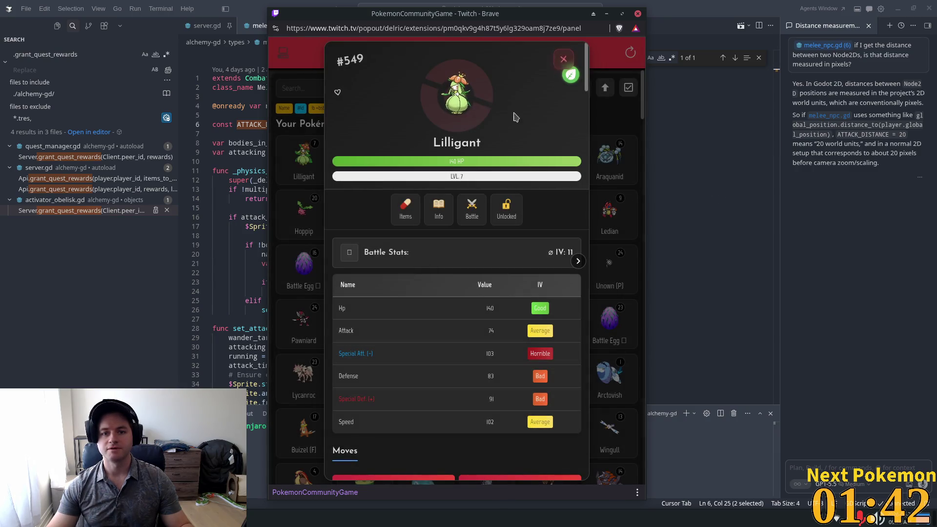
pyautogui.click(438, 210)
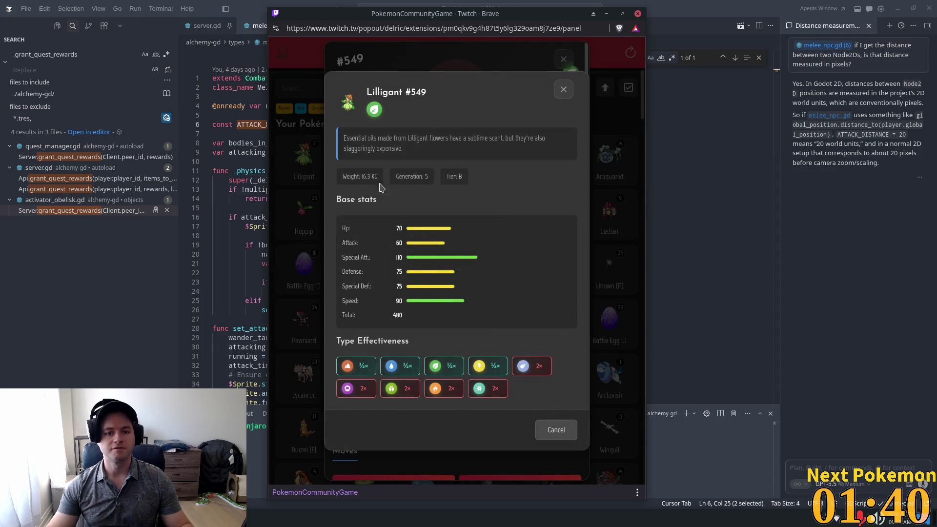
pyautogui.click(563, 90)
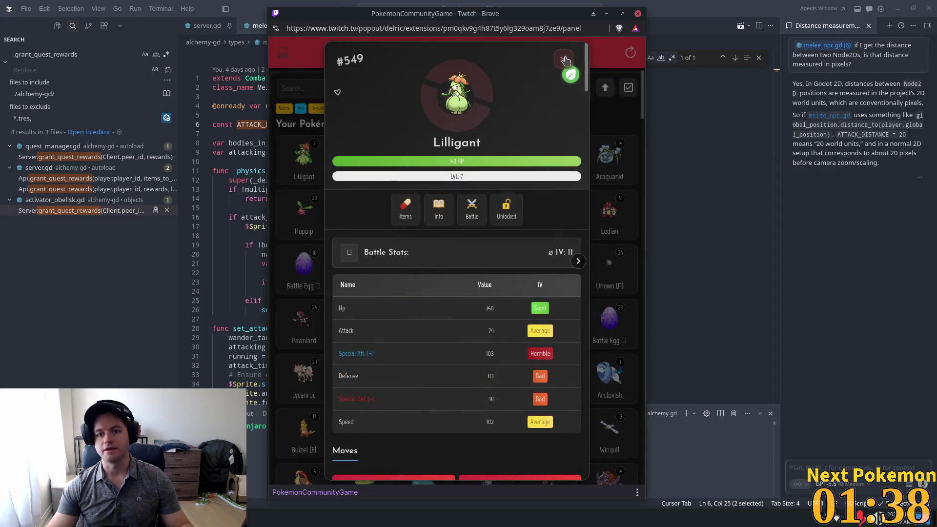
pyautogui.click(564, 61)
pyautogui.click(661, 10)
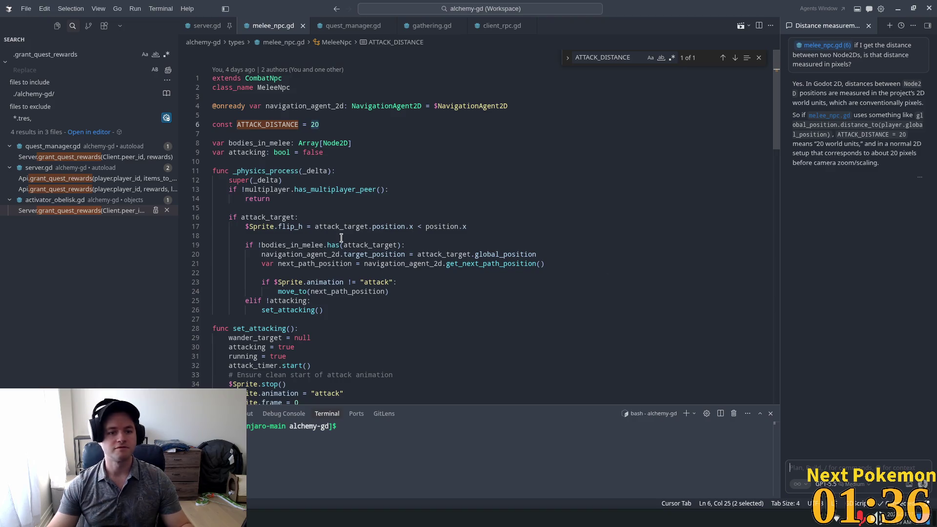
# Read the agent's answer on Godot units, then list the running Alchemy (DEBUG) instances from the taskbar.
pyautogui.moveTo(803, 83); pyautogui.dragTo(865, 83)
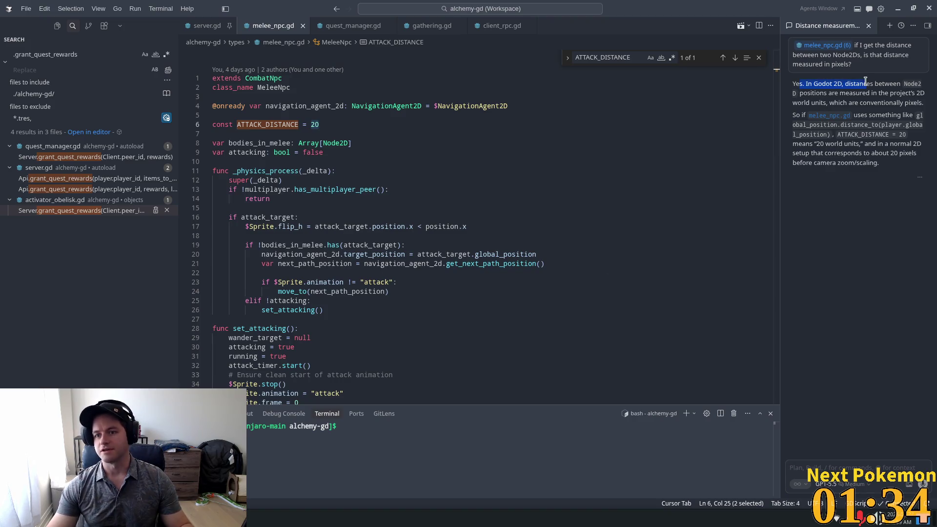
pyautogui.click(900, 101)
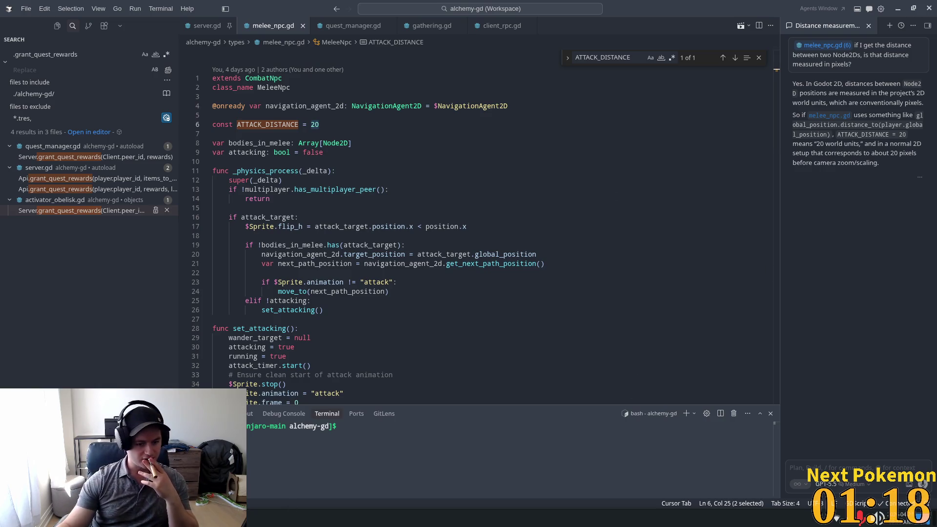
pyautogui.rightClick(230, 518)
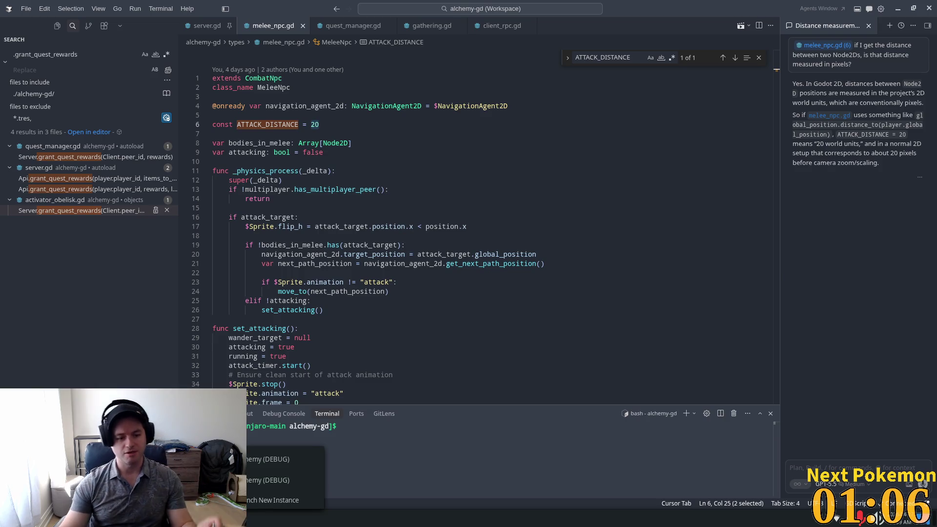
# In the Alchemy debug game, walk the player right through the farm and north into the pig pen.
pyautogui.click(269, 459)
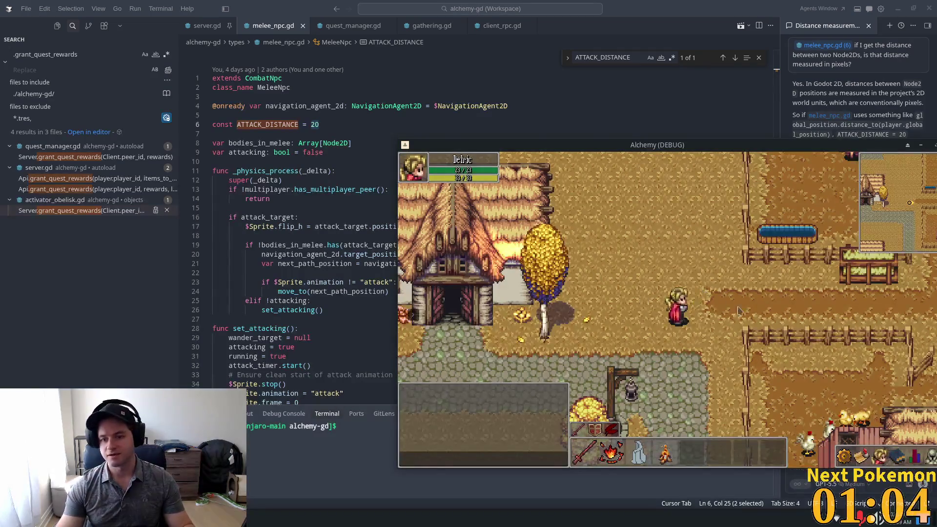
pyautogui.press('d')
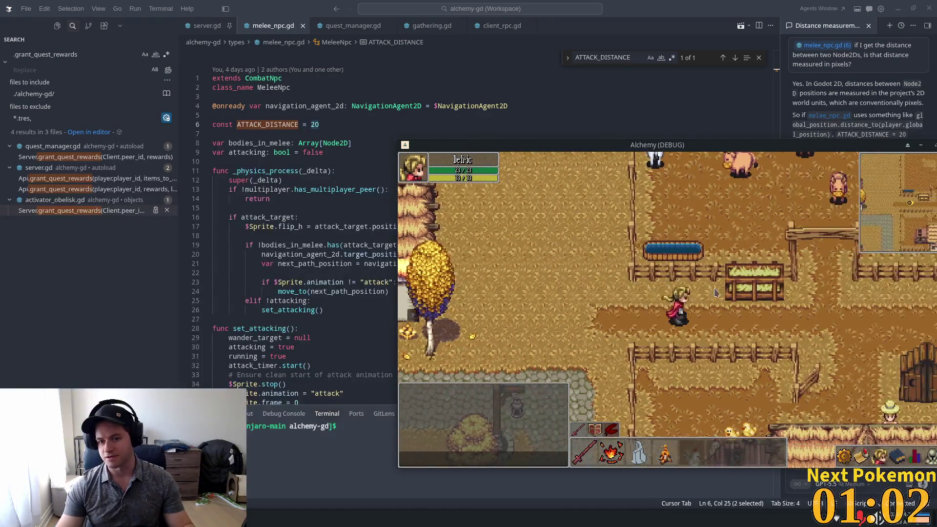
pyautogui.press('d')
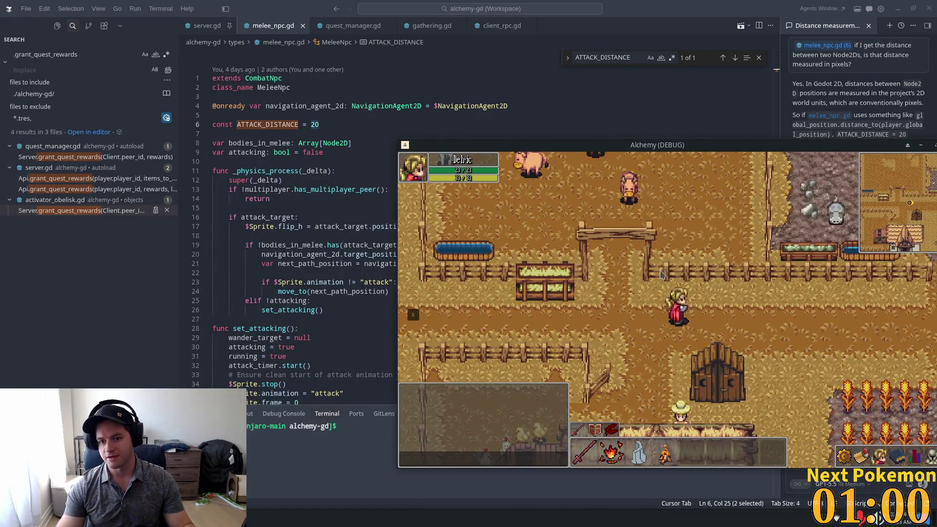
pyautogui.press('w')
pyautogui.press('a')
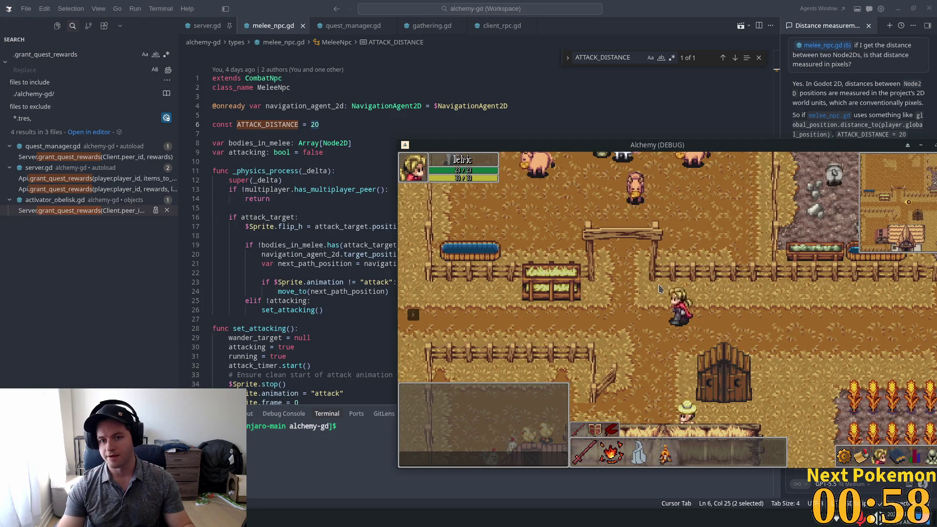
pyautogui.press('w')
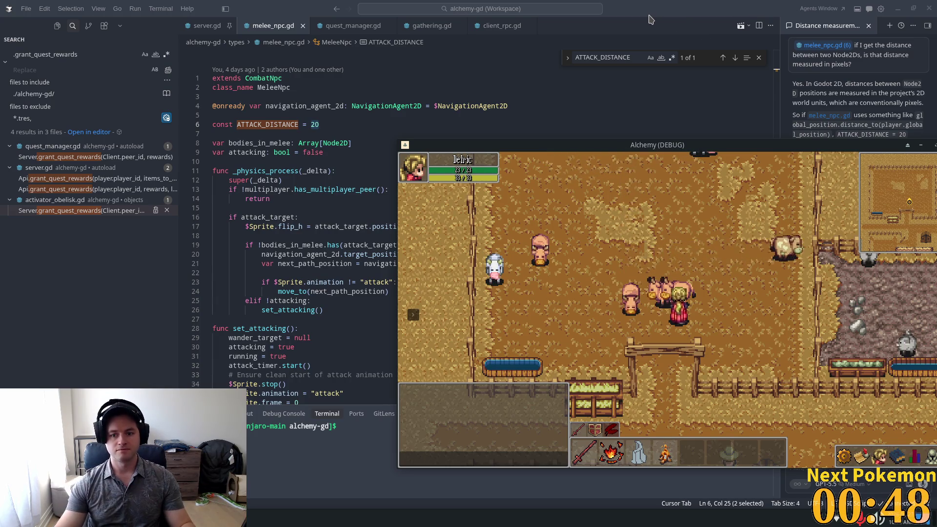
pyautogui.click(317, 133)
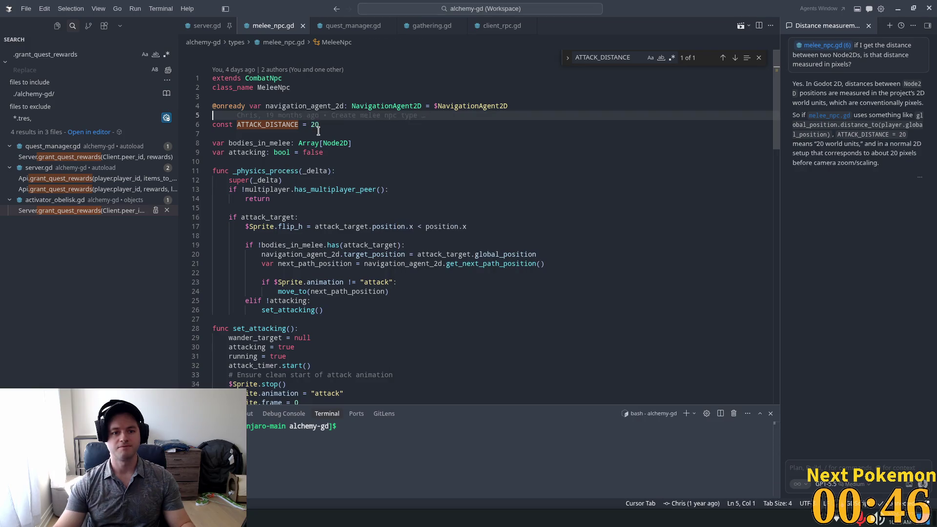
# Change ATTACK_DISTANCE on line 6 from 20 to 32.
pyautogui.moveTo(318, 124); pyautogui.dragTo(310, 125)
pyautogui.write('32')
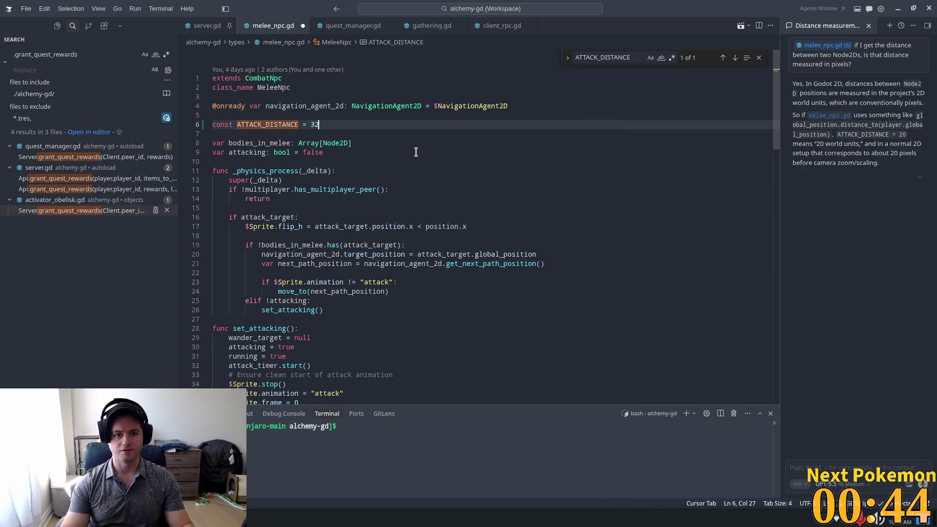
pyautogui.press('F3')
# Make the line 84 attack-timer condition use distance_to the target instead of bodies_in_melee, and save.
pyautogui.moveTo(776, 107)
pyautogui.mouseDown()
pyautogui.moveTo(763, 378)
pyautogui.moveTo(760, 283)
pyautogui.mouseUp()
pyautogui.scroll(6, 758, 268)
pyautogui.click(383, 244)
pyautogui.click(312, 235)
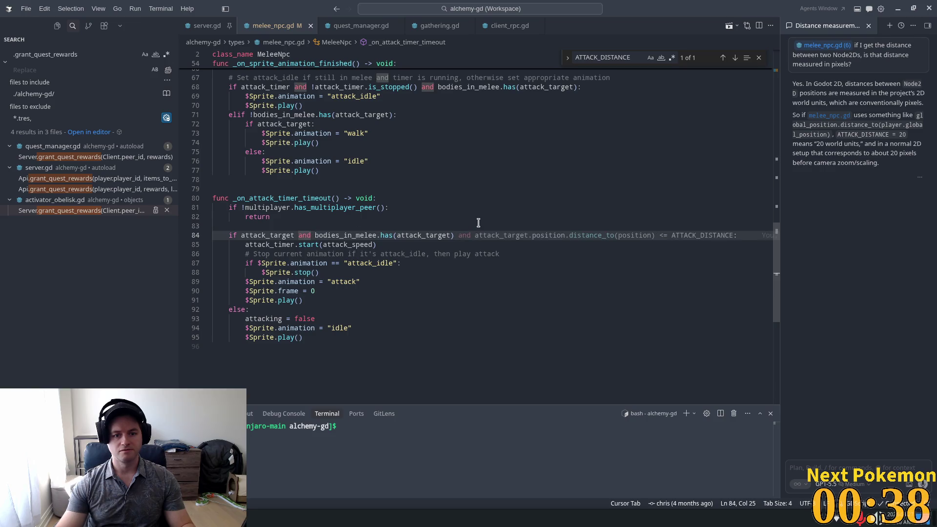
pyautogui.press('Tab')
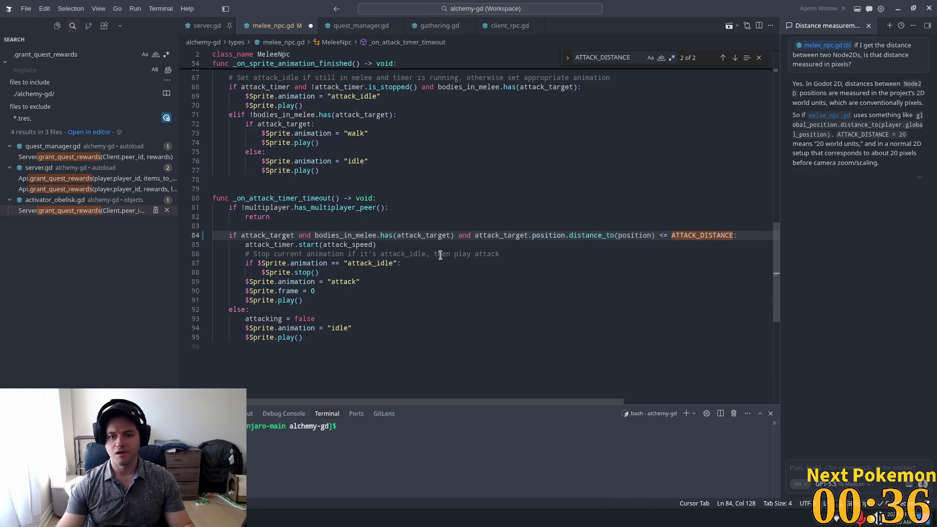
pyautogui.click(498, 241)
pyautogui.click(521, 235)
pyautogui.click(547, 236)
pyautogui.moveTo(459, 235); pyautogui.dragTo(315, 235)
pyautogui.press('BackSpace')
pyautogui.press('BackSpace')
pyautogui.press('BackSpace')
pyautogui.press('BackSpace')
pyautogui.press('Up')
pyautogui.press('Up')
pyautogui.press('Up')
pyautogui.hotkey('ctrl', 's')
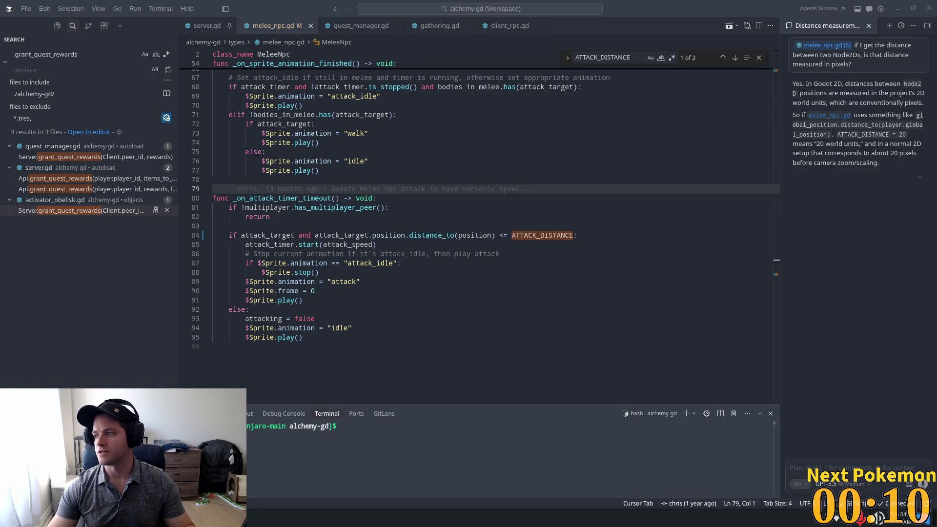
pyautogui.click(274, 207)
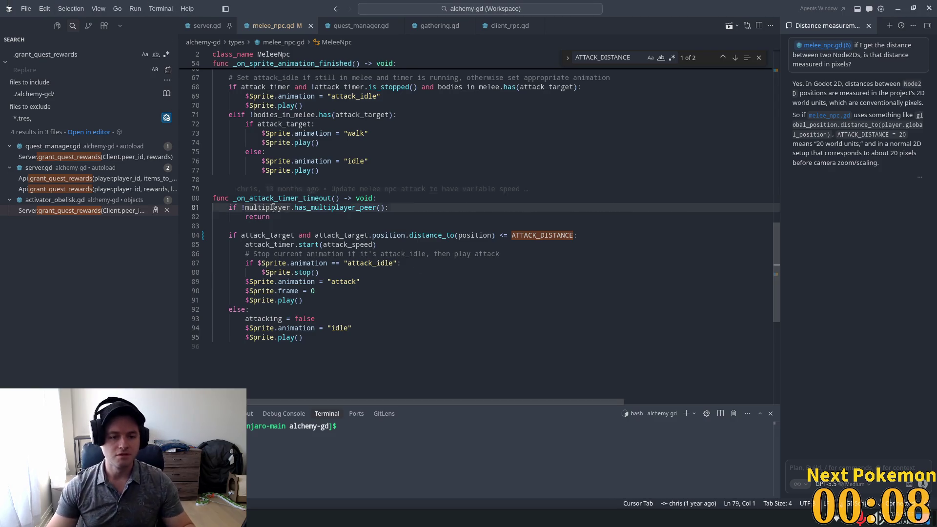
pyautogui.moveTo(305, 209)
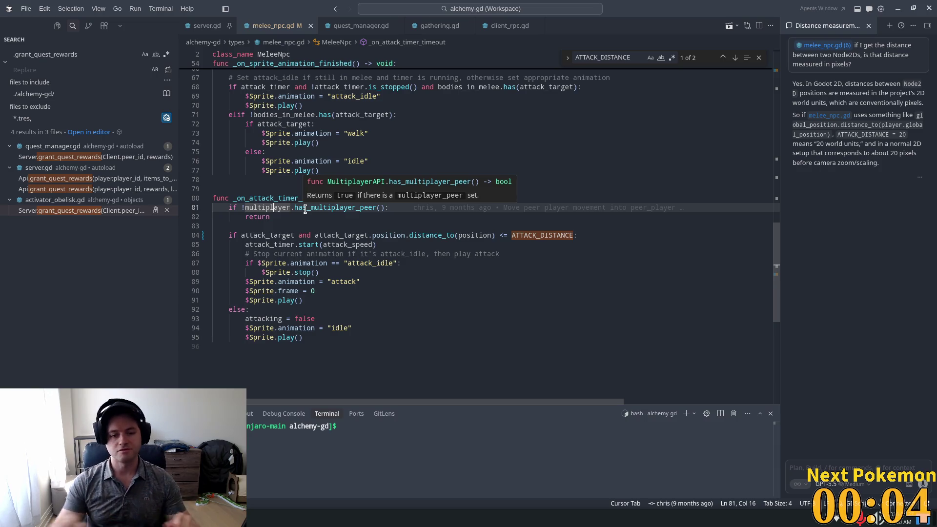
pyautogui.click(440, 310)
pyautogui.click(341, 235)
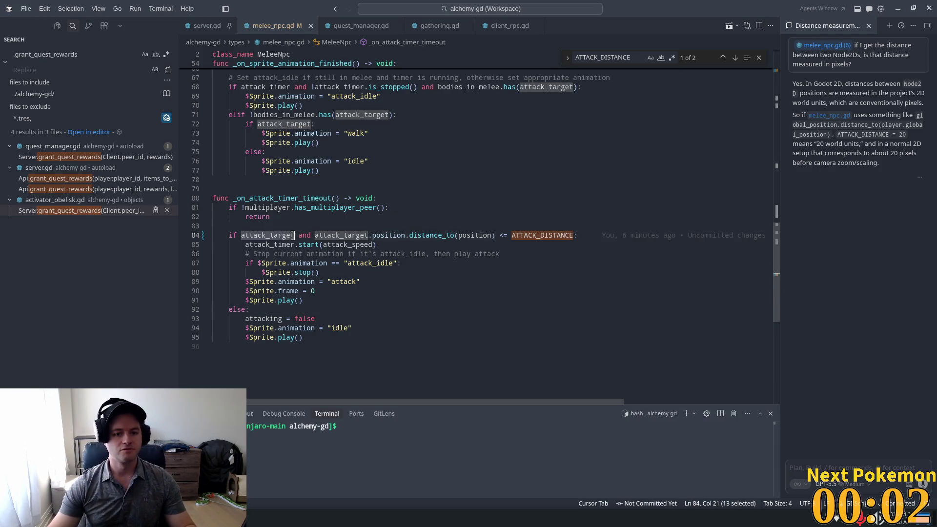
pyautogui.scroll(5, 429, 161)
pyautogui.click(446, 153)
pyautogui.click(609, 153)
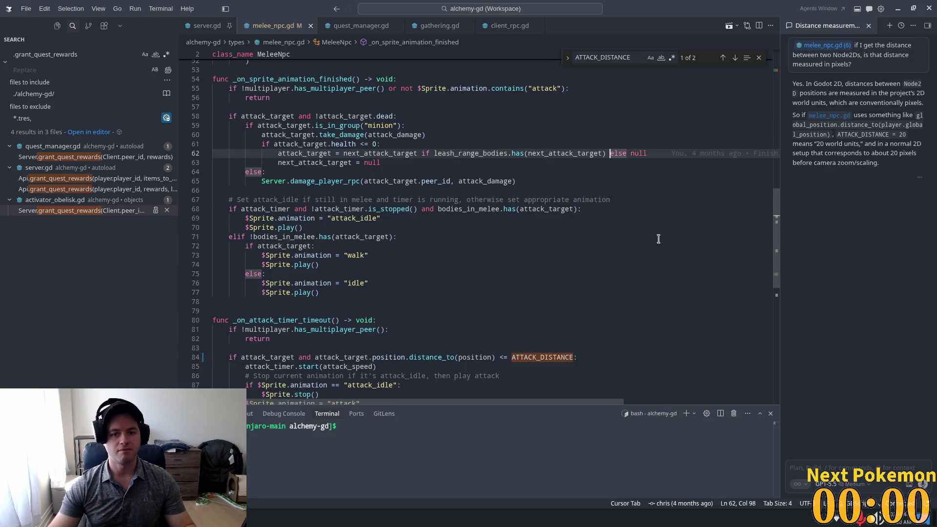
pyautogui.hotkey('ctrl', 'f')
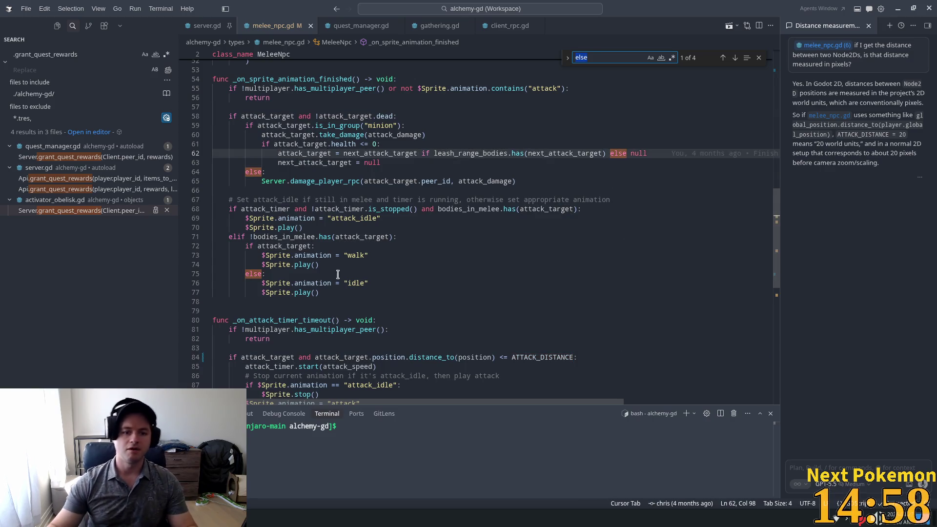
pyautogui.doubleClick(428, 208)
pyautogui.scroll(2, 360, 208)
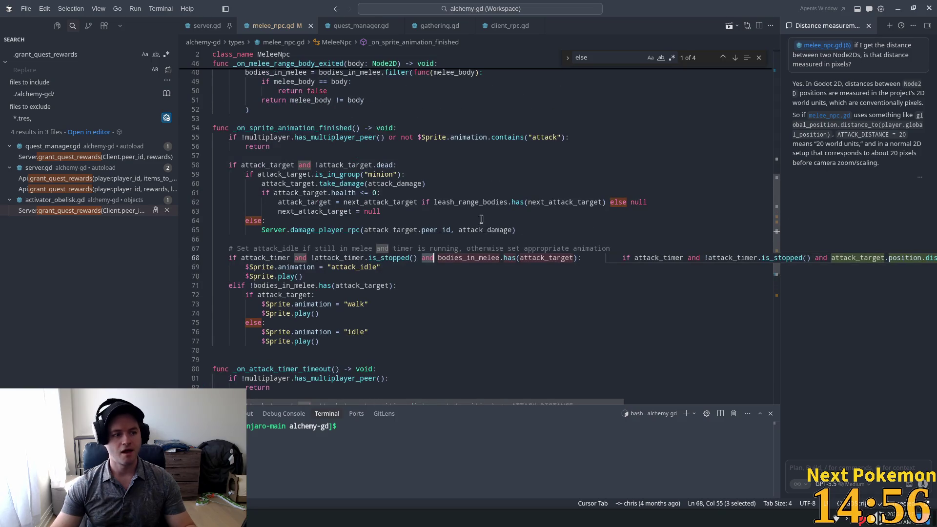
pyautogui.press('Escape')
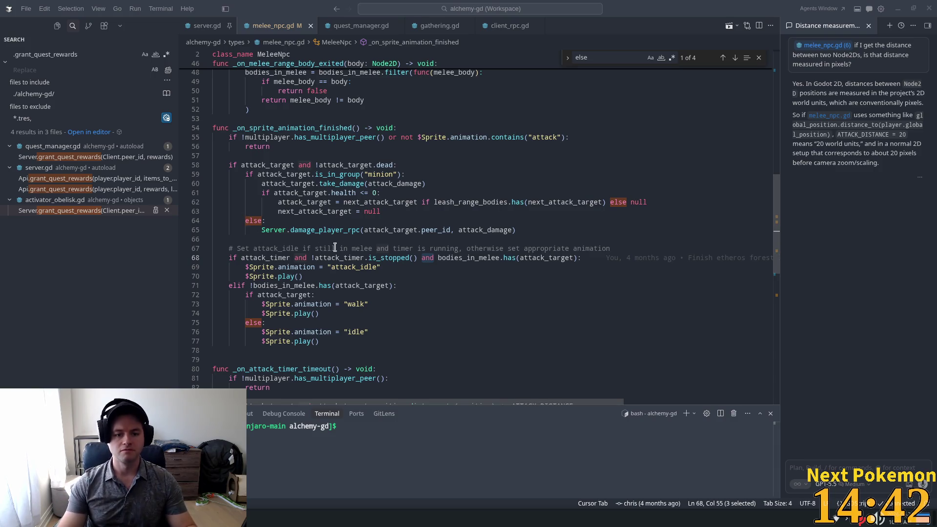
pyautogui.doubleClick(463, 258)
pyautogui.hotkey('ctrl', 'f')
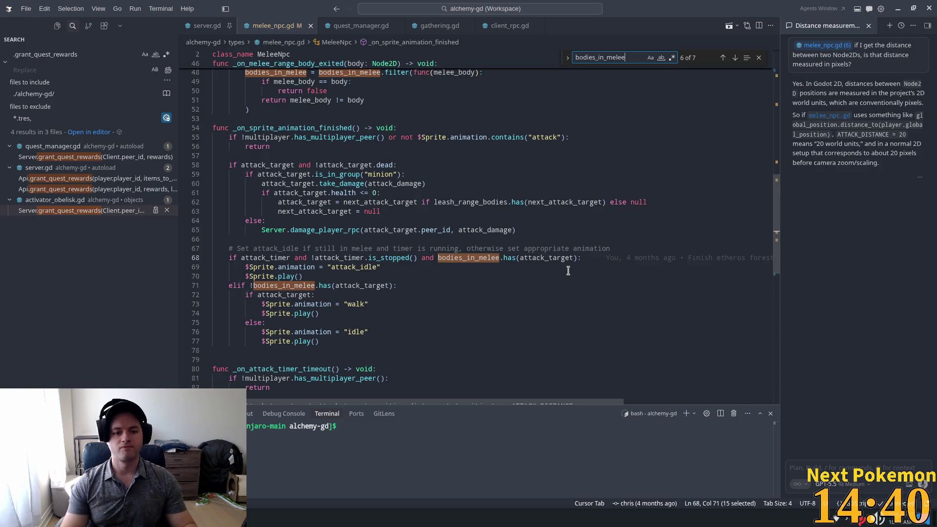
pyautogui.press('F12')
pyautogui.press('F3')
pyautogui.press('F3')
pyautogui.press('F3')
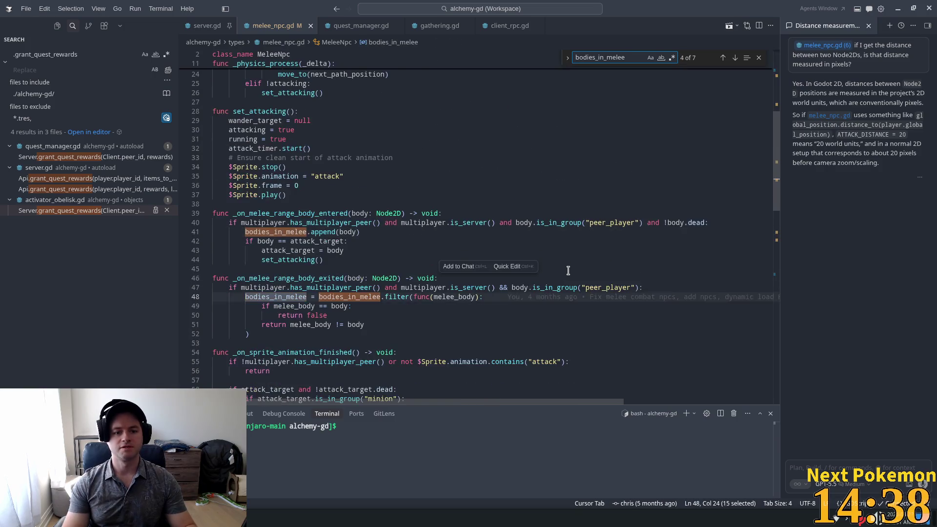
pyautogui.press('F3')
pyautogui.press('F3')
pyautogui.press('F3')
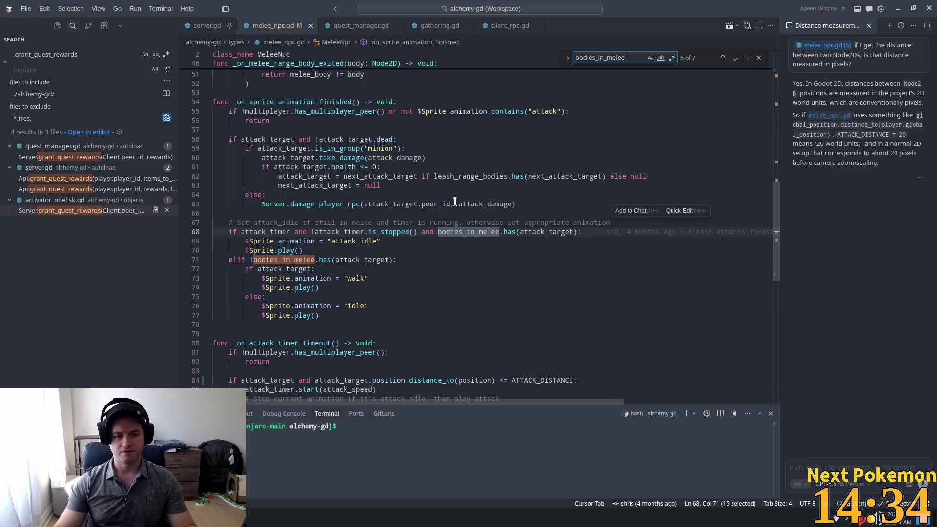
pyautogui.scroll(1, 492, 234)
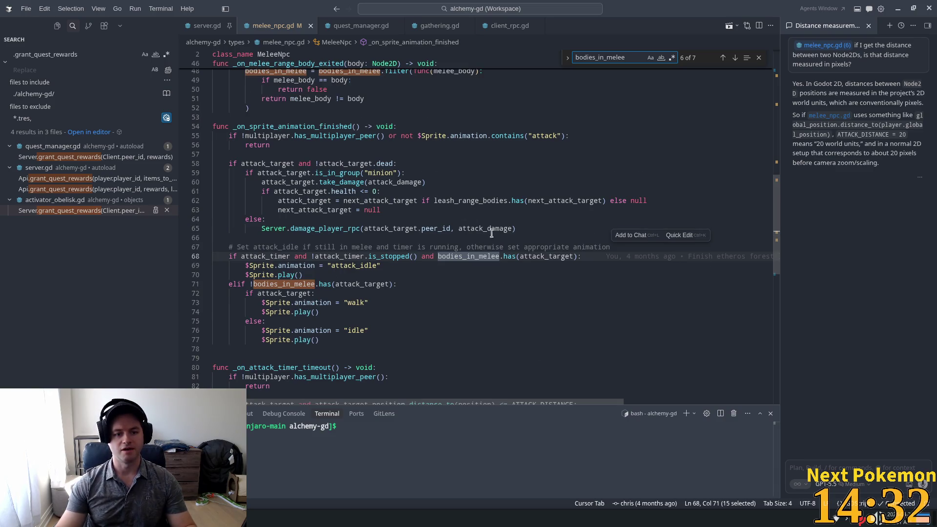
pyautogui.moveTo(579, 256)
pyautogui.mouseDown()
pyautogui.moveTo(442, 266)
pyautogui.moveTo(425, 257)
pyautogui.moveTo(438, 256)
pyautogui.mouseUp()
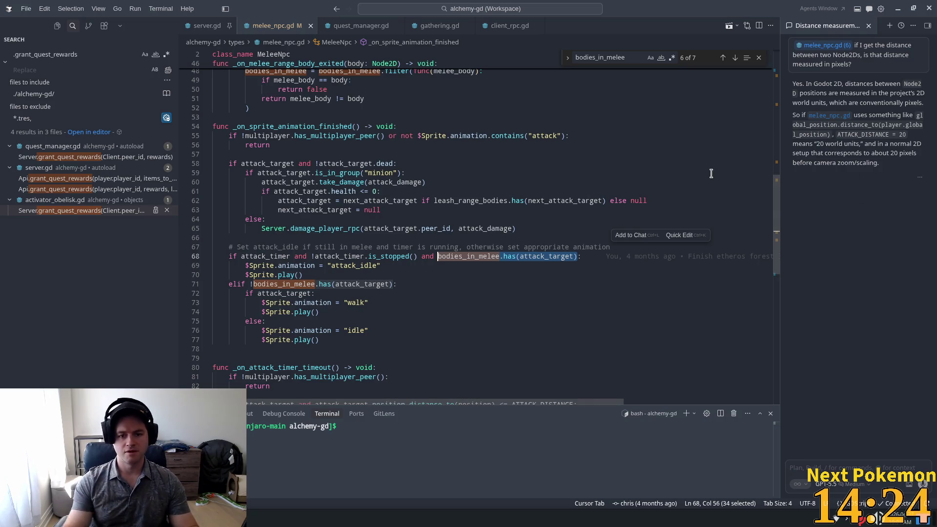
pyautogui.click(476, 257)
pyautogui.press('Down')
pyautogui.press('Down')
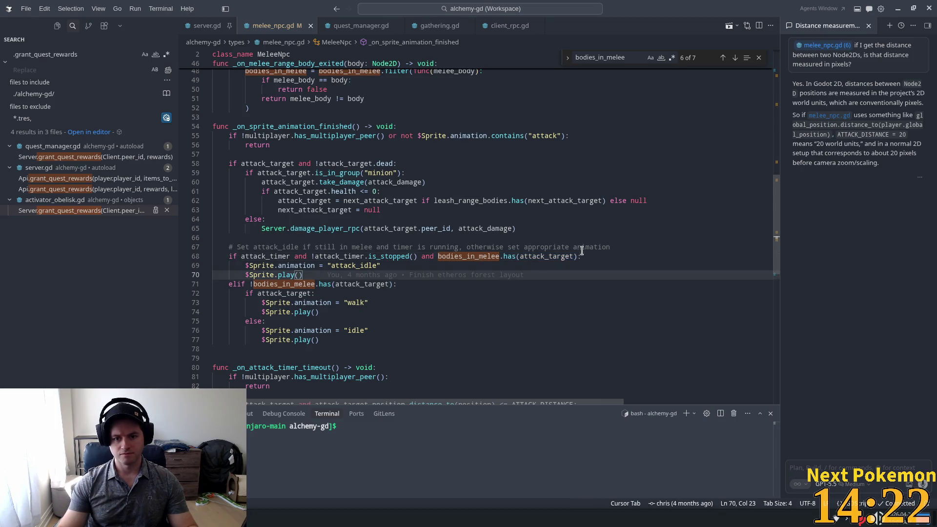
pyautogui.moveTo(578, 256); pyautogui.dragTo(437, 257)
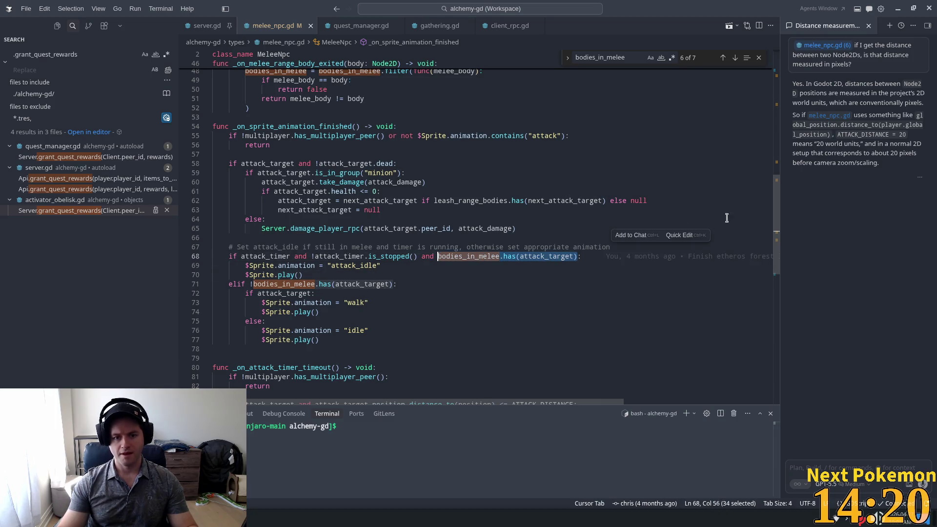
# Add a target-distance check to line 68, reusing the distance calculation from line 84.
pyautogui.write('di')
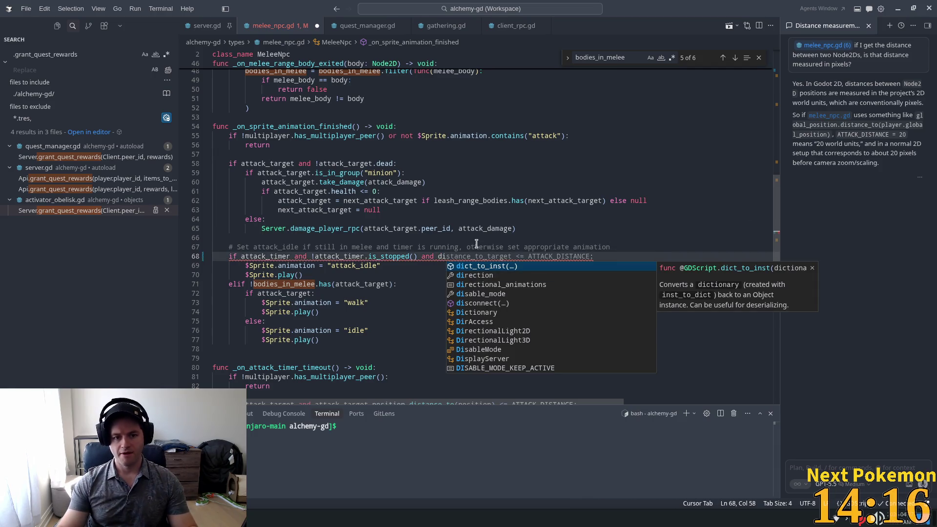
pyautogui.scroll(-2, 364, 247)
pyautogui.scroll(4, 366, 239)
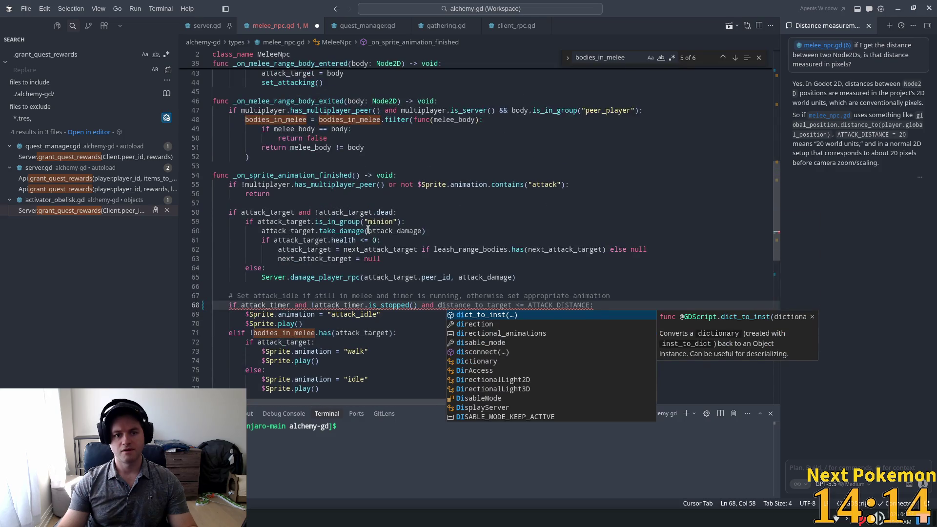
pyautogui.scroll(-5, 302, 222)
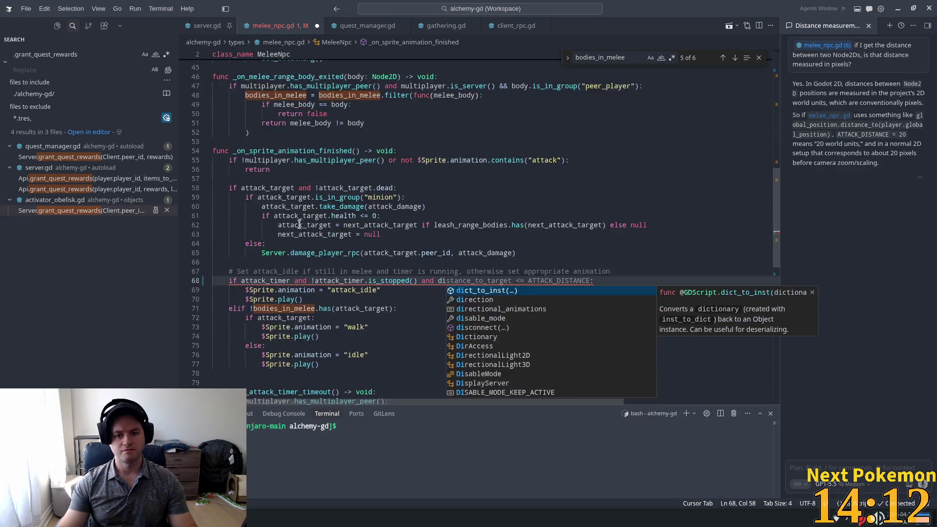
pyautogui.scroll(-3, 325, 244)
pyautogui.scroll(2, 327, 247)
pyautogui.click(364, 307)
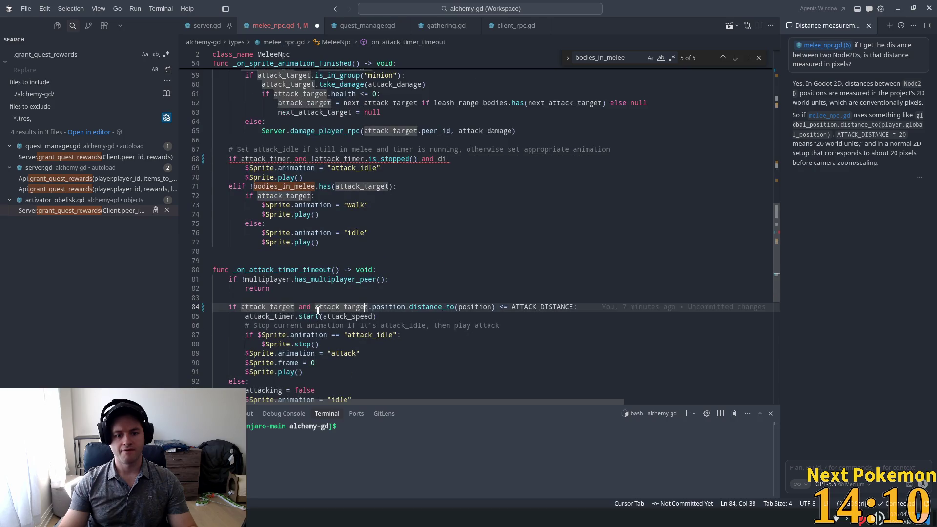
pyautogui.moveTo(316, 306); pyautogui.dragTo(495, 307)
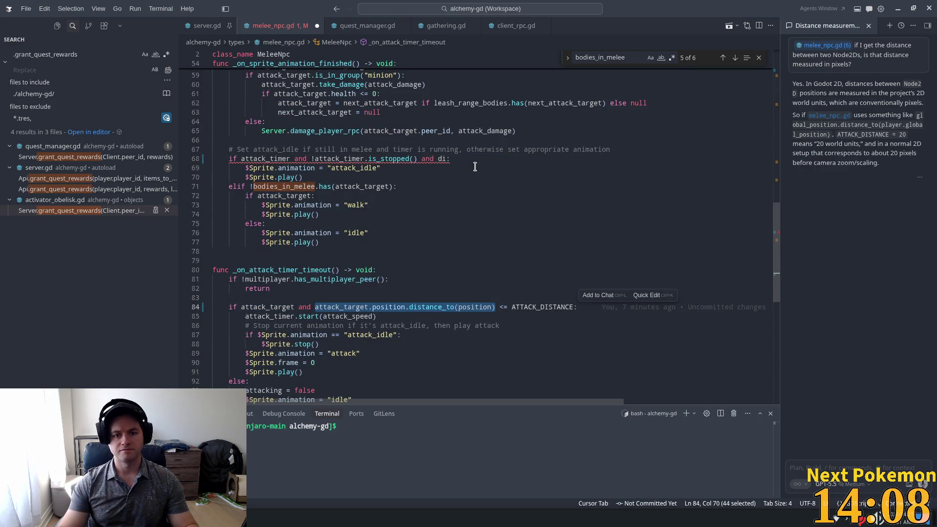
pyautogui.click(441, 162)
pyautogui.moveTo(446, 160); pyautogui.dragTo(438, 160)
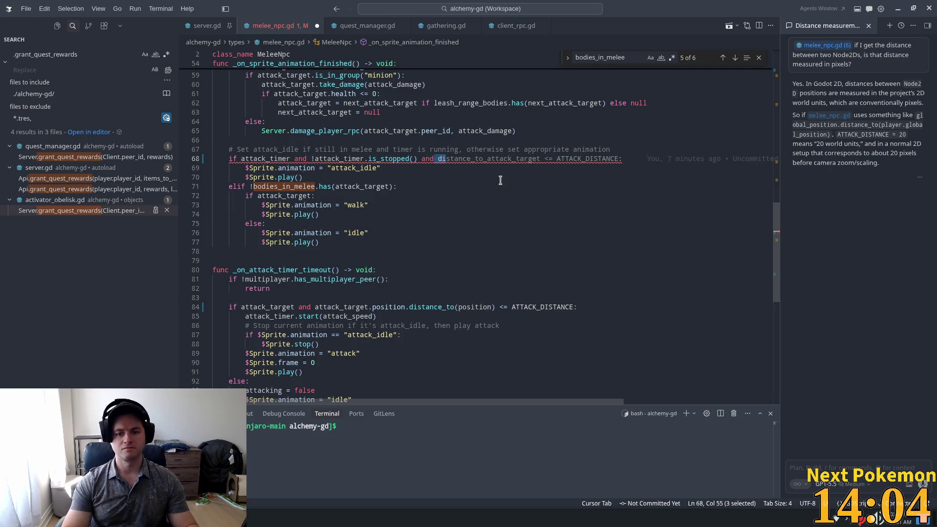
pyautogui.press('Tab')
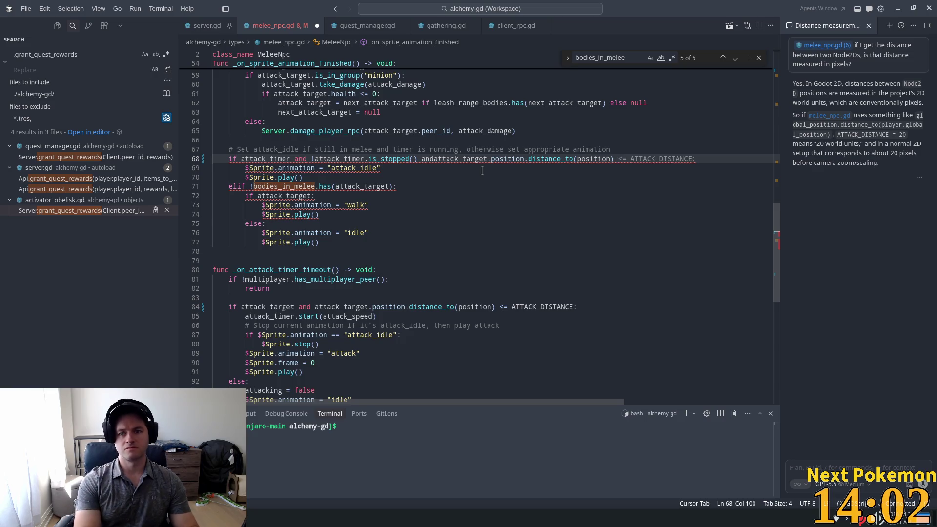
pyautogui.press('Tab')
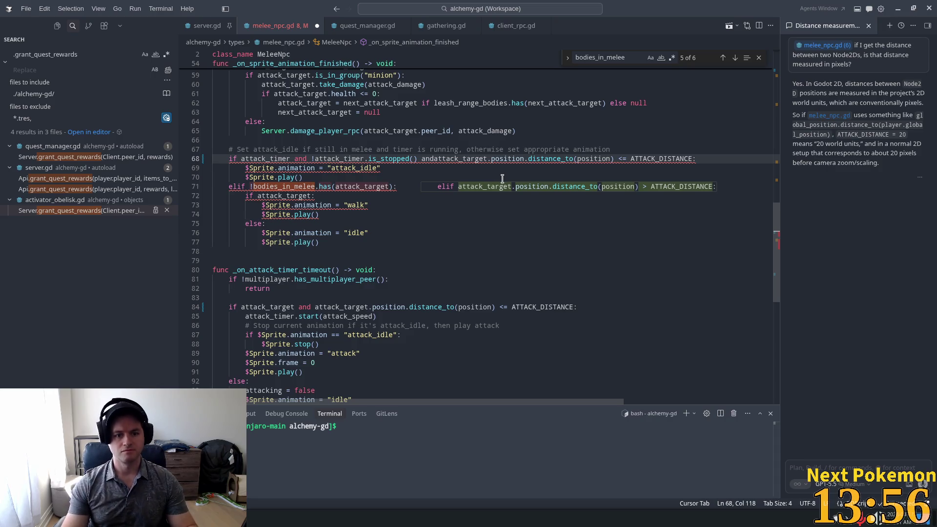
# Play walk only beyond ATTACK_DISTANCE on line 71, guard line 68 on attack_target, and save.
pyautogui.press('Tab')
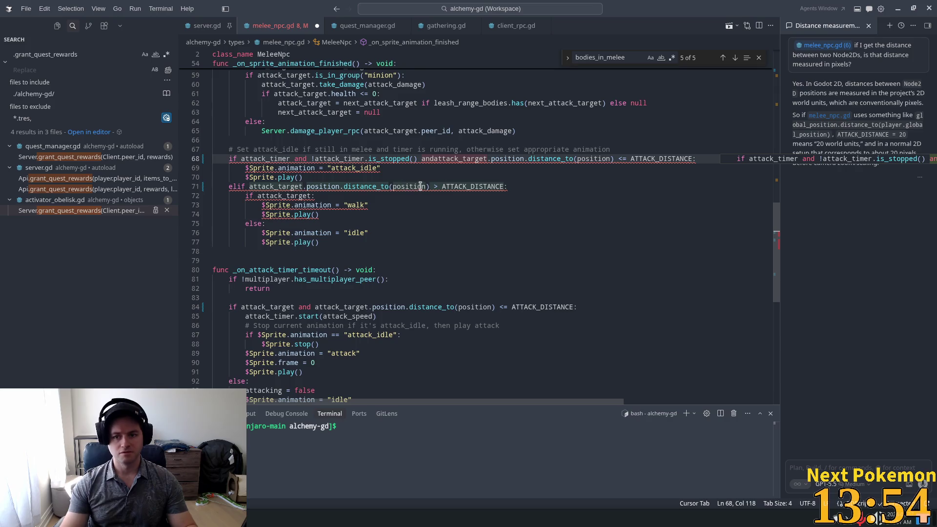
pyautogui.click(437, 159)
pyautogui.click(530, 140)
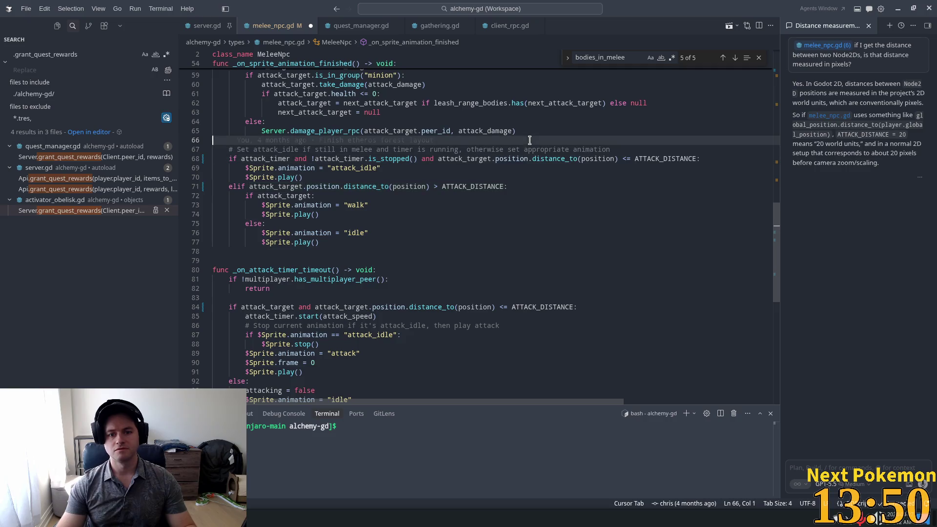
pyautogui.click(437, 159)
pyautogui.press('Tab')
pyautogui.hotkey('ctrl', 's')
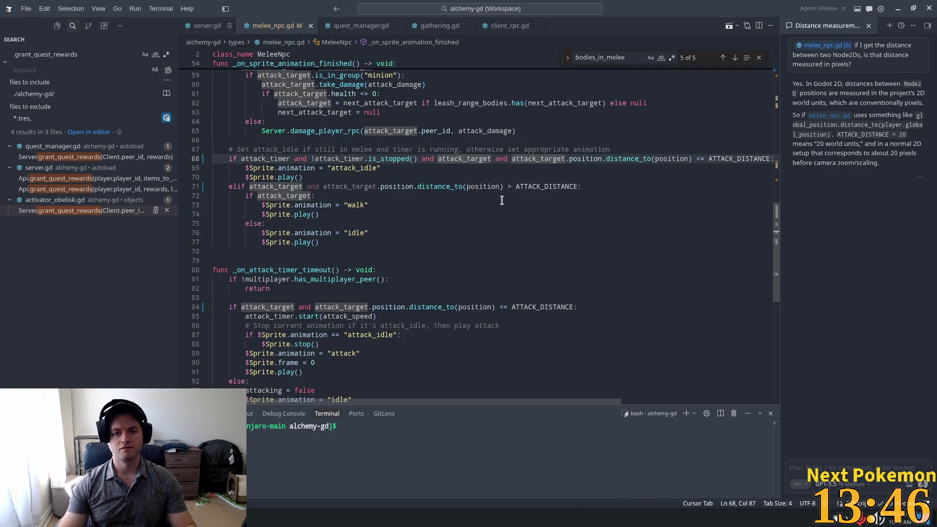
# Review the idle fallback and attack_target conditions, then run the game with F5.
pyautogui.click(298, 186)
pyautogui.click(407, 223)
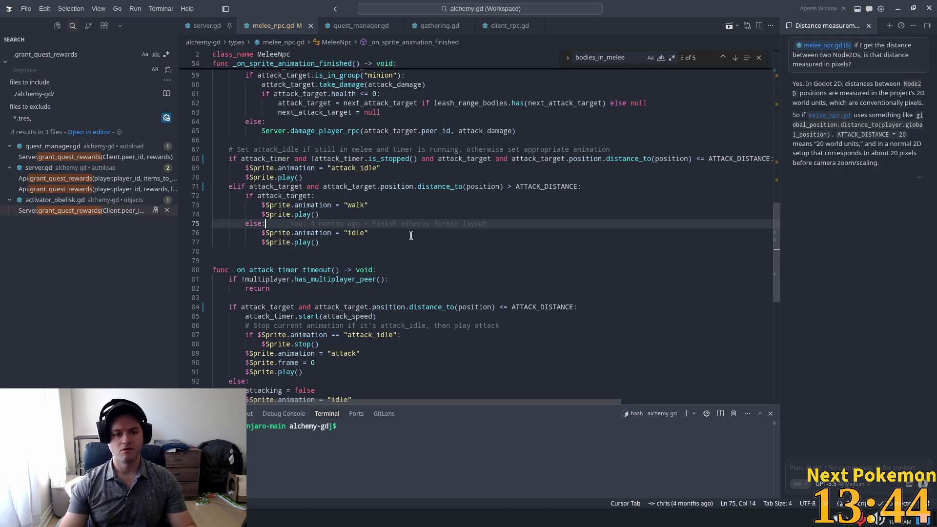
pyautogui.scroll(3, 426, 239)
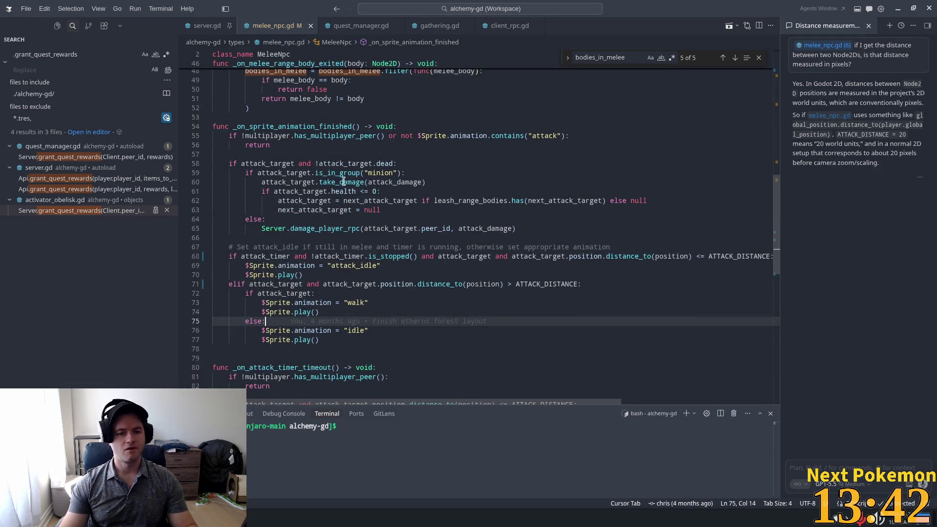
pyautogui.click(307, 164)
pyautogui.click(419, 272)
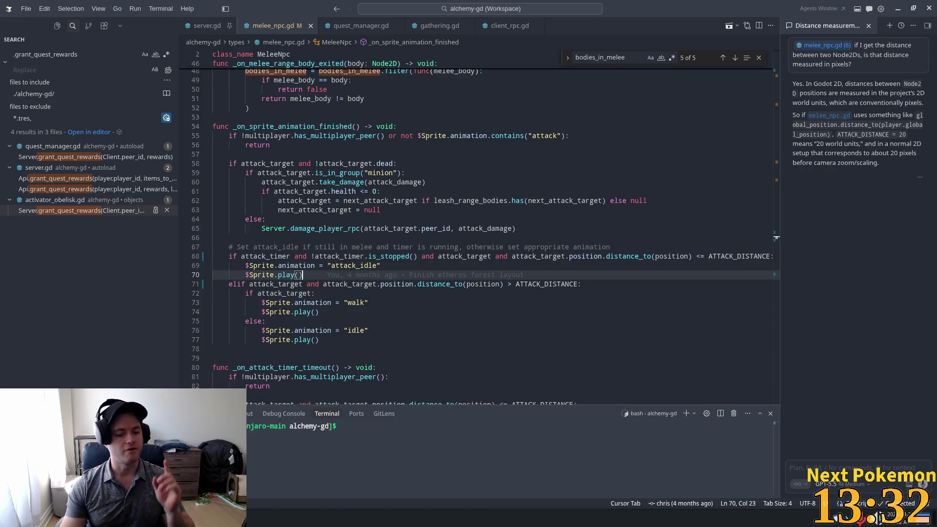
pyautogui.press('F5')
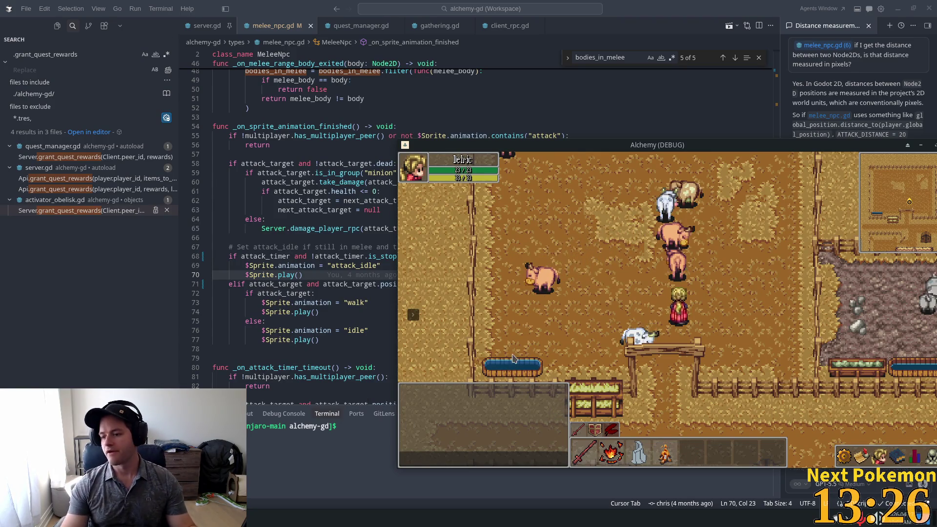
pyautogui.hotkey('alt', 'Tab')
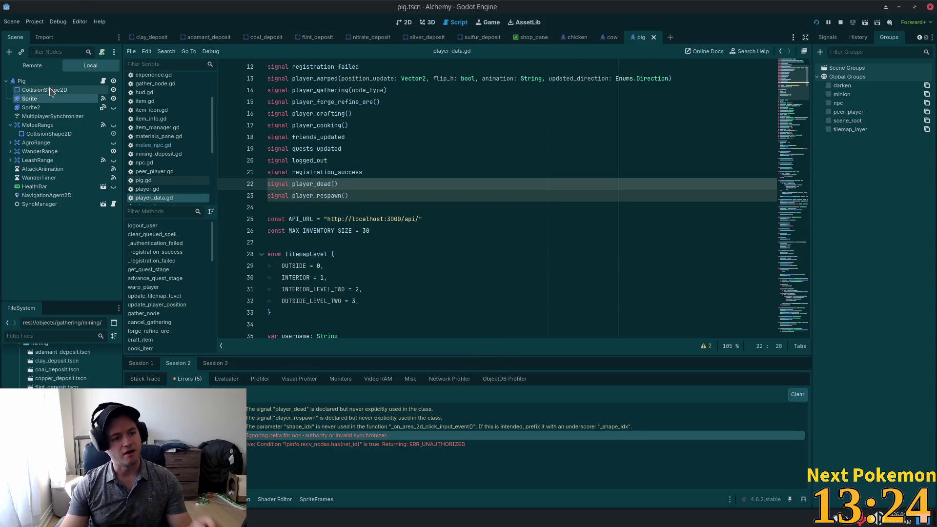
# Inspect the pig's Sprite2 and main Sprite animation frames and save the pig scene.
pyautogui.click(48, 109)
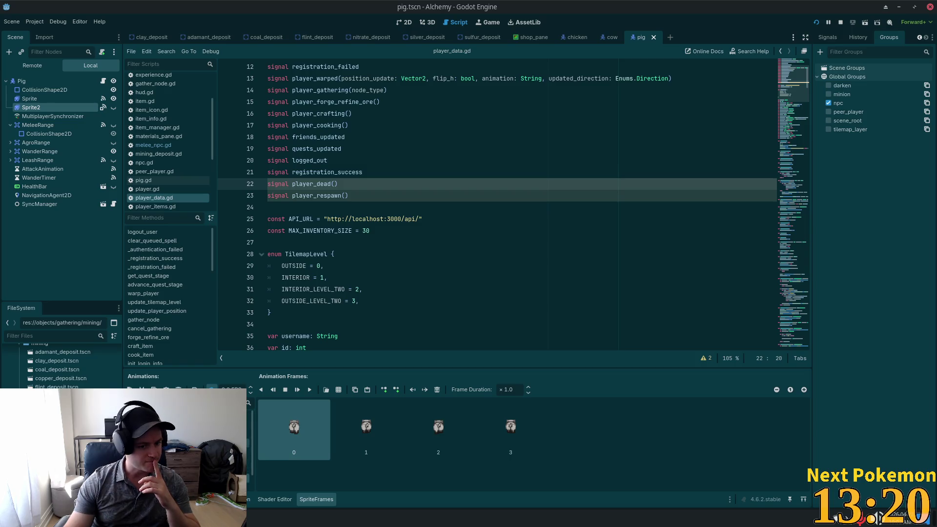
pyautogui.press('Down')
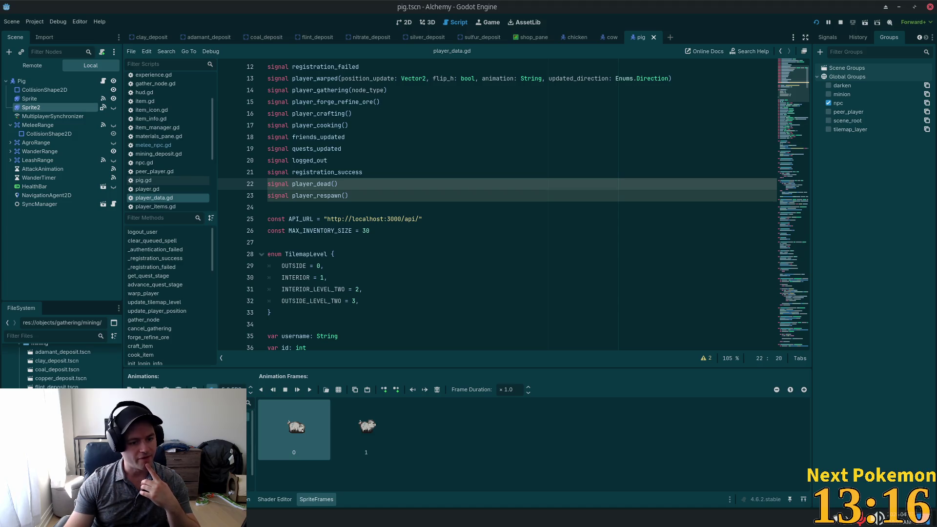
pyautogui.hotkey('ctrl', 's')
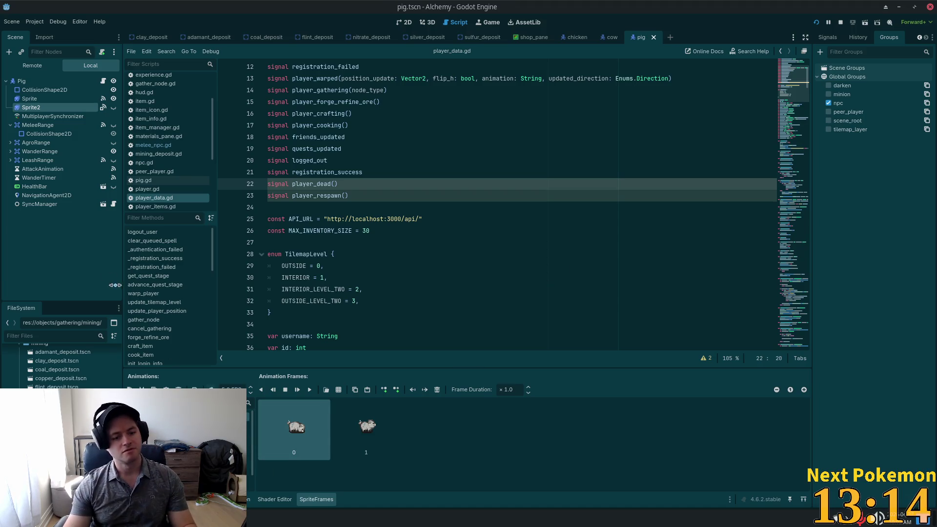
pyautogui.click(30, 99)
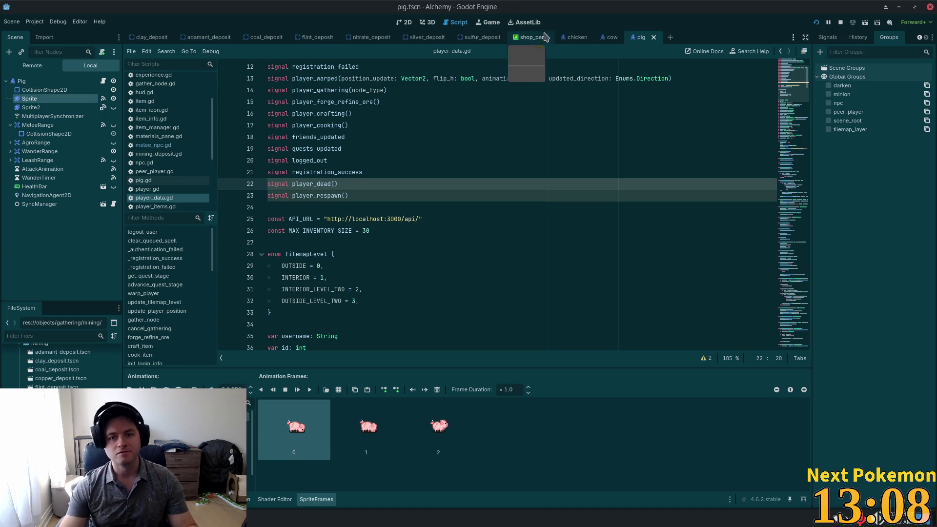
# In the chicken scene, paste frames into an animation, save, and review its side-walking animation.
pyautogui.click(574, 39)
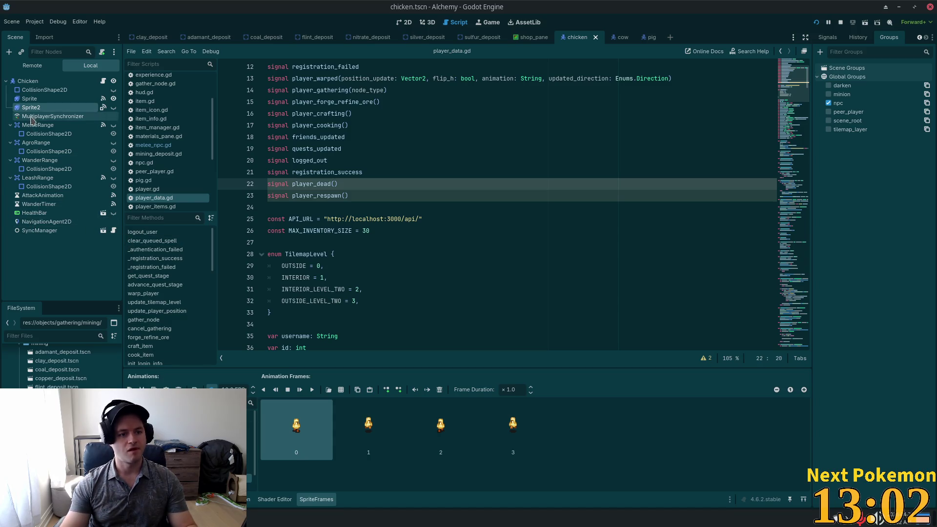
pyautogui.click(185, 424)
pyautogui.hotkey('ctrl', 'v')
pyautogui.hotkey('ctrl', 's')
pyautogui.click(35, 99)
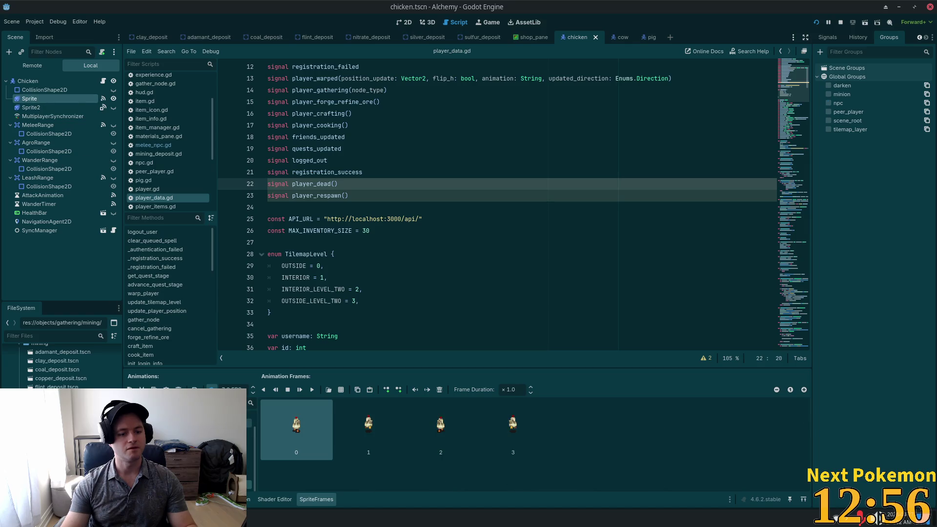
pyautogui.click(224, 425)
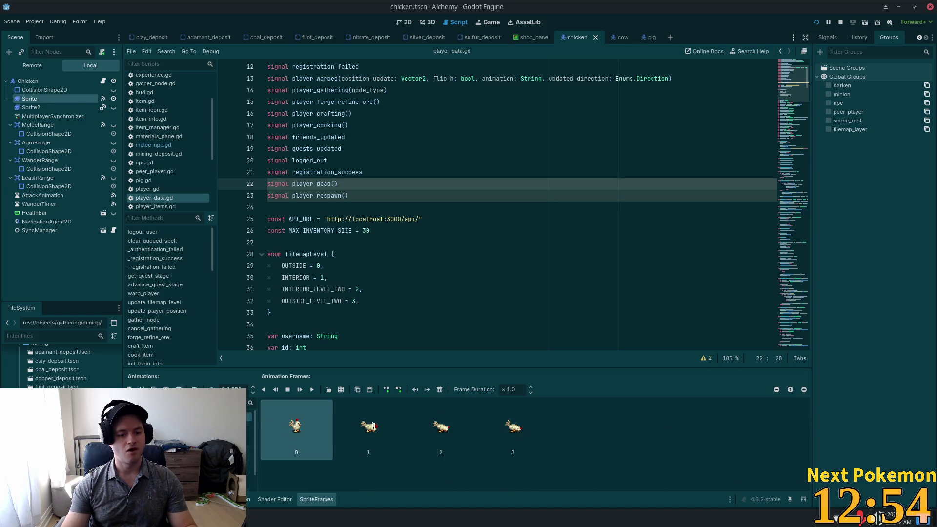
# In the cow scene, inspect the Sprite3, Sprite2 and main Sprite animation frames.
pyautogui.click(616, 38)
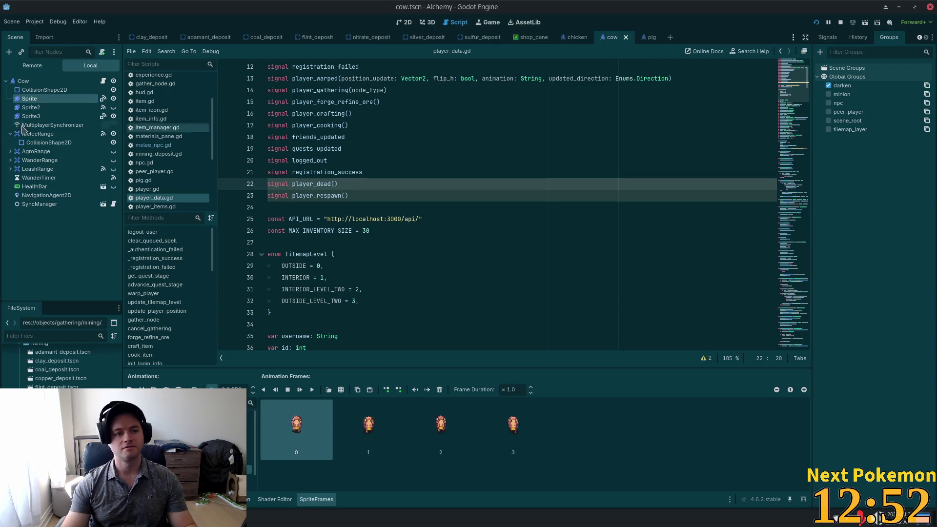
pyautogui.click(49, 116)
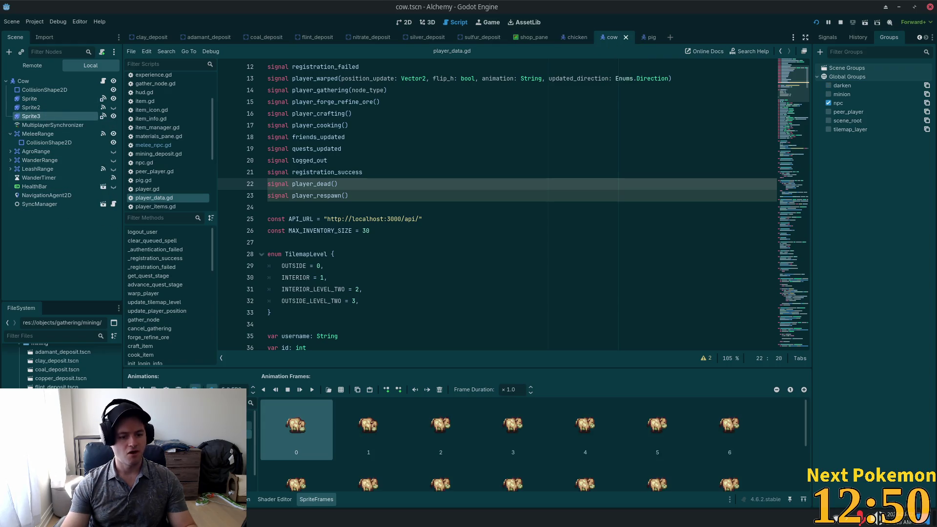
pyautogui.click(30, 107)
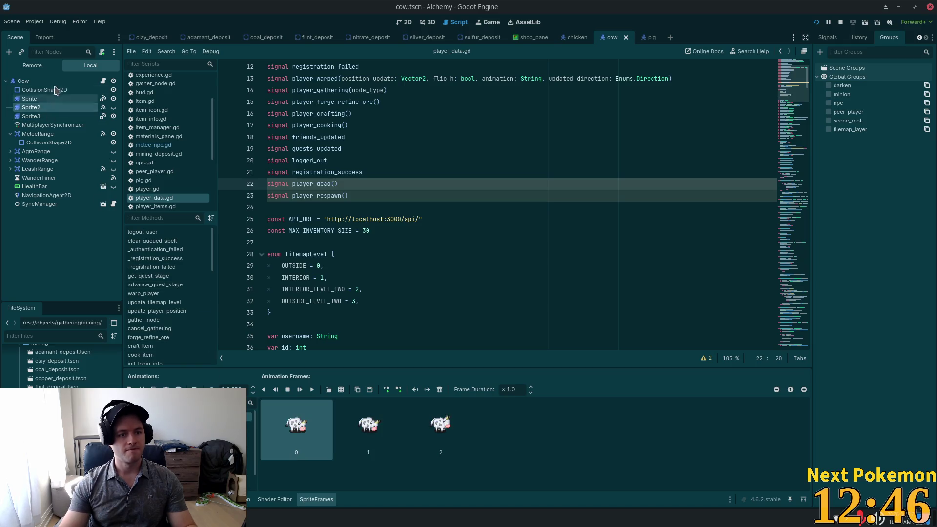
pyautogui.click(27, 98)
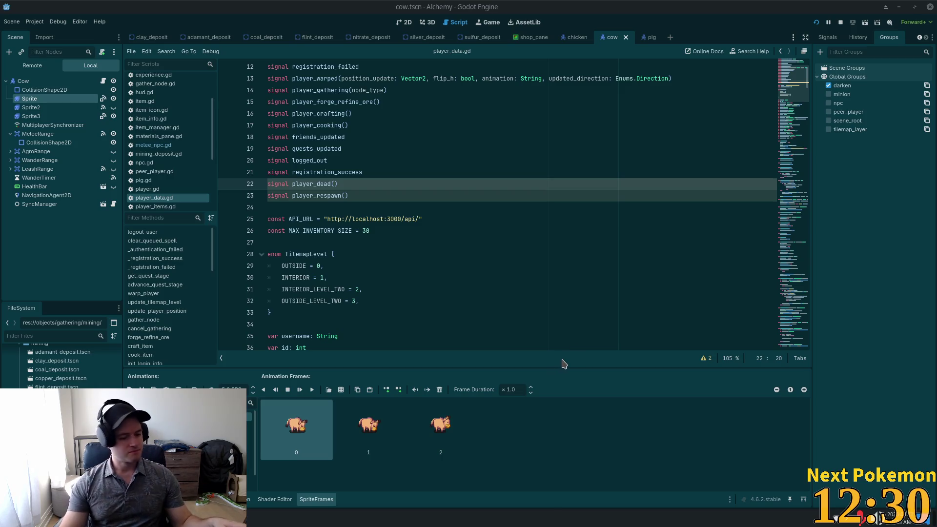
# Show Session 1's errors in the Debugger and jump to the unused player_dead warning.
pyautogui.click(173, 499)
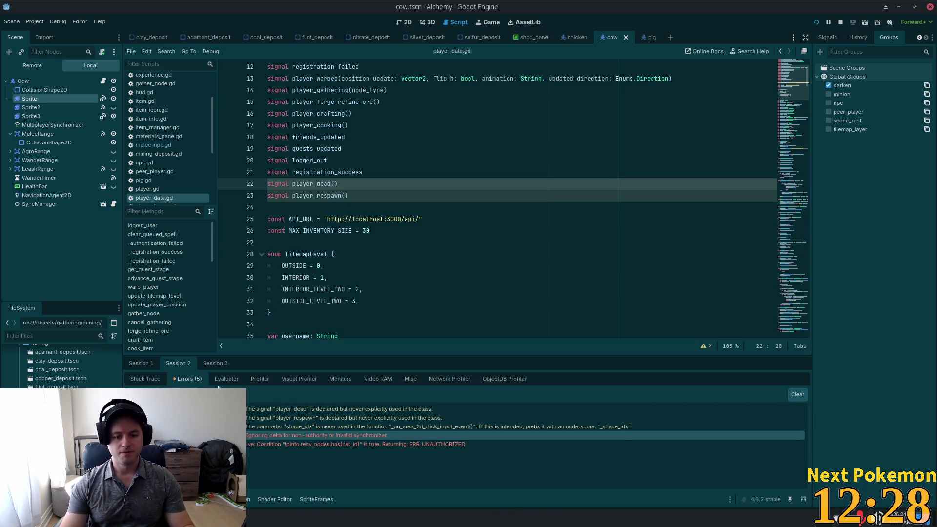
pyautogui.click(208, 363)
pyautogui.click(149, 364)
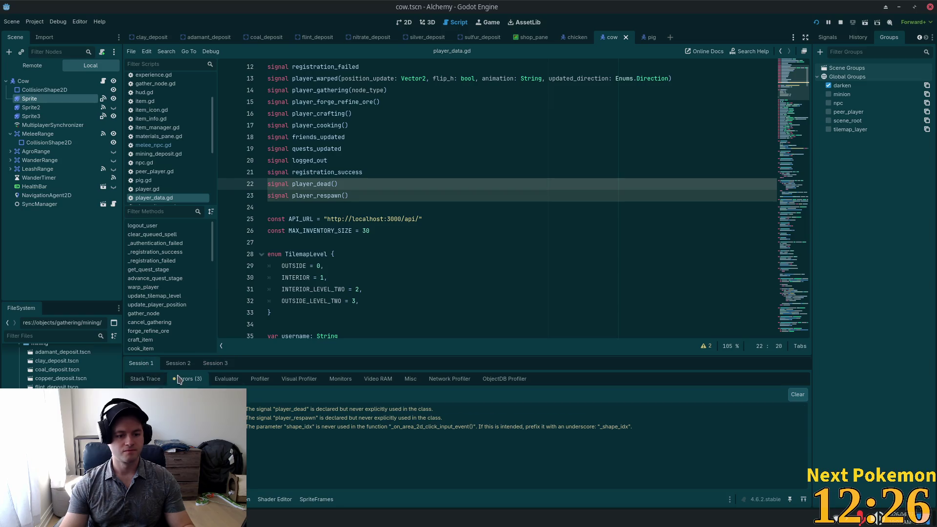
pyautogui.doubleClick(386, 409)
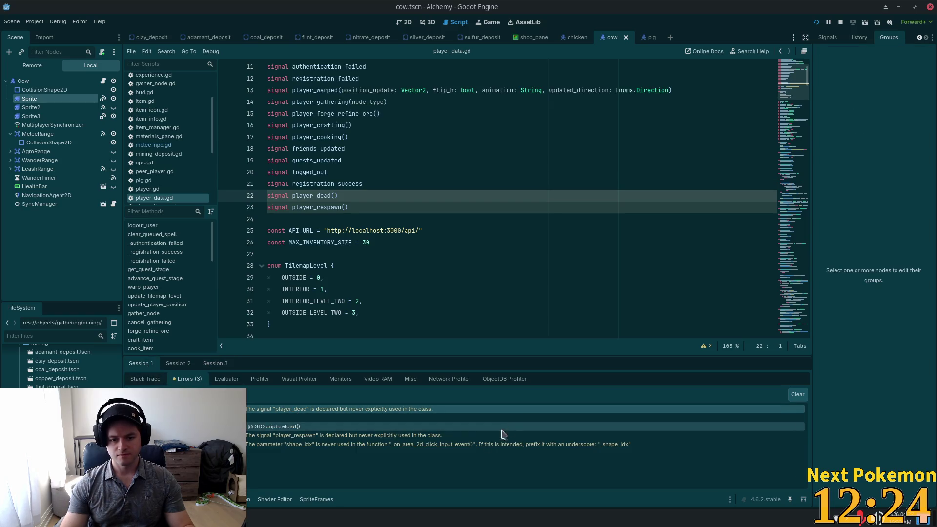
# Highlight the player_dead and player_respawn signal lines, then select the player_dead name.
pyautogui.click(357, 206)
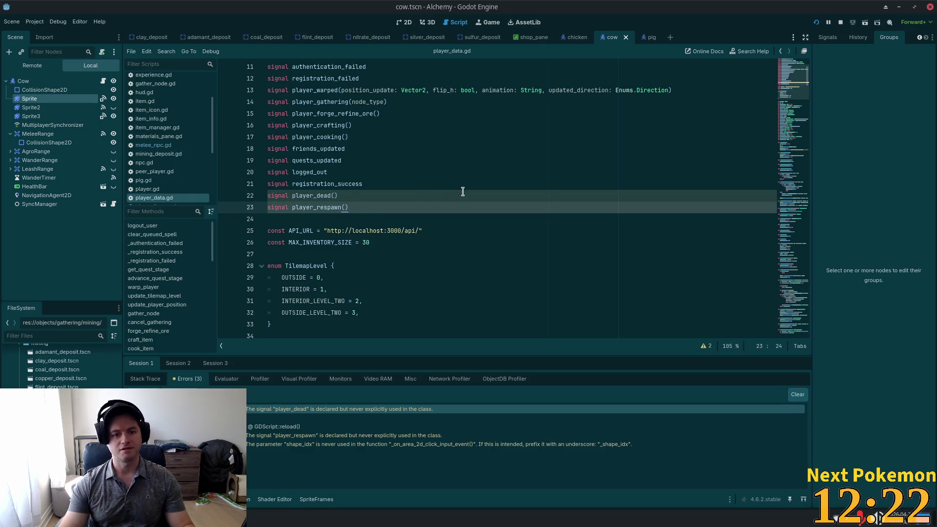
pyautogui.moveTo(360, 207); pyautogui.dragTo(254, 194)
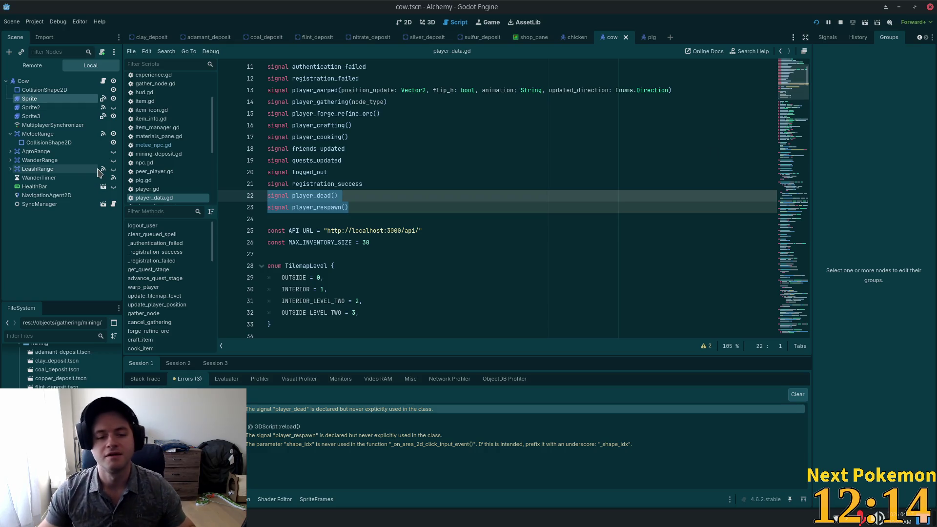
pyautogui.click(316, 206)
pyautogui.doubleClick(311, 195)
pyautogui.hotkey('alt', 'Tab')
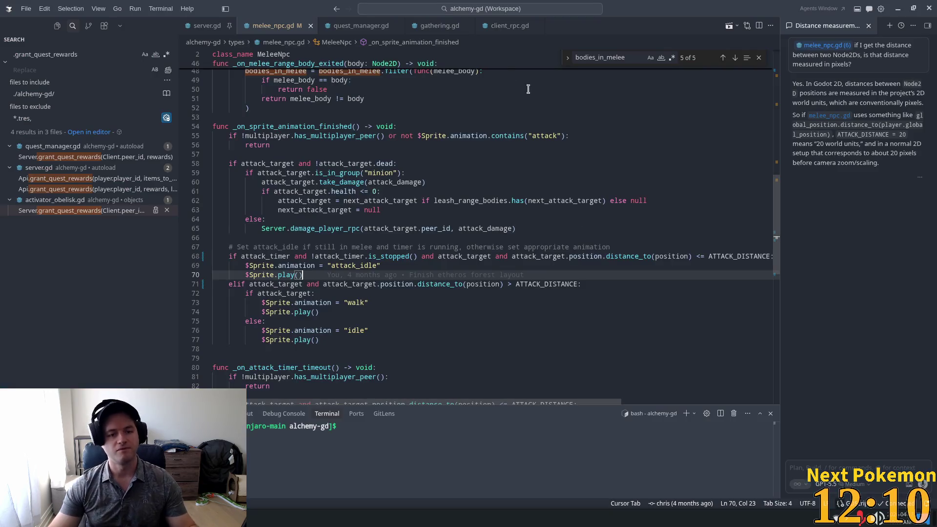
# Open player_data.gd through quick file search and scroll up to the player_dead and player_respawn signals.
pyautogui.click(488, 81)
pyautogui.scroll(15, 488, 144)
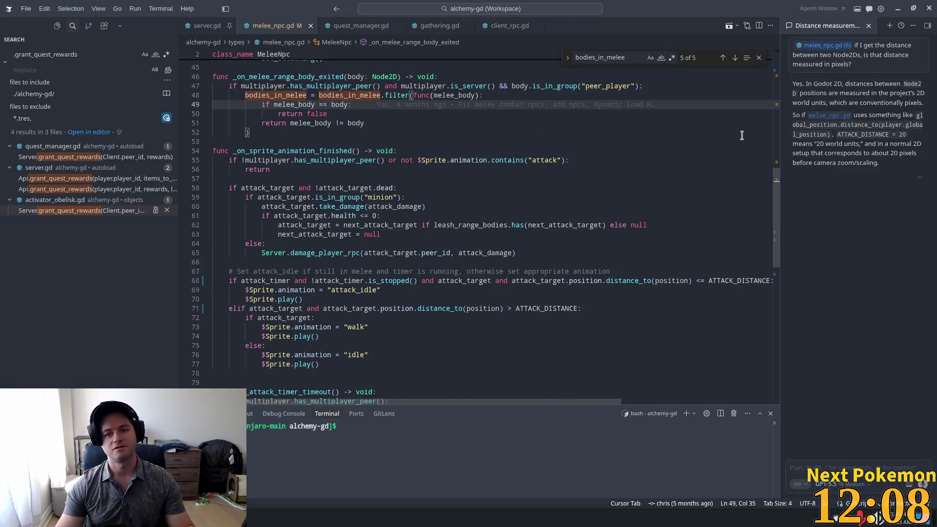
pyautogui.click(202, 25)
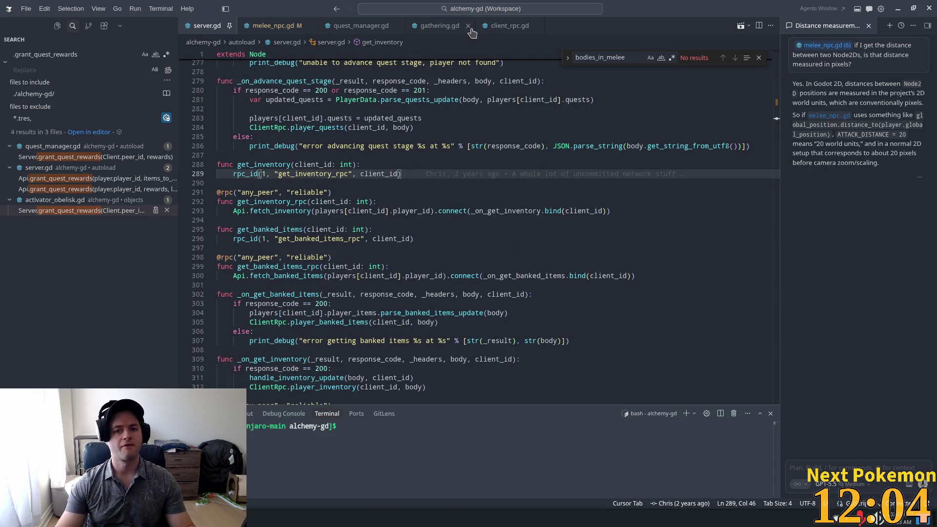
pyautogui.hotkey('ctrl', 'p')
pyautogui.write('player_data')
pyautogui.press('Return')
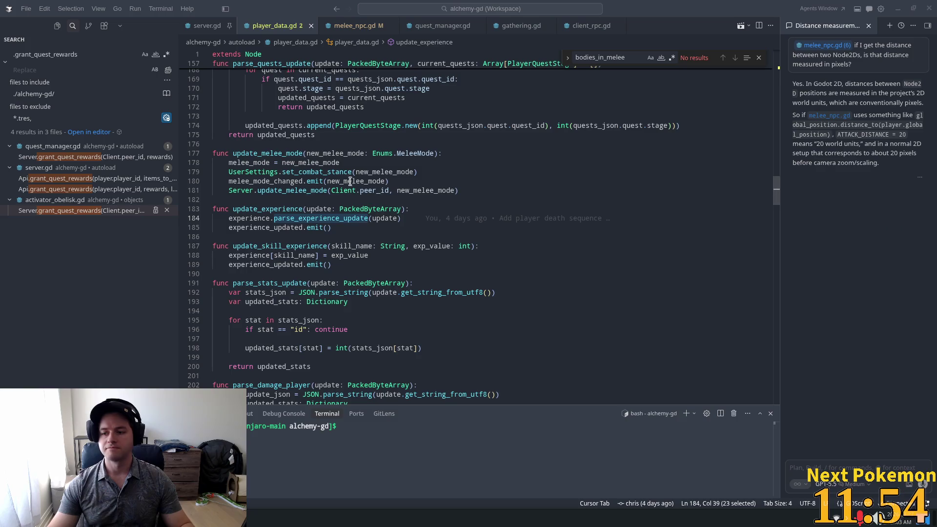
pyautogui.moveTo(778, 201); pyautogui.dragTo(777, 104)
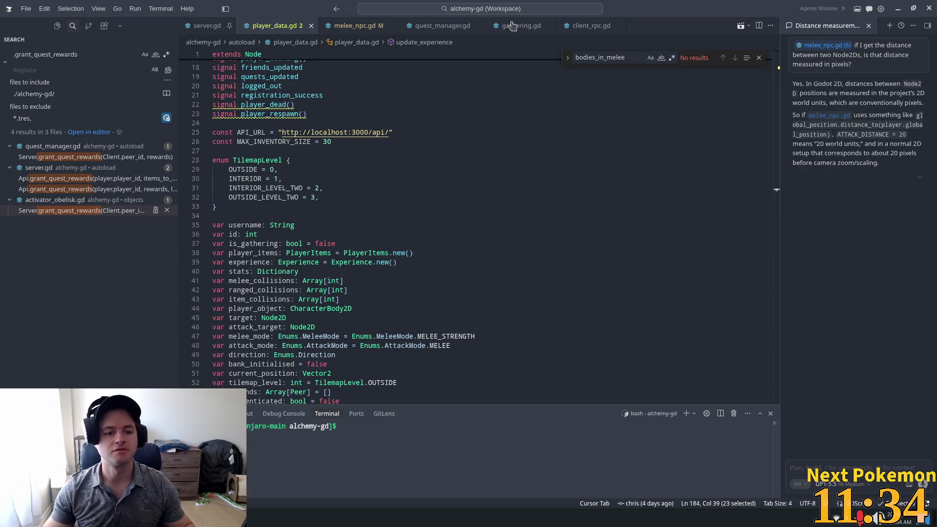
pyautogui.doubleClick(267, 105)
pyautogui.hotkey('ctrl', 'c')
# Search the workspace for usages of player_dead.
pyautogui.tripleClick(69, 55)
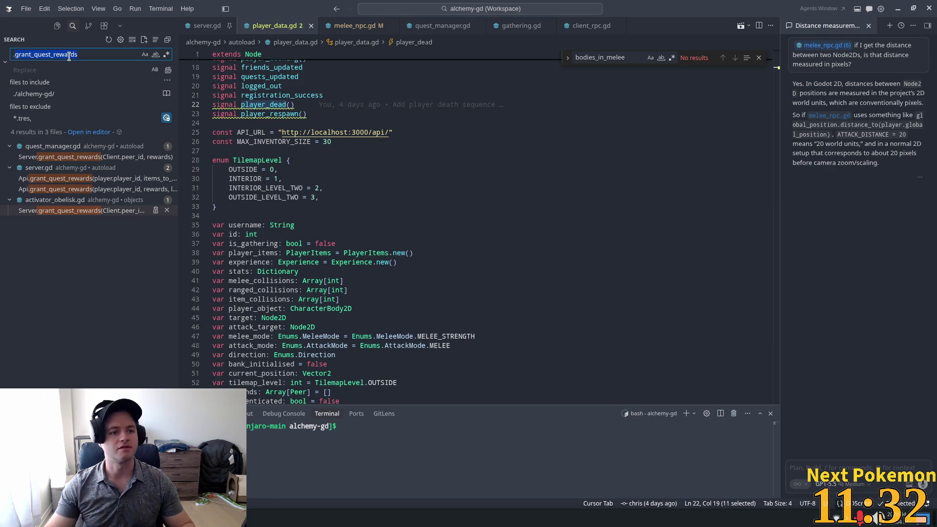
pyautogui.hotkey('ctrl', 'v')
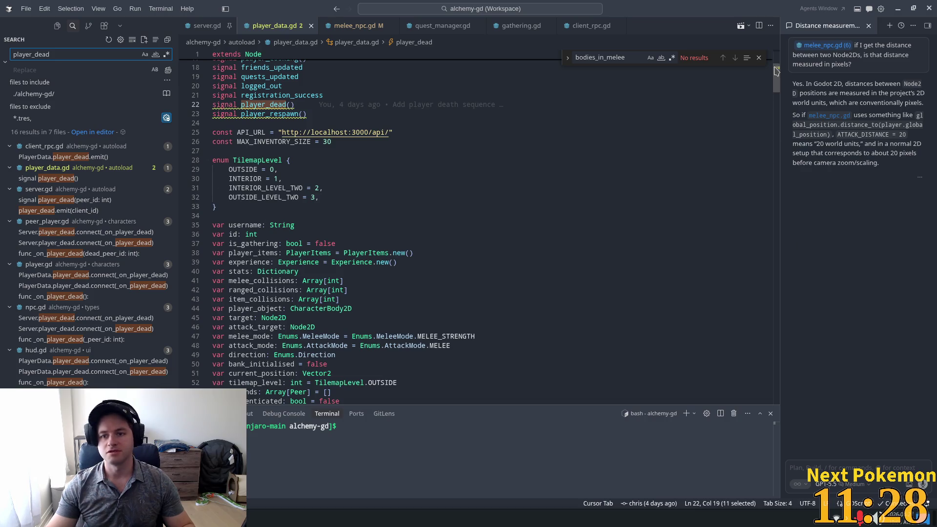
pyautogui.scroll(-20, 275, 213)
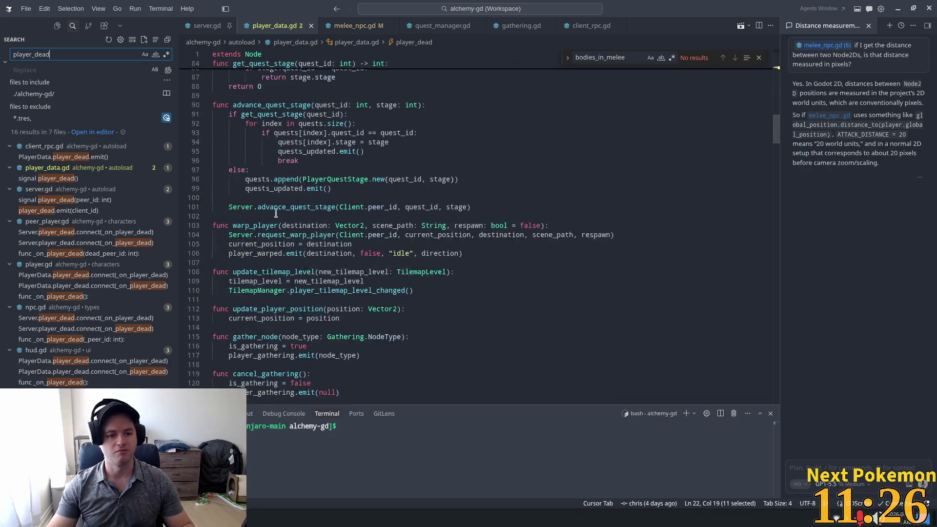
pyautogui.scroll(8, 249, 176)
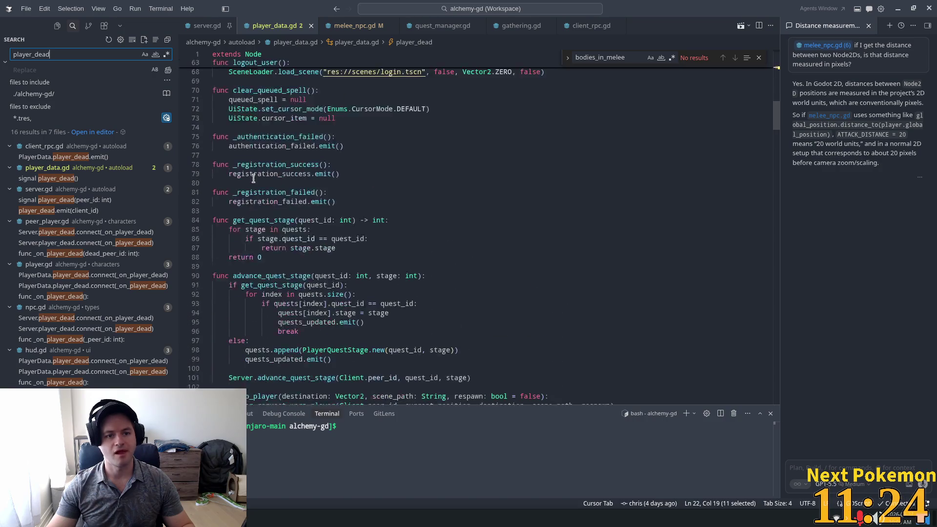
pyautogui.scroll(3, 276, 201)
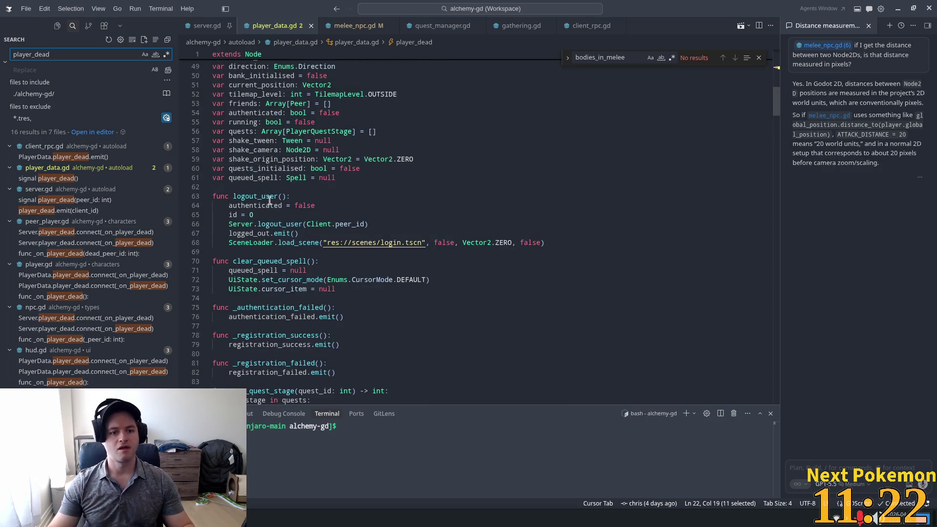
# Add a handle_player_death() function below logout_user that emits player_dead.
pyautogui.click(569, 246)
pyautogui.press('Return')
pyautogui.press('Return')
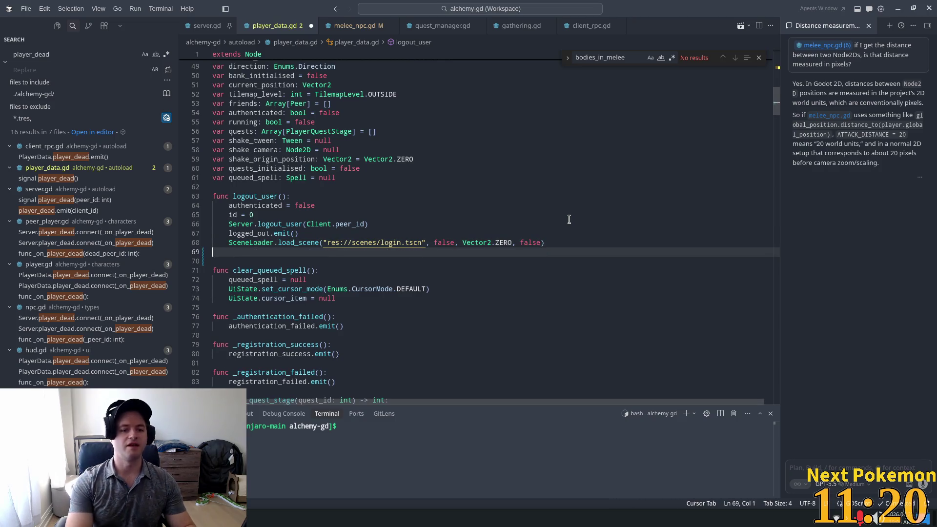
pyautogui.write('fun')
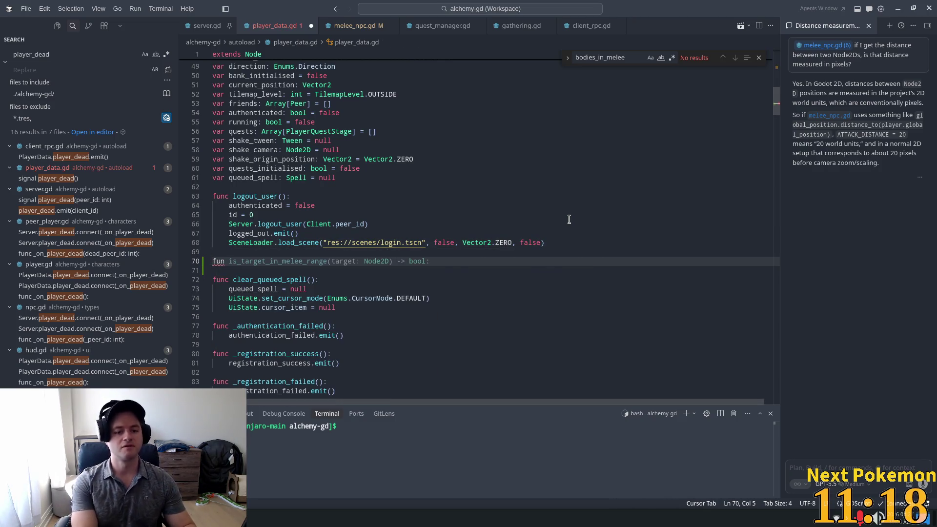
pyautogui.write('c handle_player')
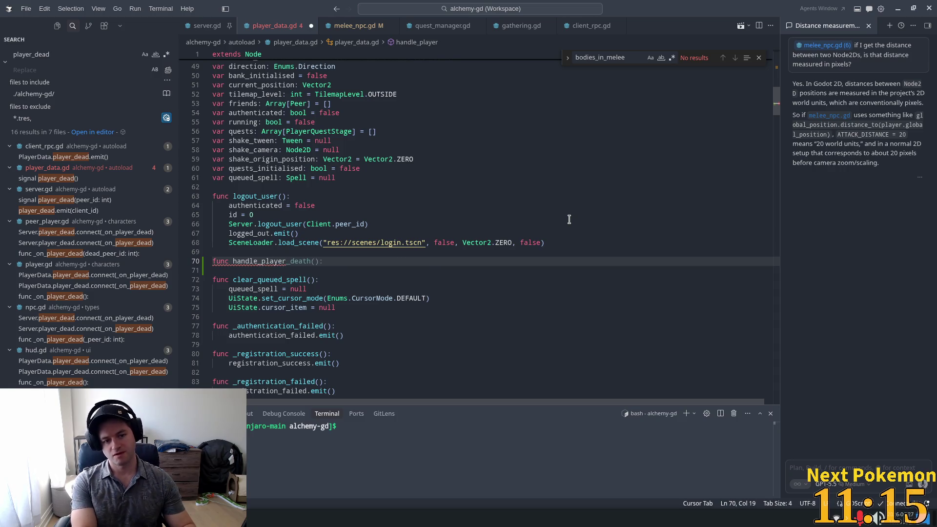
pyautogui.press('Tab')
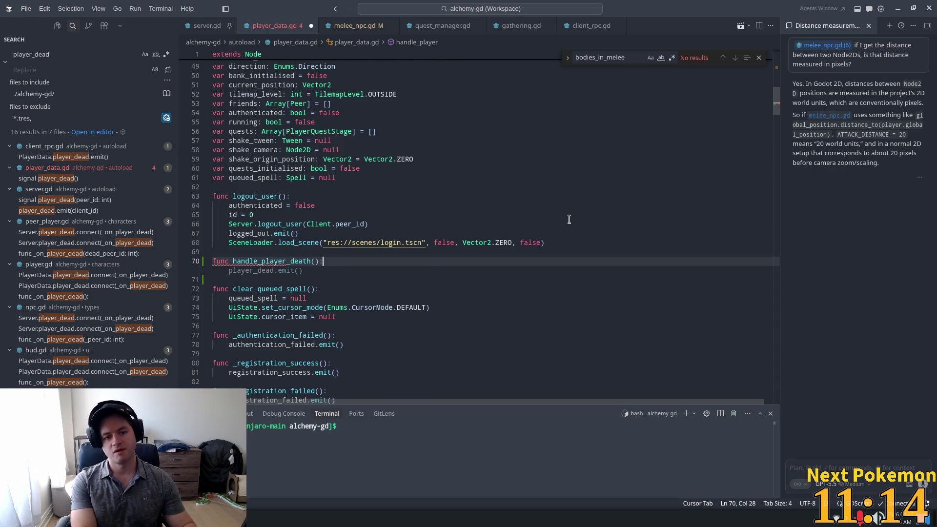
pyautogui.press('Tab')
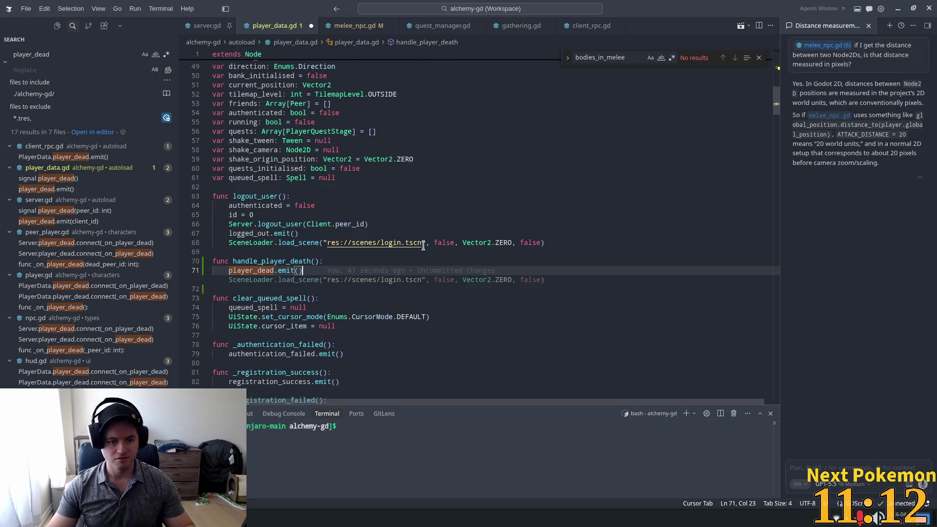
pyautogui.click(489, 222)
pyautogui.hotkey('ctrl', 'z')
pyautogui.hotkey('ctrl', 'z')
pyautogui.hotkey('ctrl', 'z')
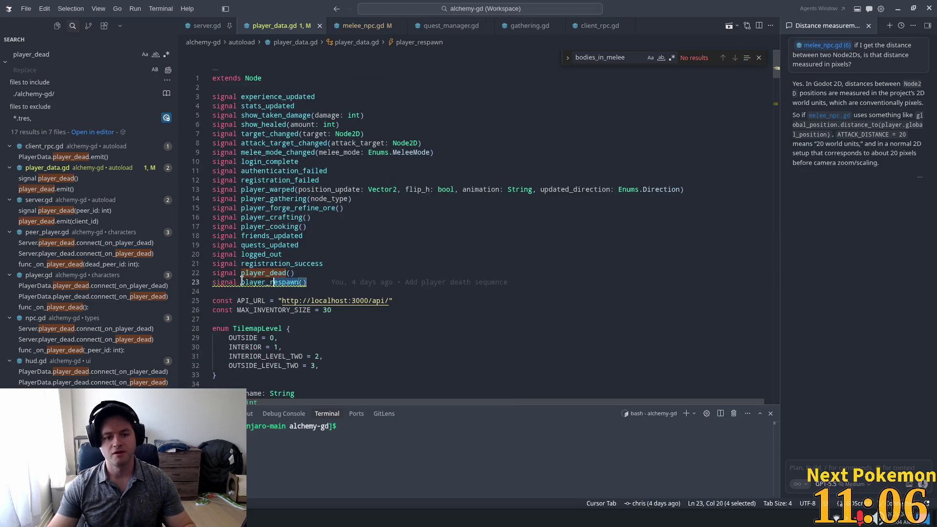
pyautogui.doubleClick(274, 283)
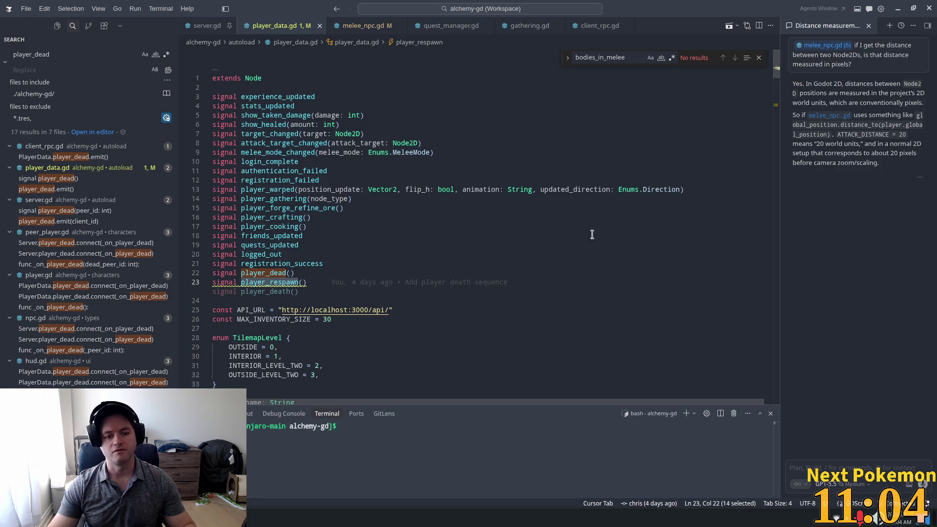
# Add a handle_player_respawn() function that emits player_respawn, and save player_data.gd.
pyautogui.scroll(-10, 364, 293)
pyautogui.scroll(-3, 364, 292)
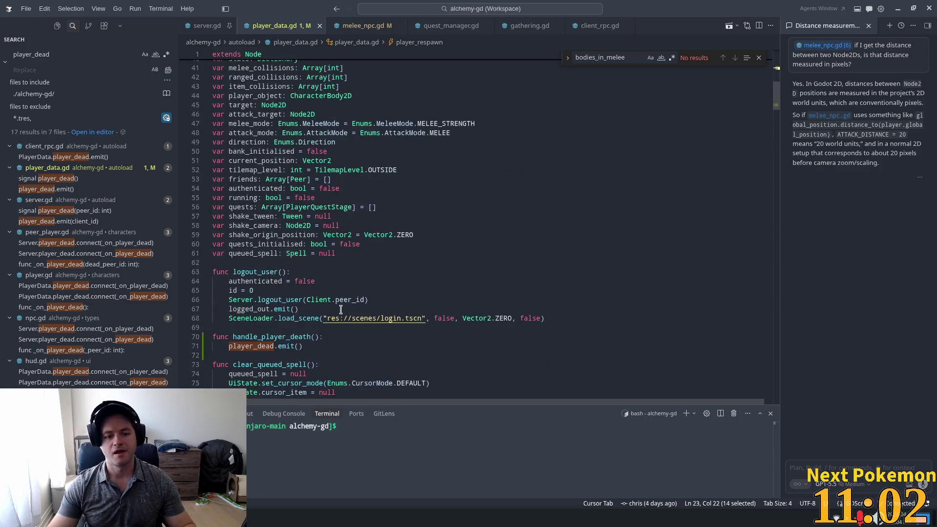
pyautogui.click(350, 354)
pyautogui.click(267, 341)
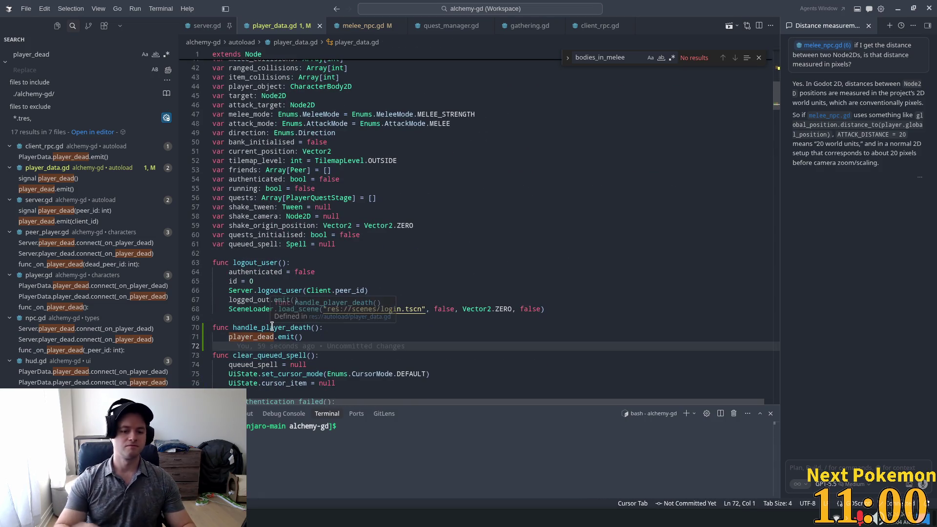
pyautogui.press('Return')
pyautogui.press('Return')
pyautogui.press('Up')
pyautogui.write('func')
pyautogui.press('Tab')
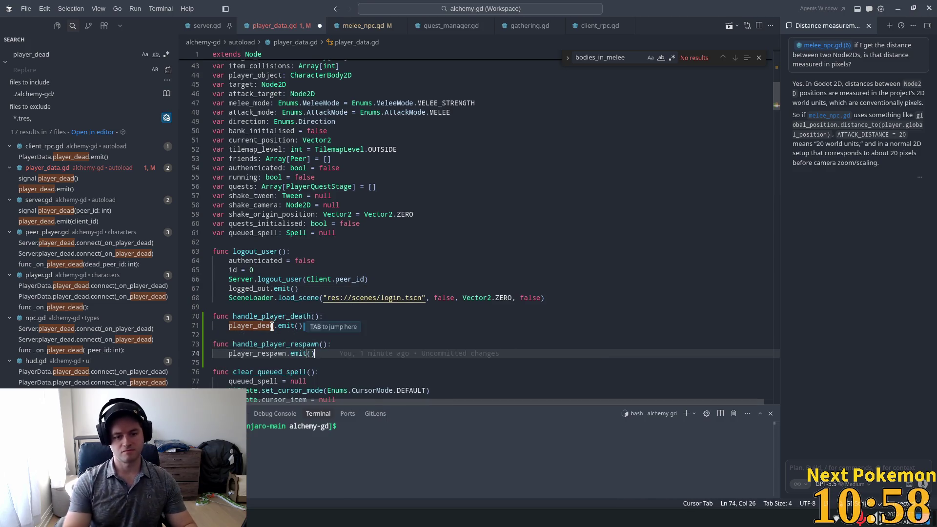
pyautogui.hotkey('ctrl', 's')
# Search the project for 'playerdata.player_respawn' to find where the signal is used.
pyautogui.click(342, 205)
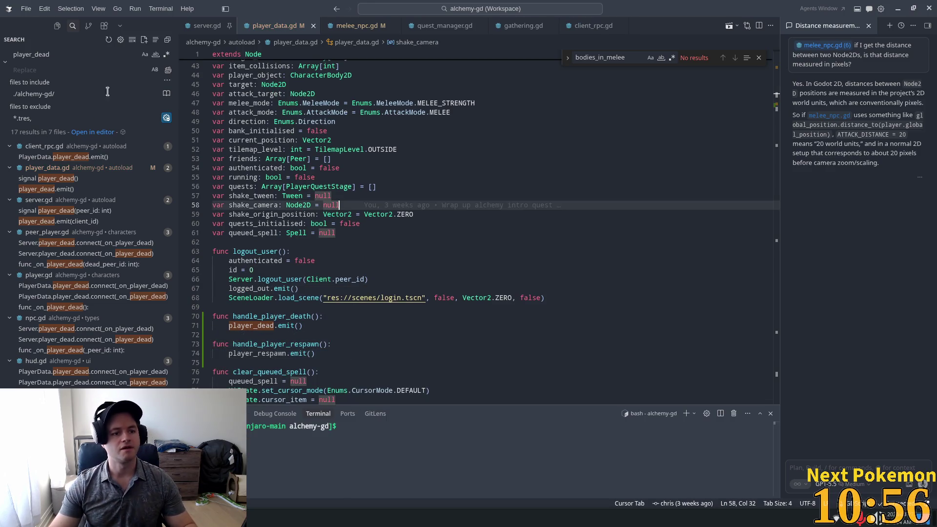
pyautogui.click(254, 353)
pyautogui.doubleClick(255, 353)
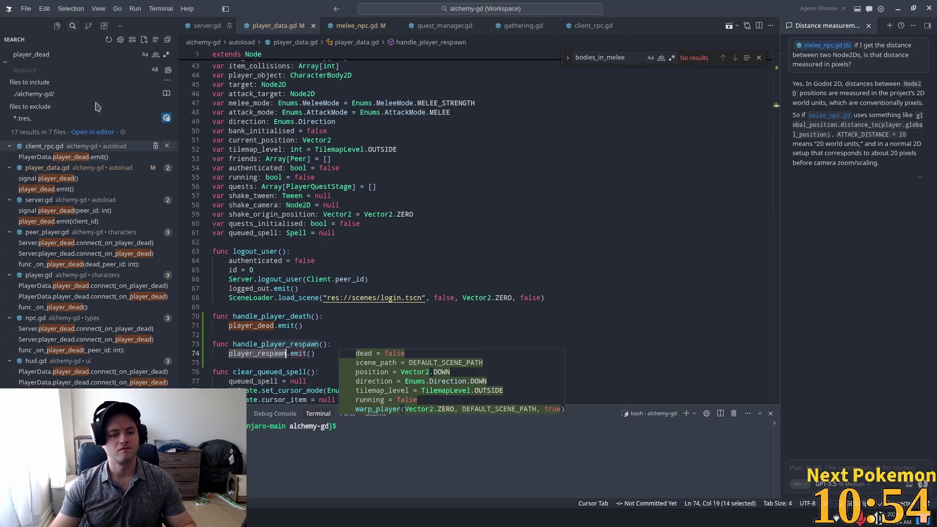
pyautogui.click(51, 55)
pyautogui.write('pl')
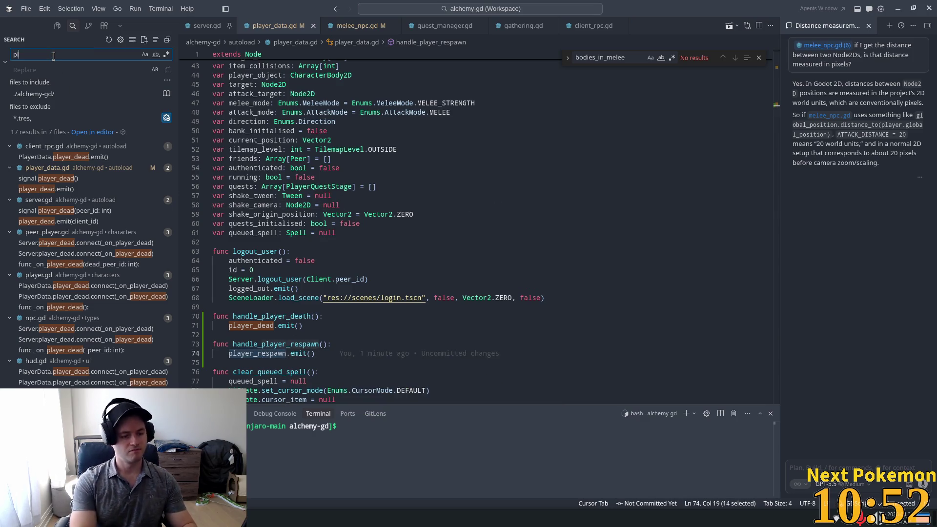
pyautogui.write('ayerdata.player_respawn')
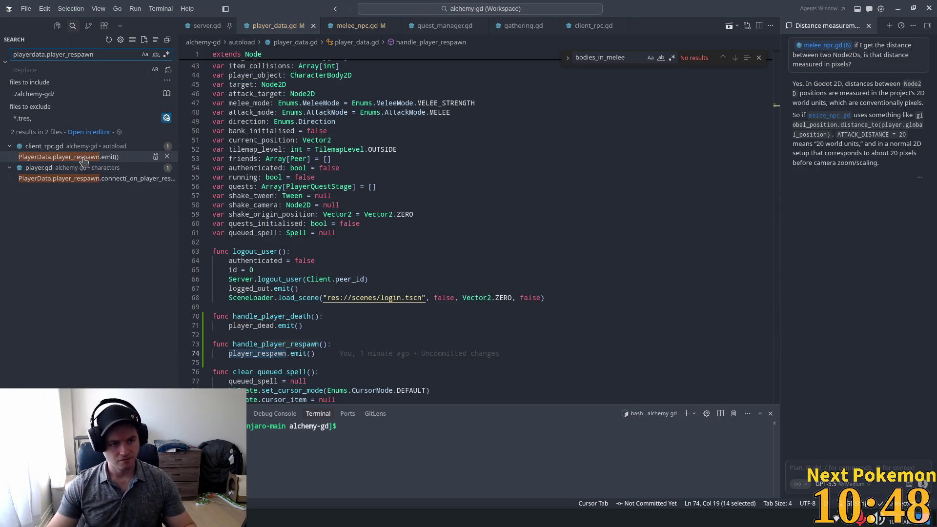
# Replace the player_respawn emit in client_rpc.gd with PlayerData.handle_player_respawn().
pyautogui.click(97, 157)
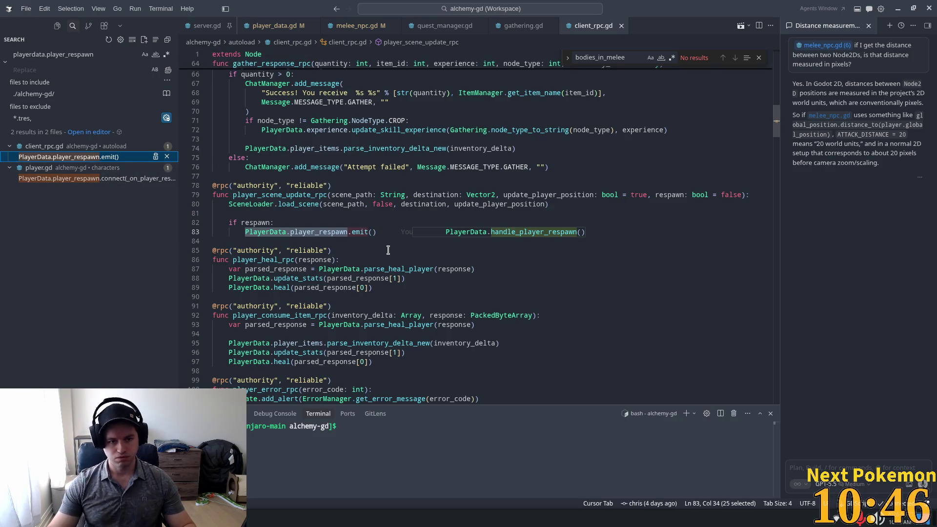
pyautogui.press('Tab')
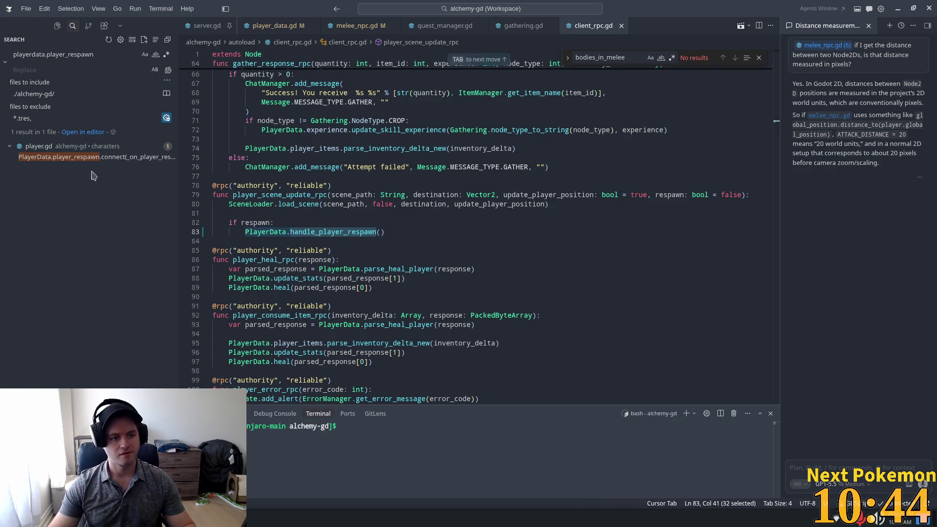
pyautogui.click(61, 158)
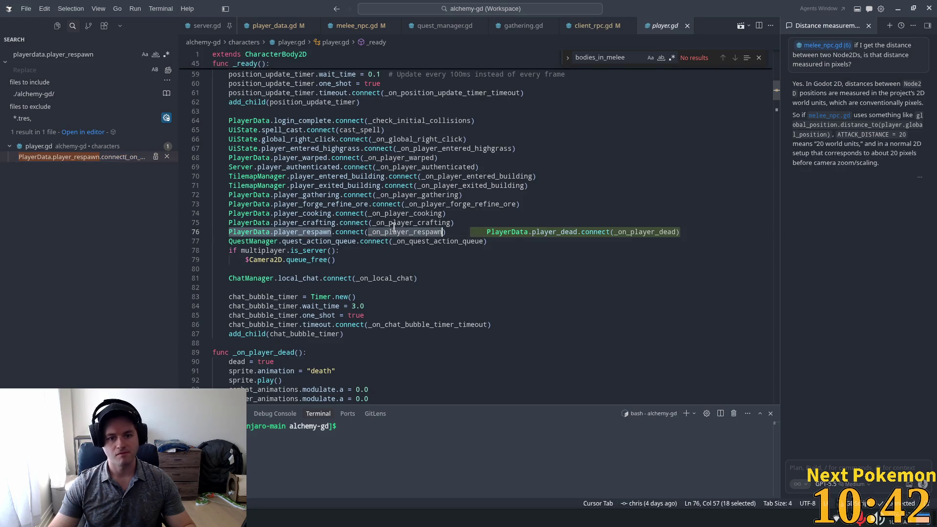
pyautogui.click(282, 130)
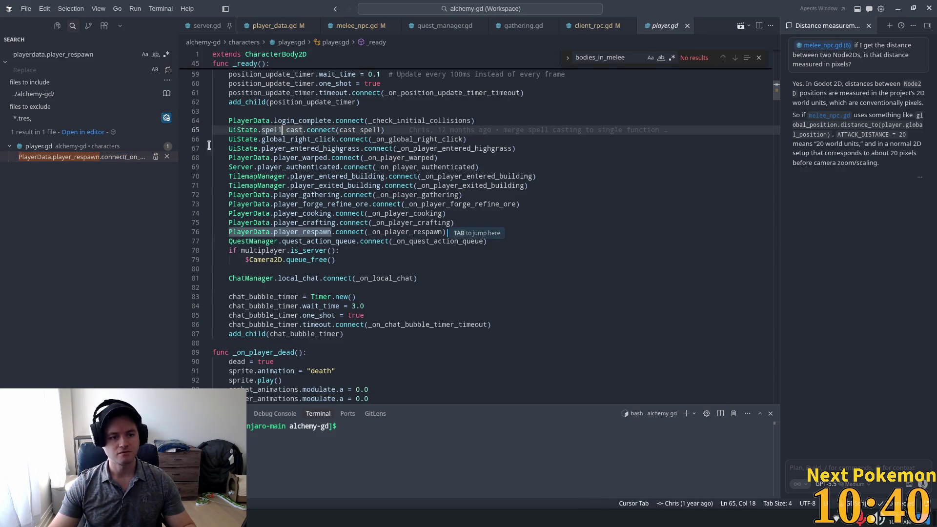
# Search for 'player_dea' and replace the player_dead emit with PlayerData.handle_player_death().
pyautogui.moveTo(47, 55); pyautogui.dragTo(139, 49)
pyautogui.write('player')
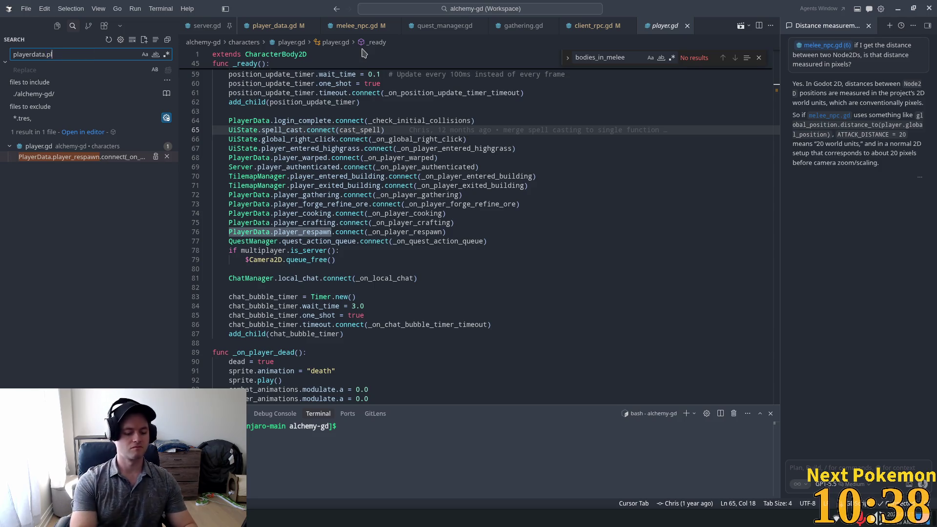
pyautogui.write('_dea')
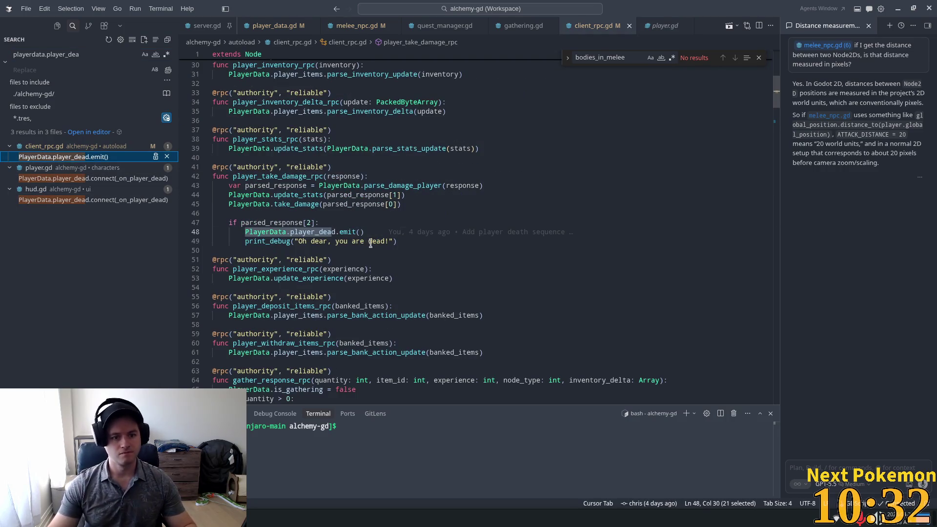
pyautogui.moveTo(328, 232)
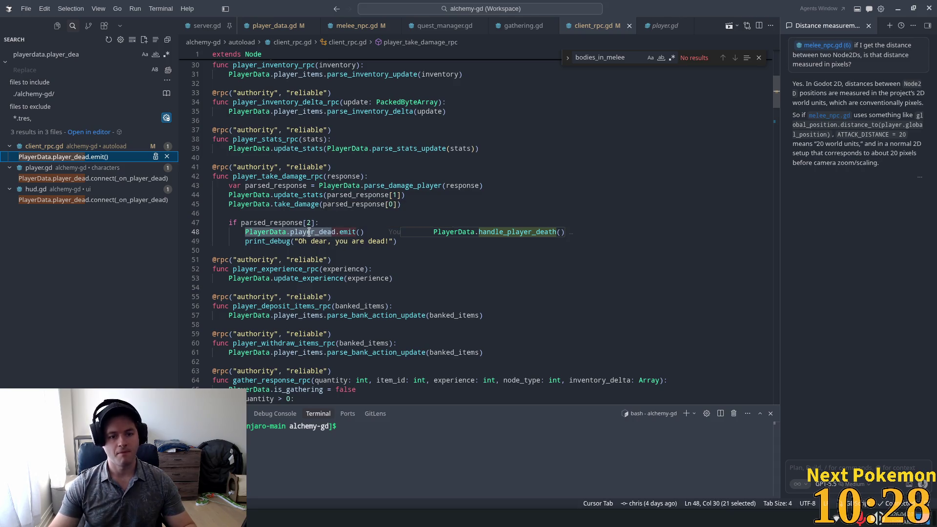
pyautogui.press('Tab')
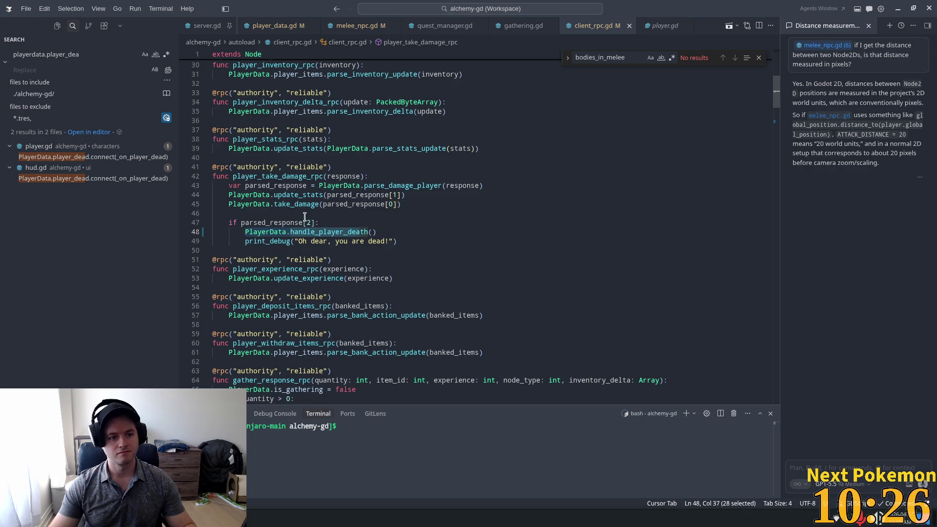
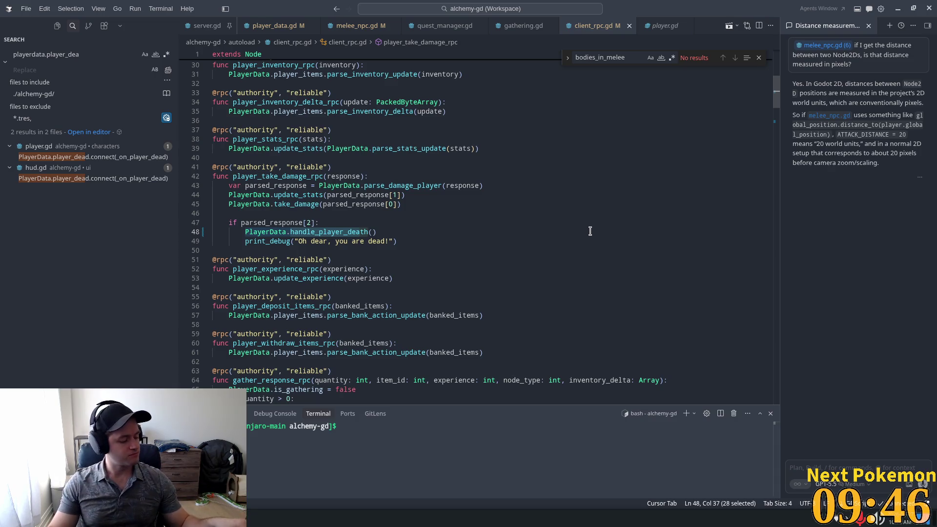
# Scroll client_rpc.gd to the top, return to Godot and jump to the shape_idx warning.
pyautogui.click(508, 231)
pyautogui.click(722, 139)
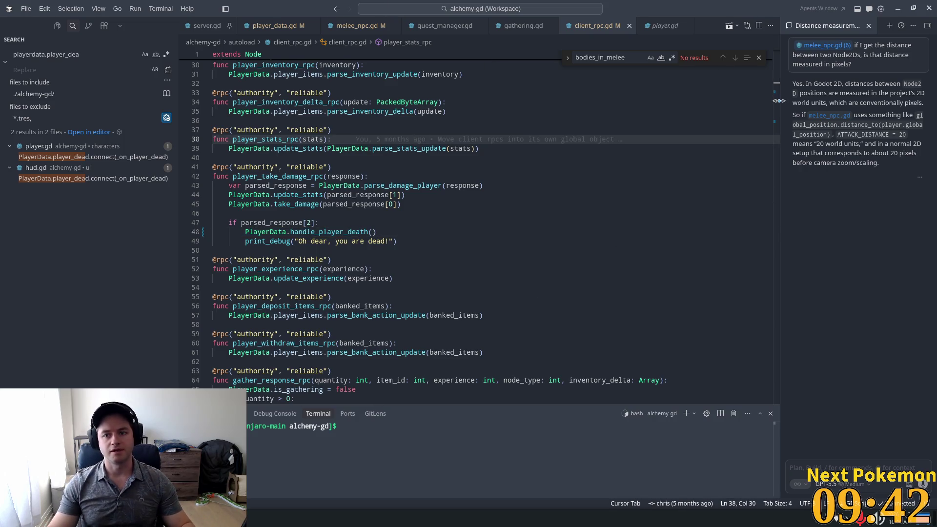
pyautogui.moveTo(777, 90); pyautogui.dragTo(777, 65)
pyautogui.click(530, 174)
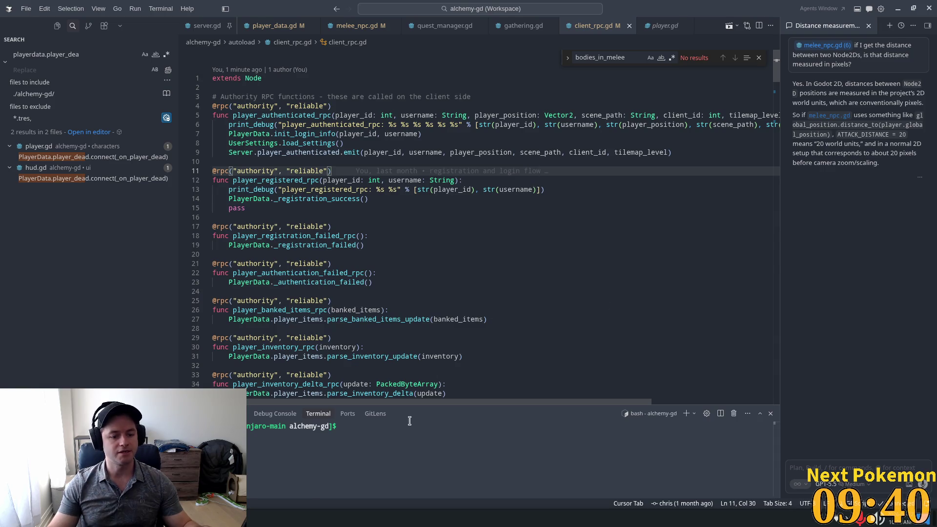
pyautogui.hotkey('alt', 'Tab')
pyautogui.doubleClick(307, 445)
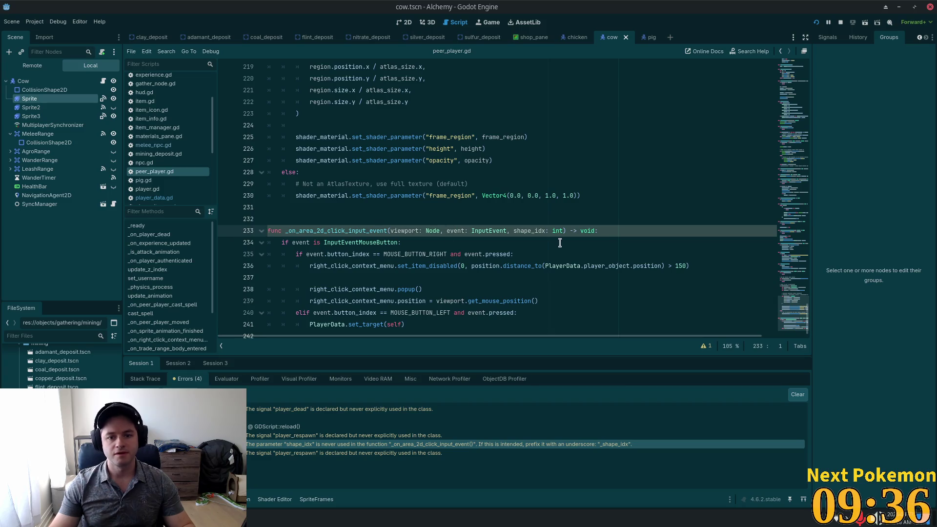
# Rename shape_idx to _shape_idx on line 233 of peer_player.gd and run the project.
pyautogui.write('_')
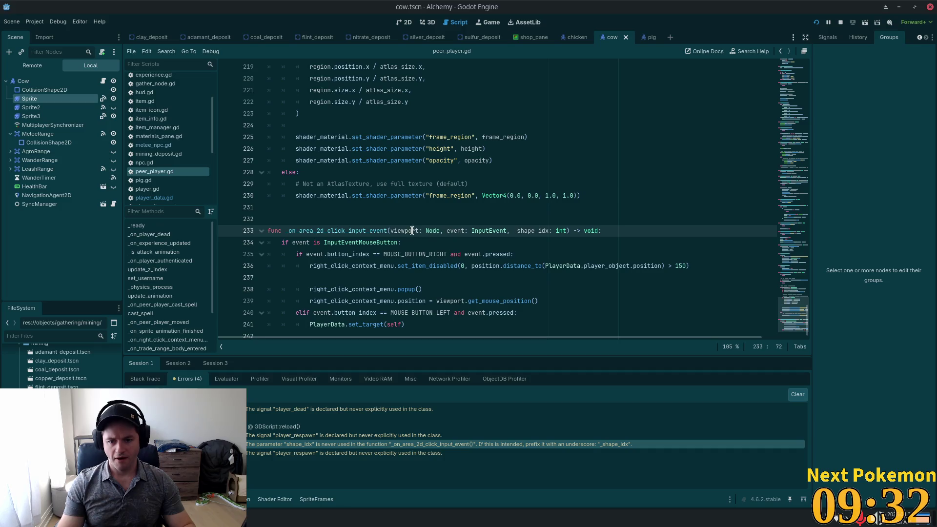
pyautogui.click(442, 243)
pyautogui.doubleClick(391, 229)
pyautogui.scroll(-1, 537, 239)
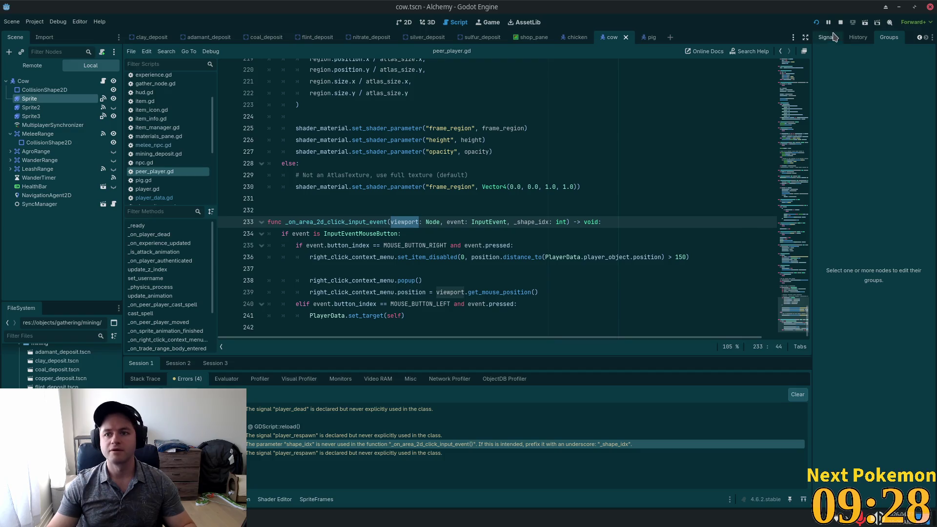
pyautogui.click(815, 23)
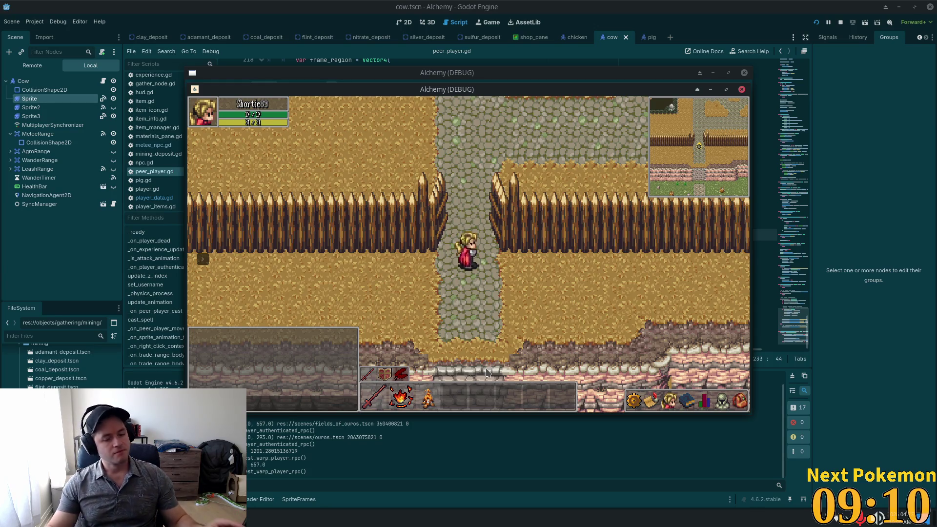
# Walk the character north through Ouros and east to the farm's chicken pen.
pyautogui.press('w')
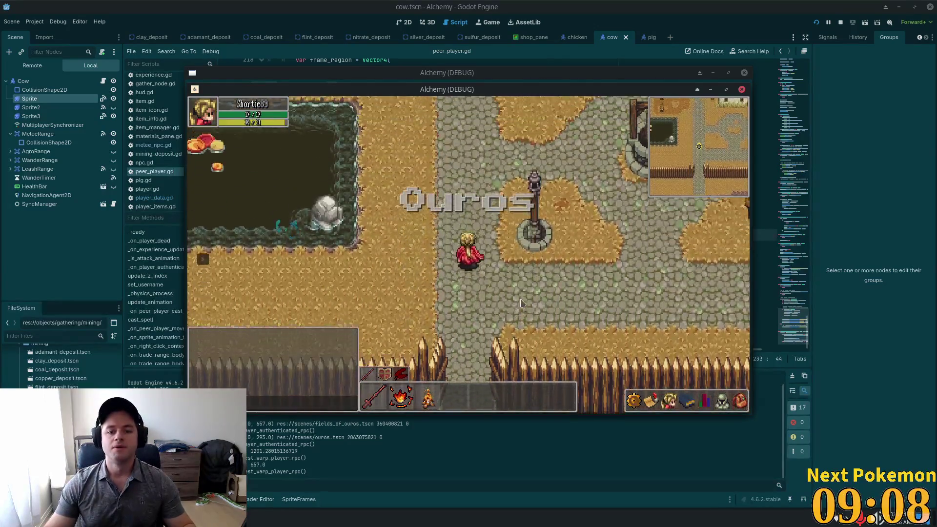
pyautogui.press('w')
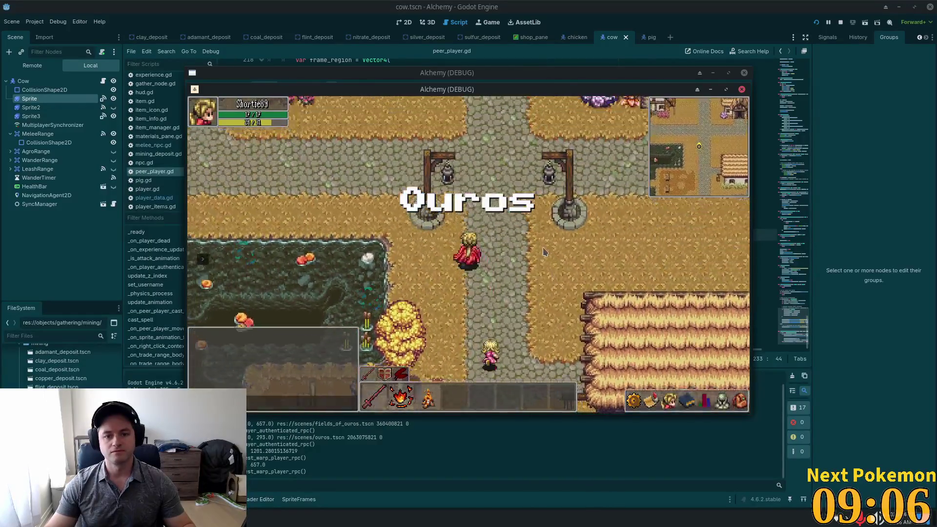
pyautogui.press('w')
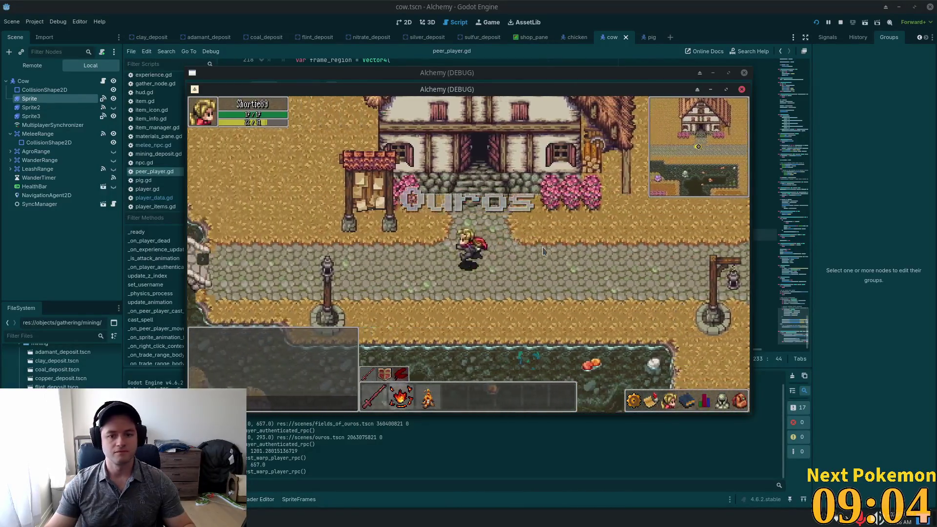
pyautogui.press('a')
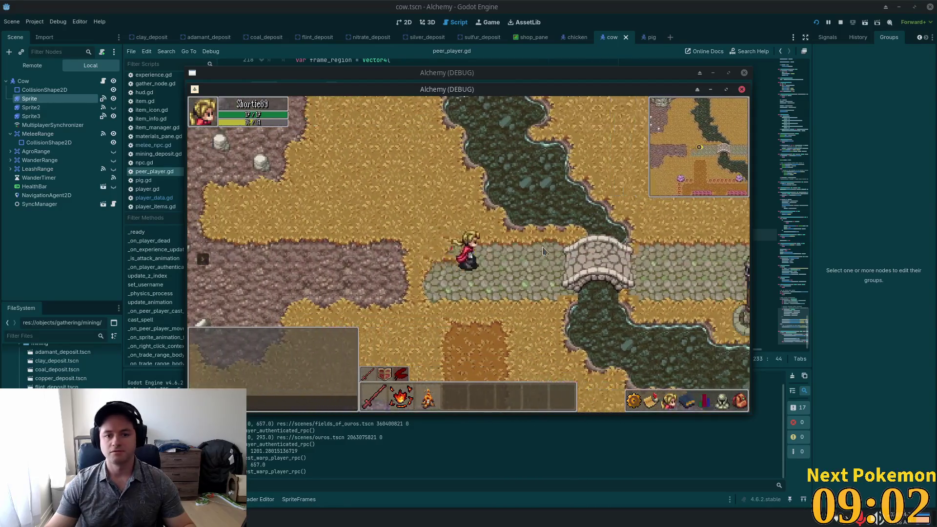
pyautogui.press('d')
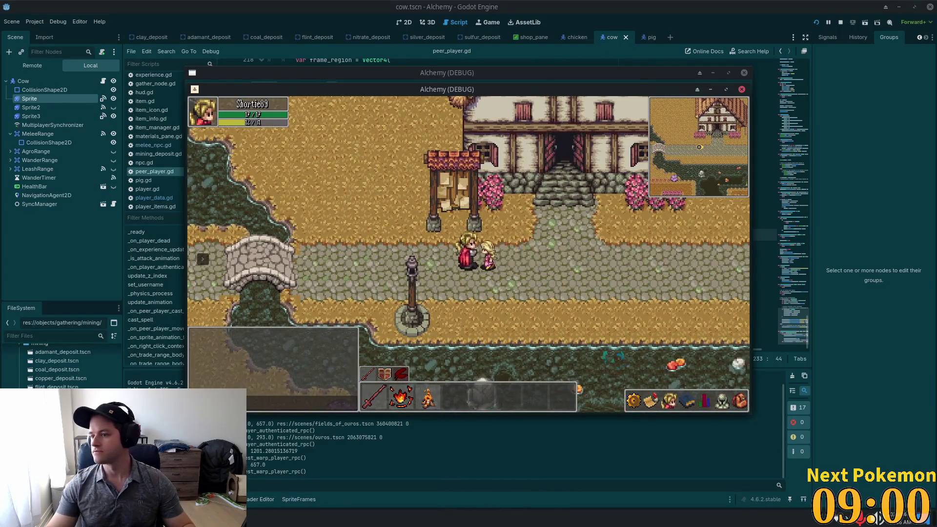
pyautogui.press('d')
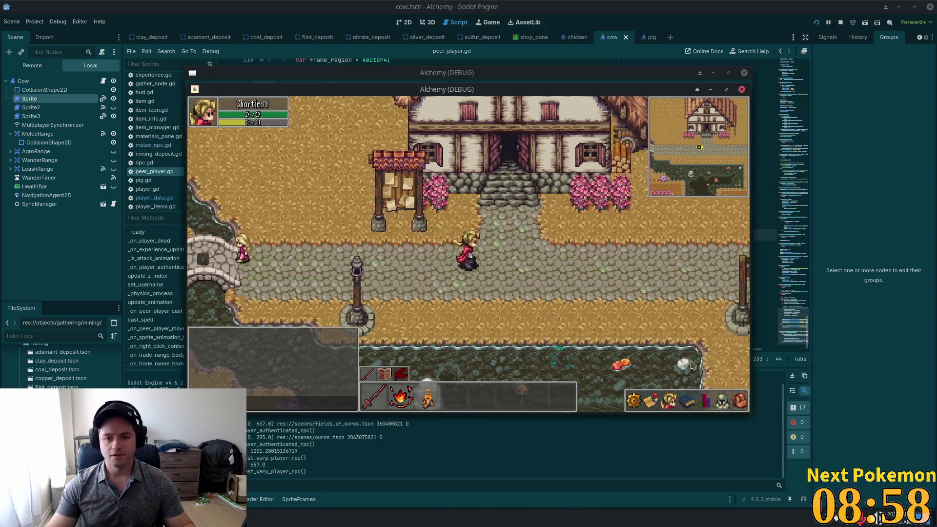
pyautogui.press('d')
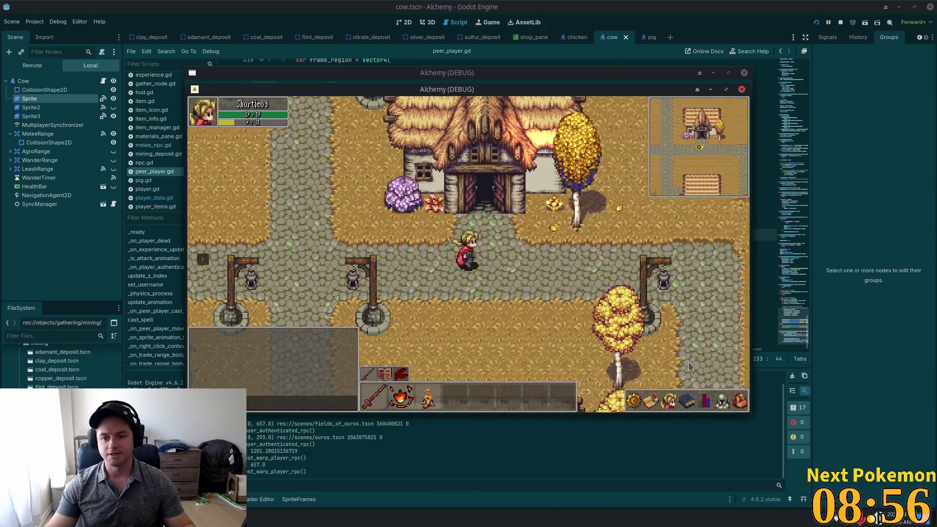
pyautogui.press('w')
pyautogui.press('d')
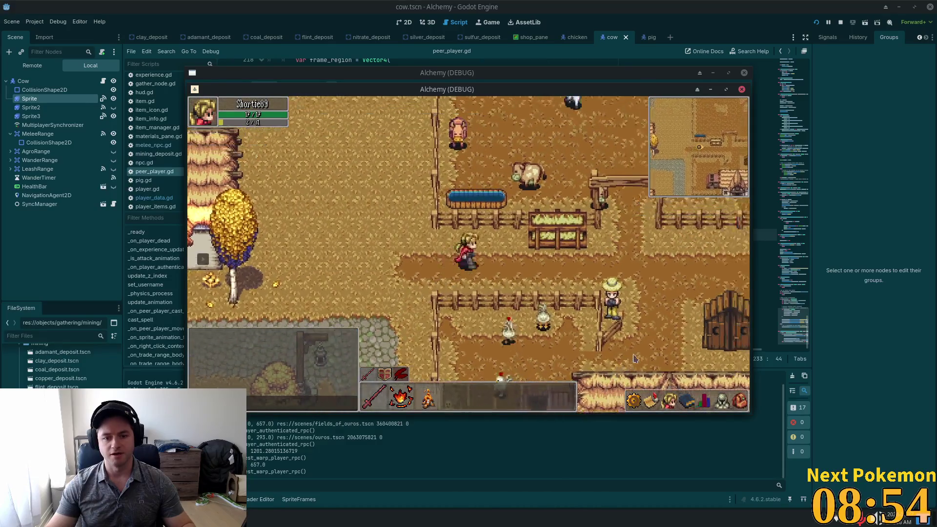
pyautogui.press('s')
pyautogui.press('a')
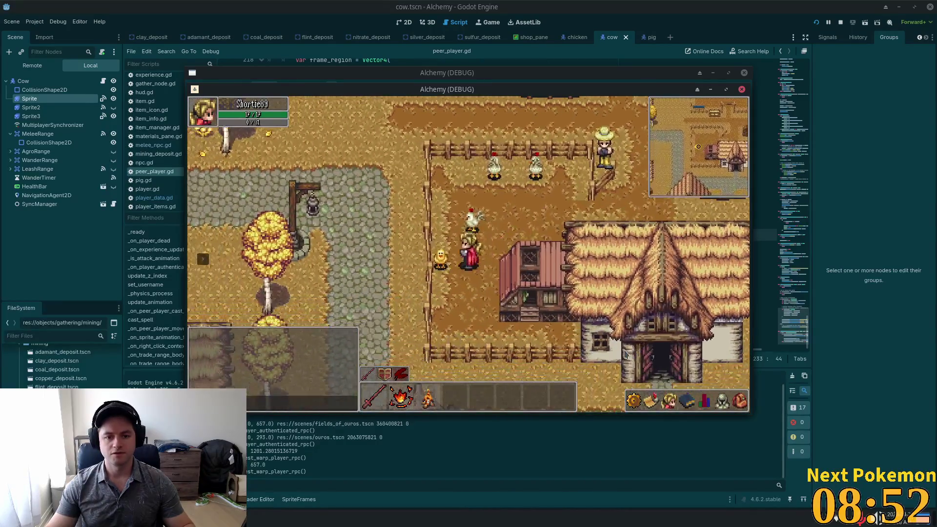
# Attack the chick by the pen until it dies and drops an item.
pyautogui.click(625, 354)
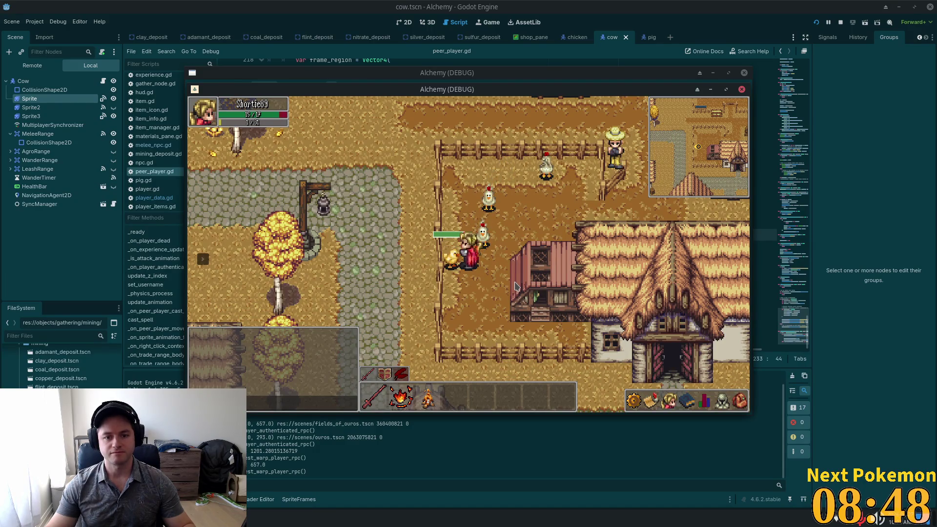
pyautogui.press('d')
pyautogui.press('s')
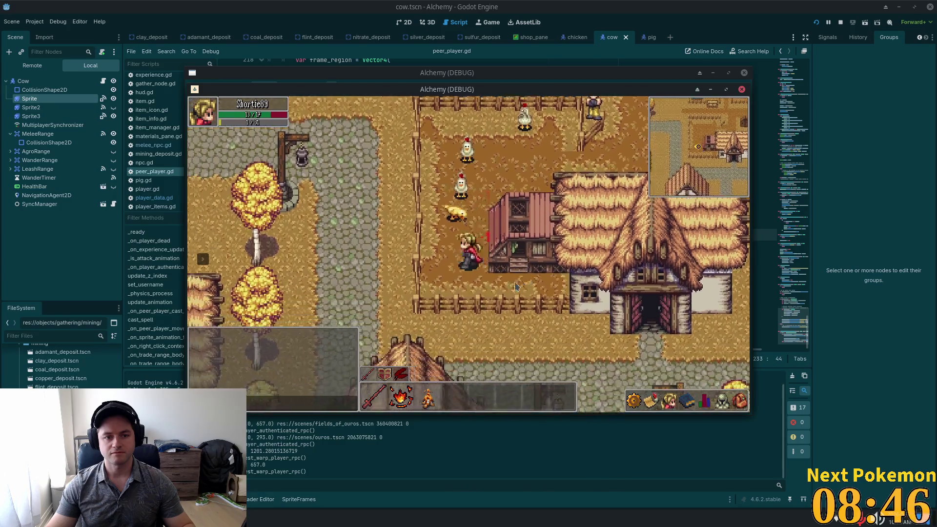
pyautogui.press('1')
pyautogui.click(513, 267)
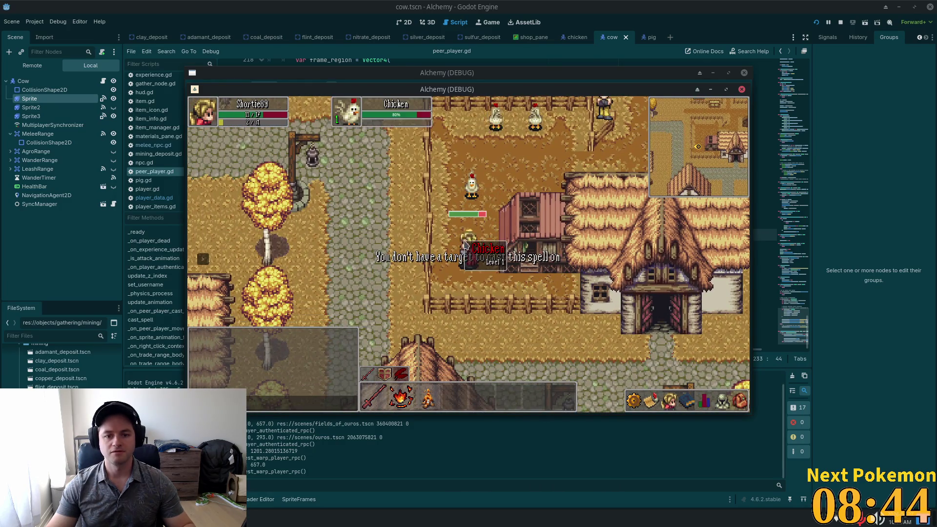
pyautogui.press('w')
pyautogui.press('a')
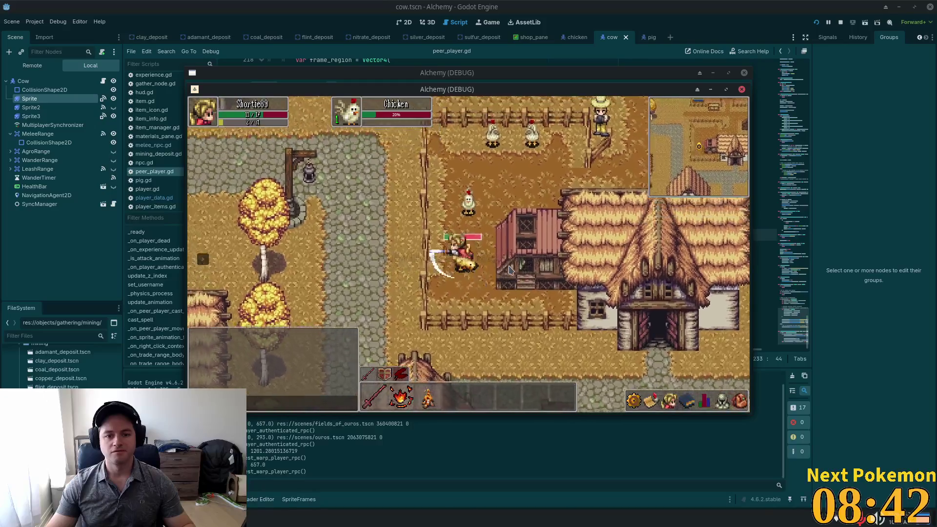
pyautogui.press('w')
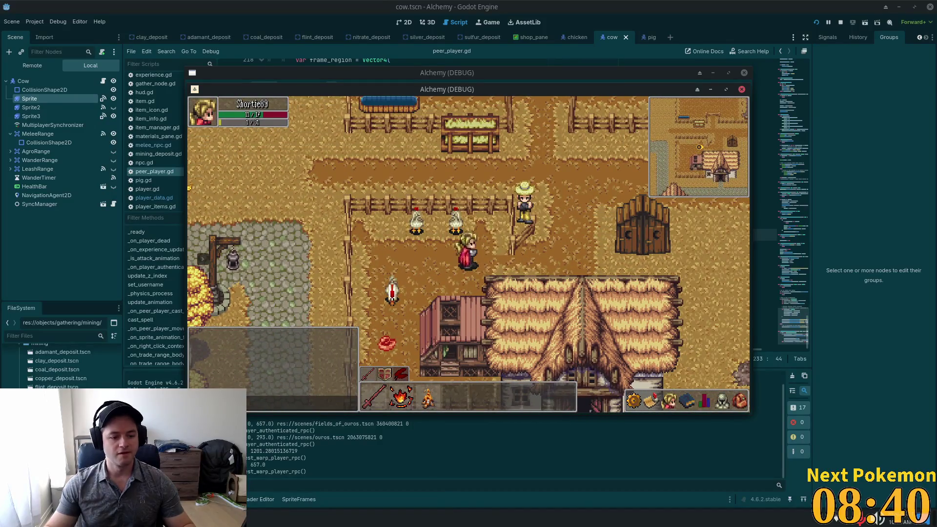
pyautogui.hotkey('alt', 'Tab')
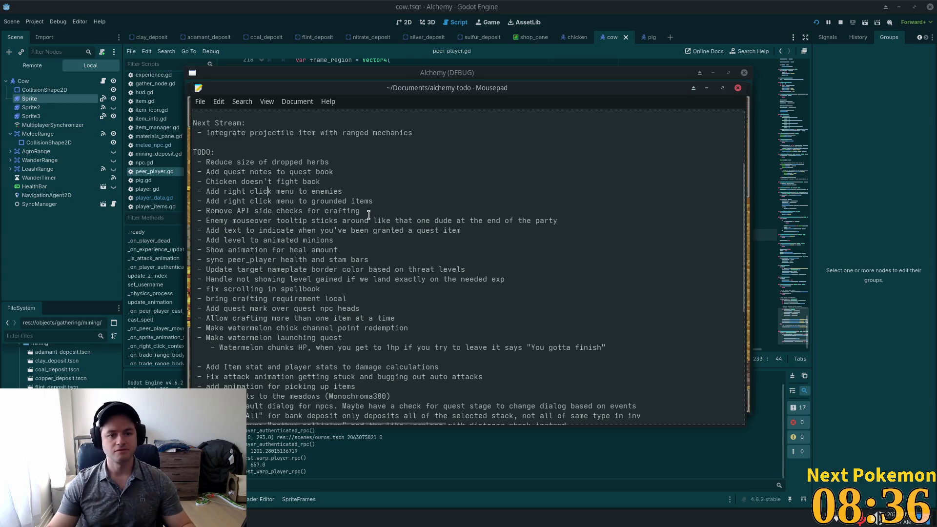
# Reword the enemy drops TODO and add 'Update Raw beef to be "Red Meat" instead' below it.
pyautogui.moveTo(321, 181); pyautogui.dragTo(203, 185)
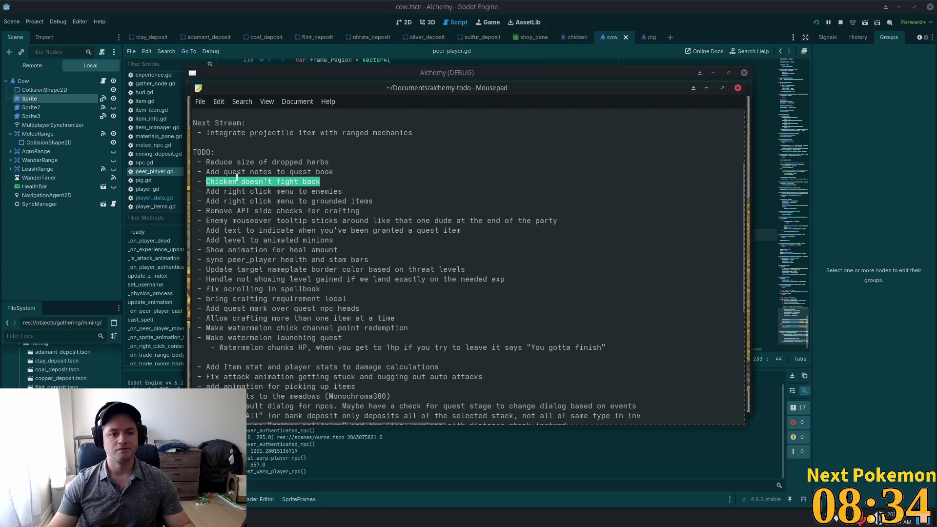
pyautogui.write('Update ')
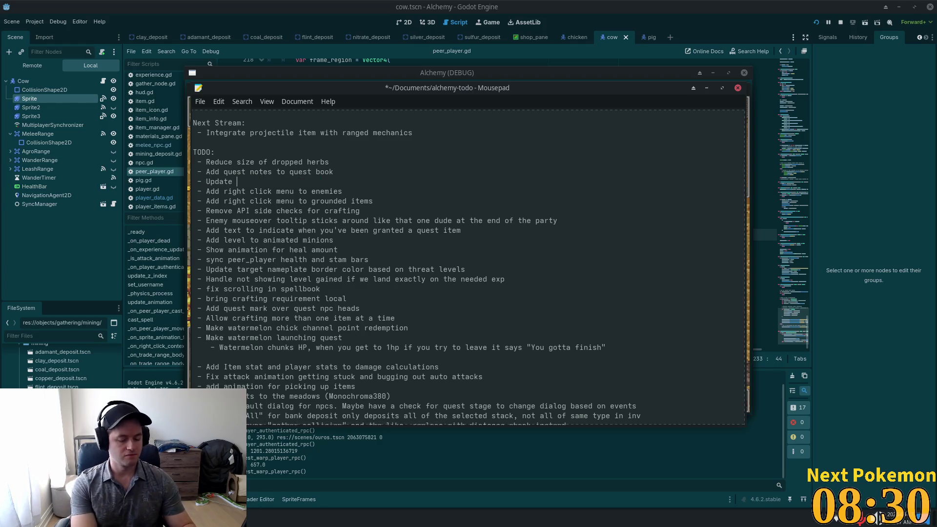
pyautogui.write('e')
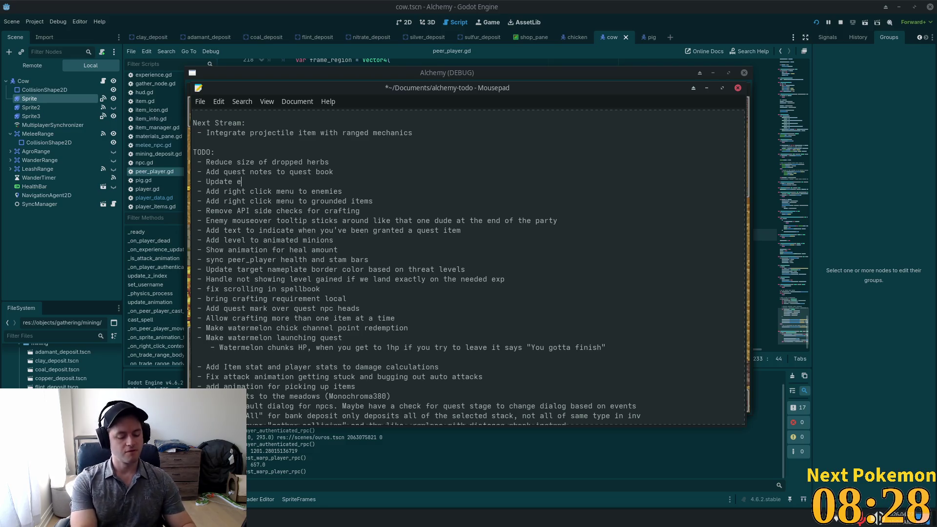
pyautogui.write('nemy drops t')
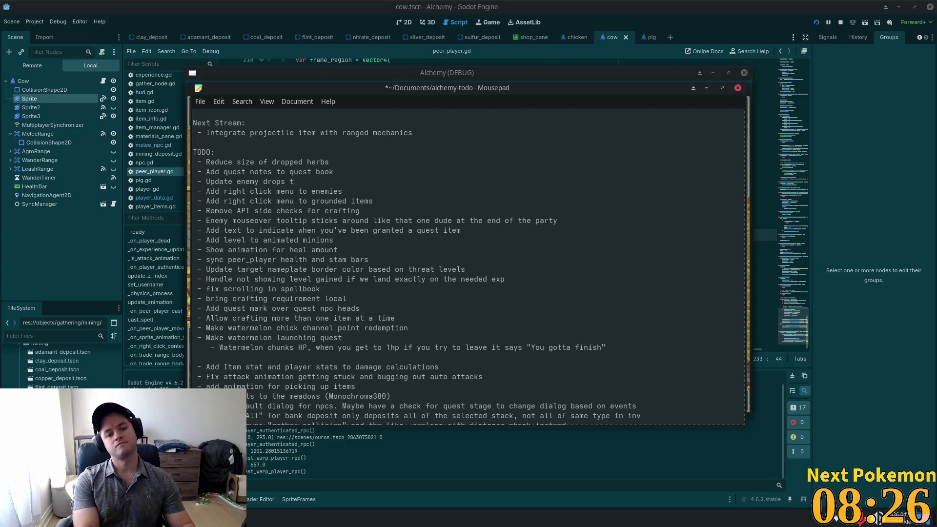
pyautogui.write('o not only drop')
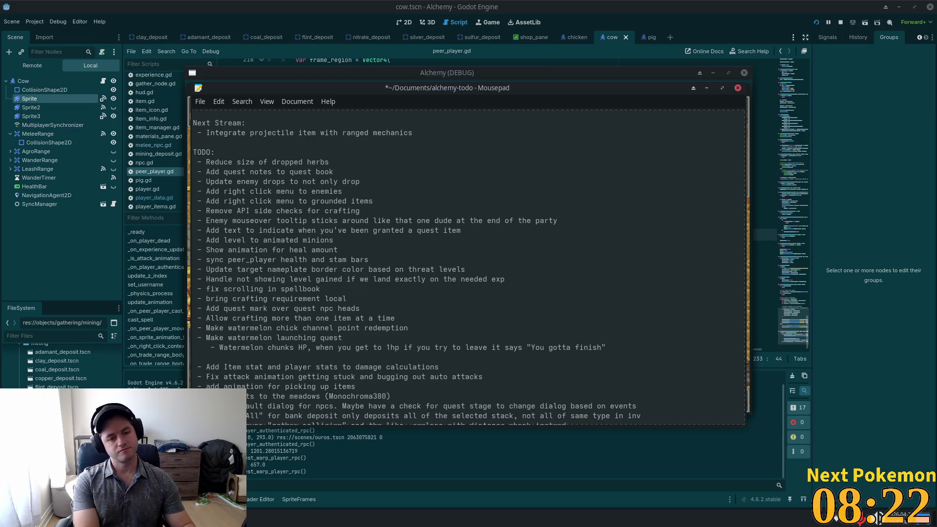
pyautogui.write(' raw beef')
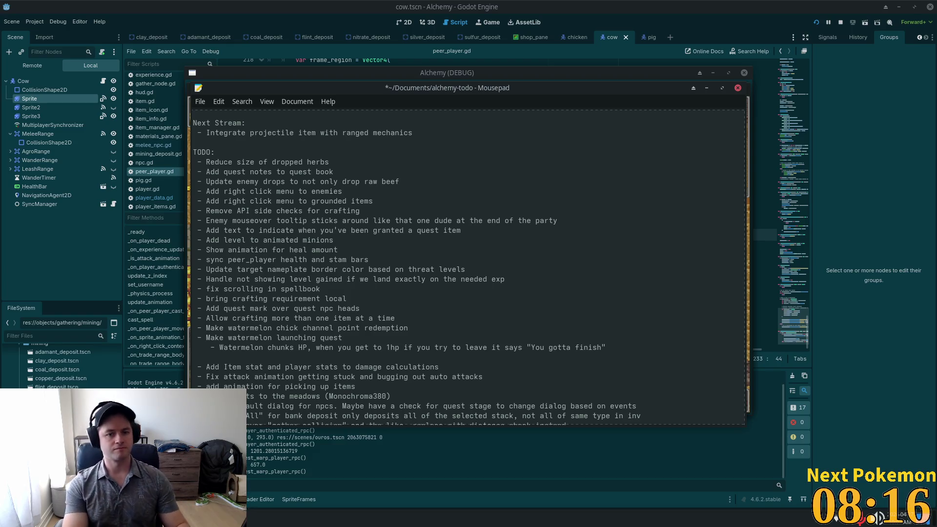
pyautogui.press('Return')
pyautogui.write('- Yoda')
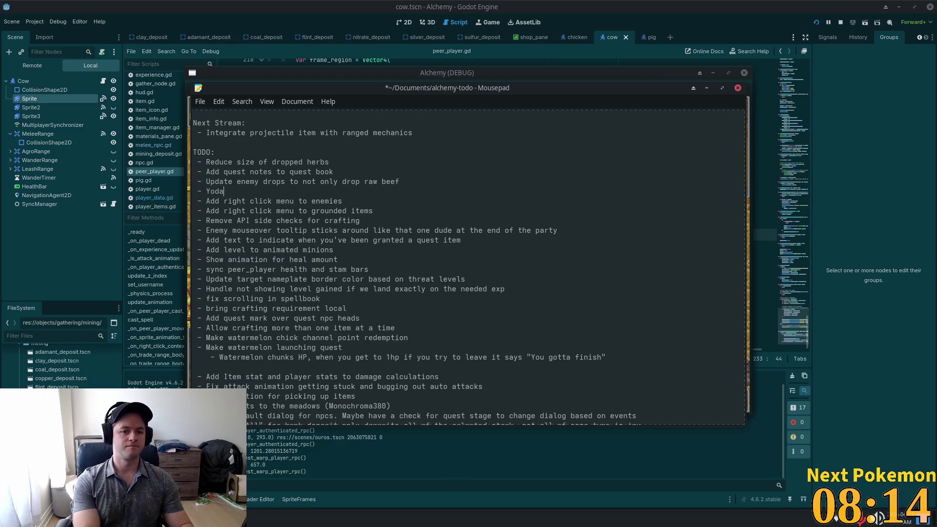
pyautogui.press('BackSpace')
pyautogui.write('Ud')
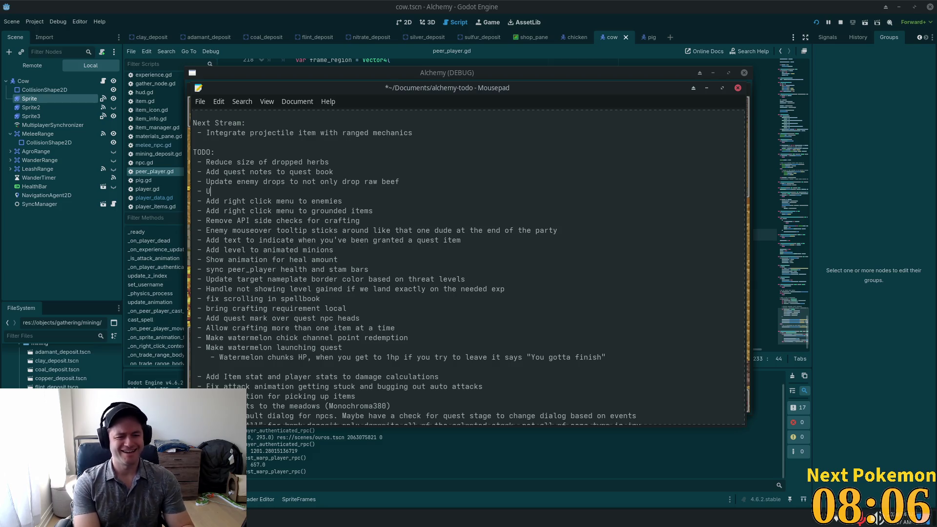
pyautogui.write('p')
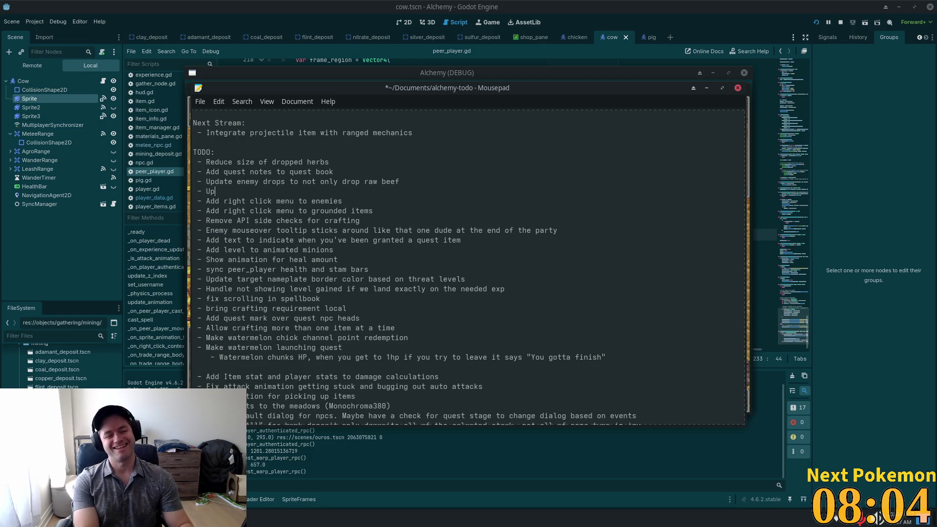
pyautogui.write('date')
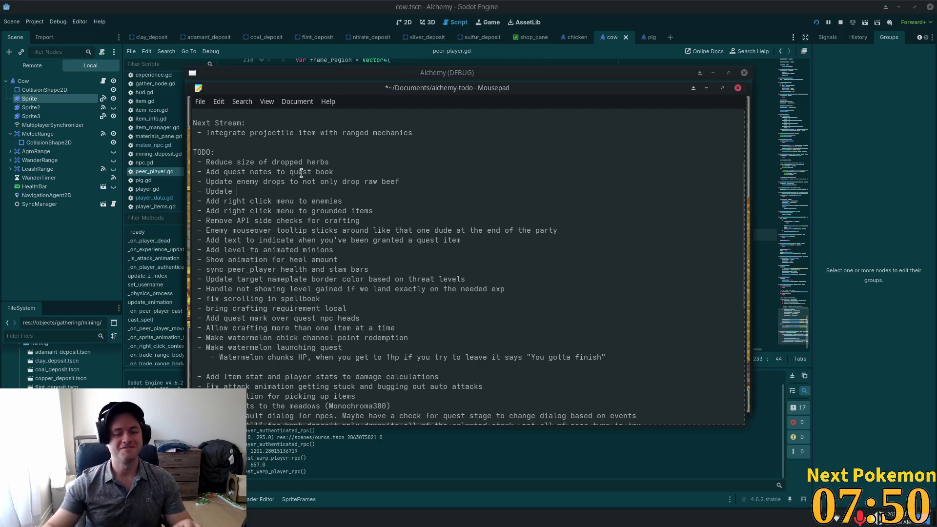
pyautogui.write('Raw beef to ')
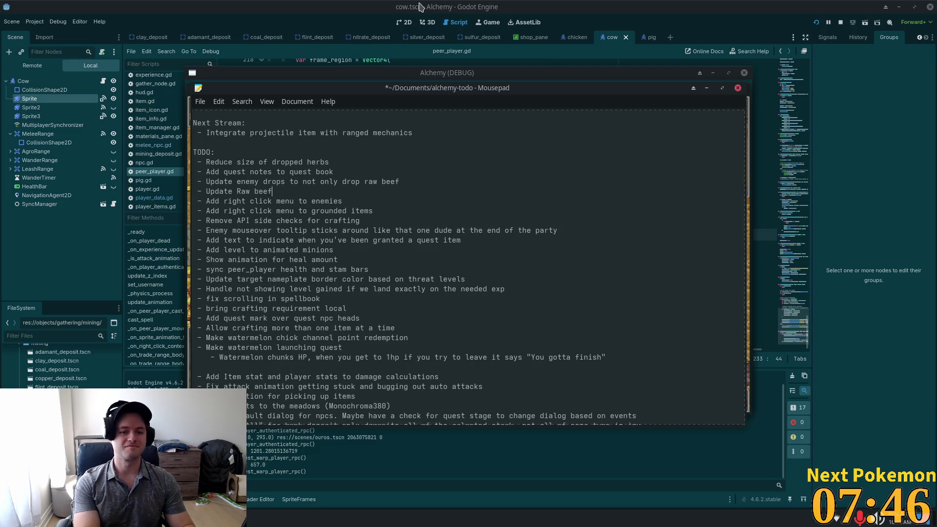
pyautogui.write('be "R')
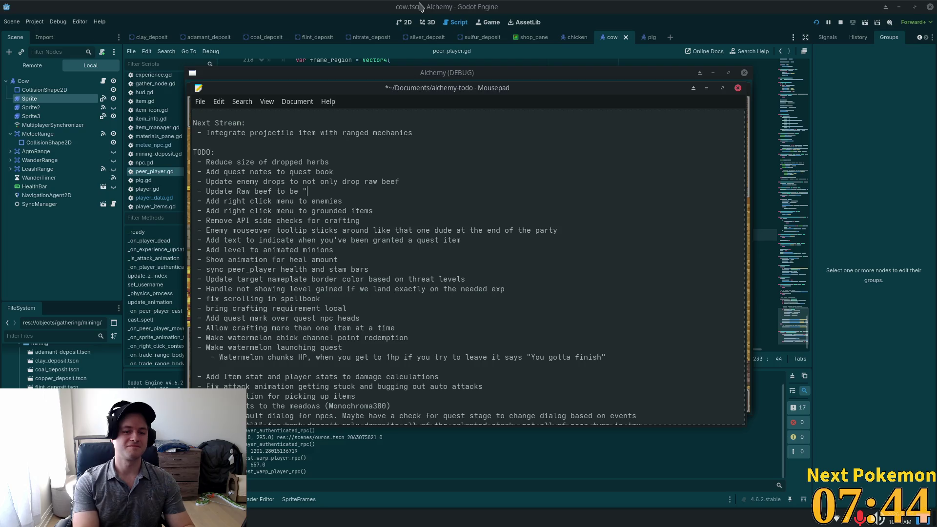
pyautogui.write('ed Meat" ')
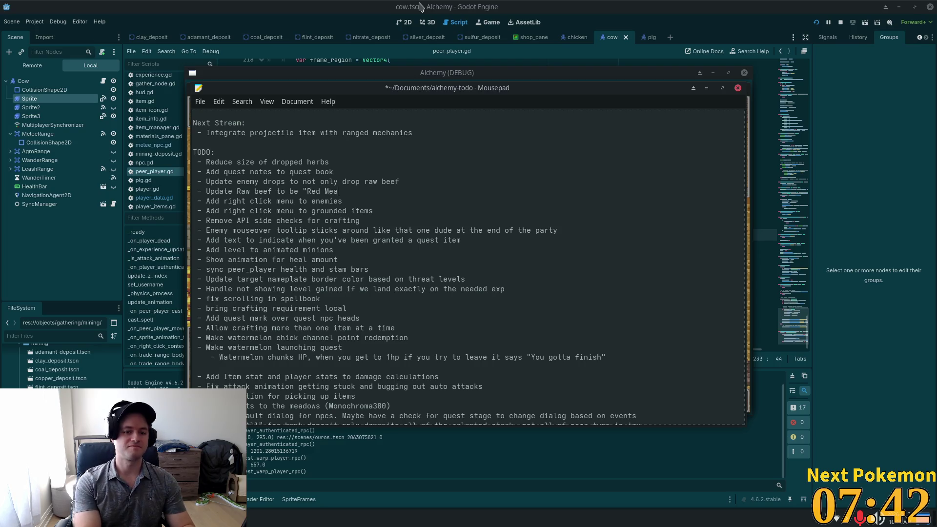
pyautogui.write('instead')
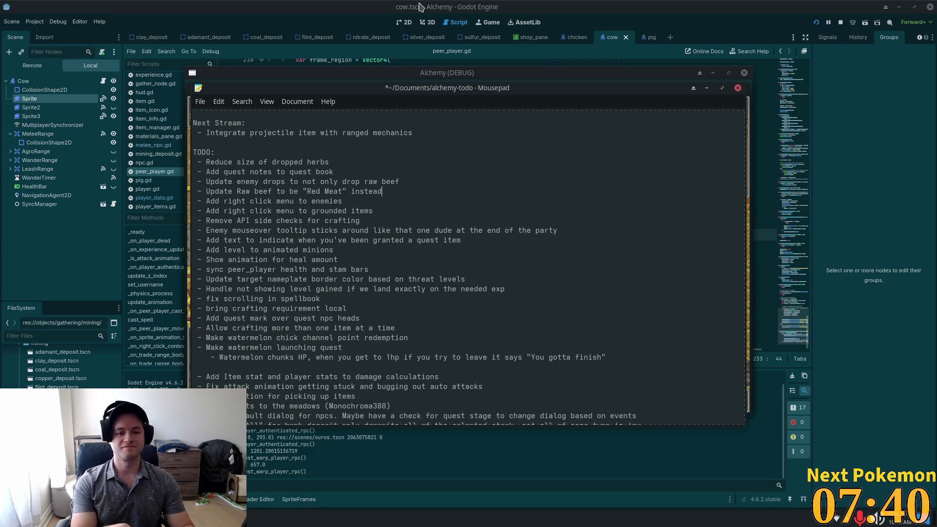
# Select the enemy drops and Red Meat TODO lines to review them.
pyautogui.moveTo(200, 191); pyautogui.dragTo(317, 172)
pyautogui.click(399, 162)
pyautogui.moveTo(384, 168)
pyautogui.mouseDown()
pyautogui.moveTo(210, 161)
pyautogui.moveTo(227, 182)
pyautogui.mouseUp()
pyautogui.click(313, 181)
pyautogui.tripleClick(322, 191)
pyautogui.click(306, 191)
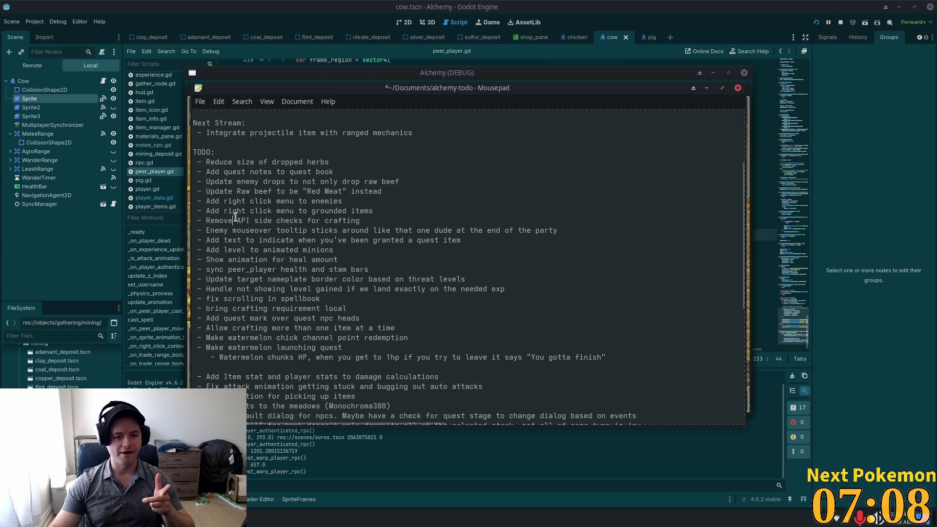
# Highlight the two grounded-item right-click menu TODO lines, then return to Godot.
pyautogui.moveTo(379, 211)
pyautogui.mouseDown()
pyautogui.moveTo(191, 211)
pyautogui.moveTo(213, 209)
pyautogui.mouseUp()
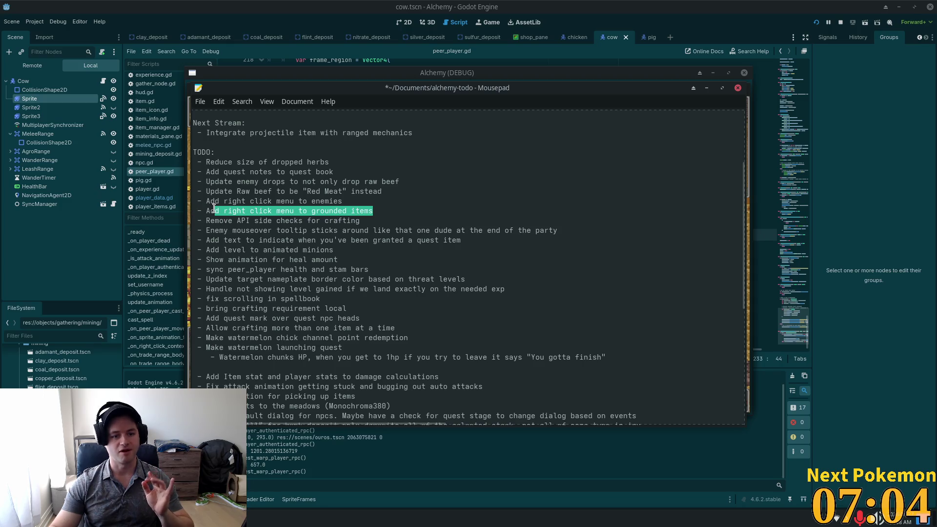
pyautogui.tripleClick(290, 198)
pyautogui.moveTo(373, 211)
pyautogui.mouseDown()
pyautogui.moveTo(205, 201)
pyautogui.moveTo(202, 192)
pyautogui.mouseUp()
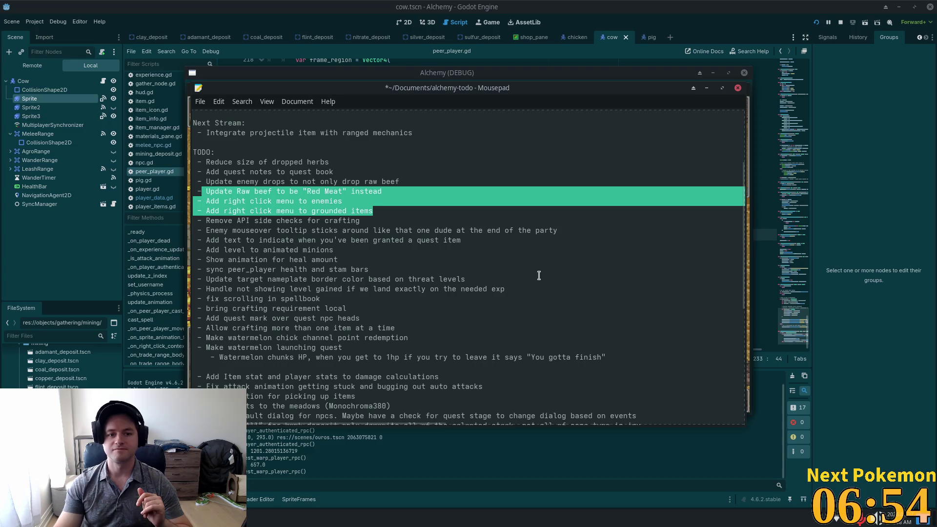
pyautogui.scroll(-5, 503, 281)
pyautogui.hotkey('alt', 'Tab')
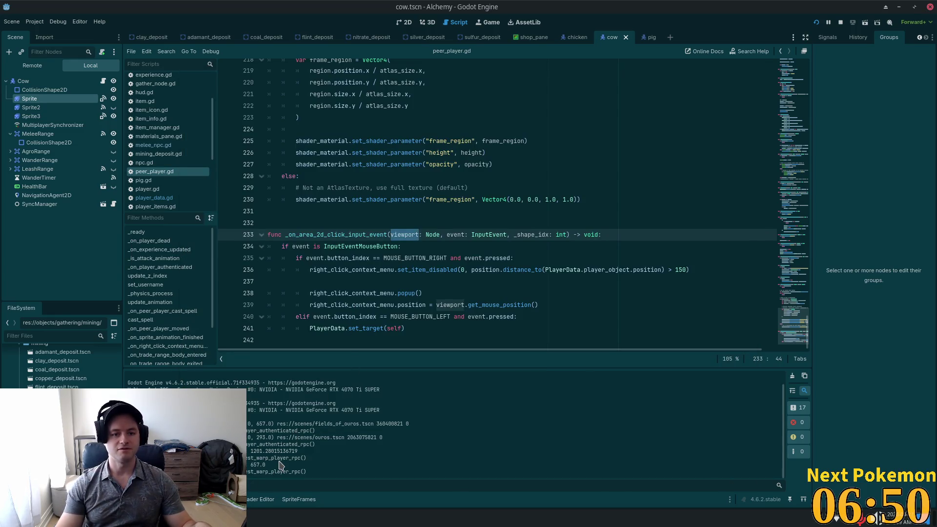
# Replace the existing Highlights items in the notes with the word 'Fixed'.
pyautogui.hotkey('alt', 'Tab')
pyautogui.hotkey('alt', 'Tab')
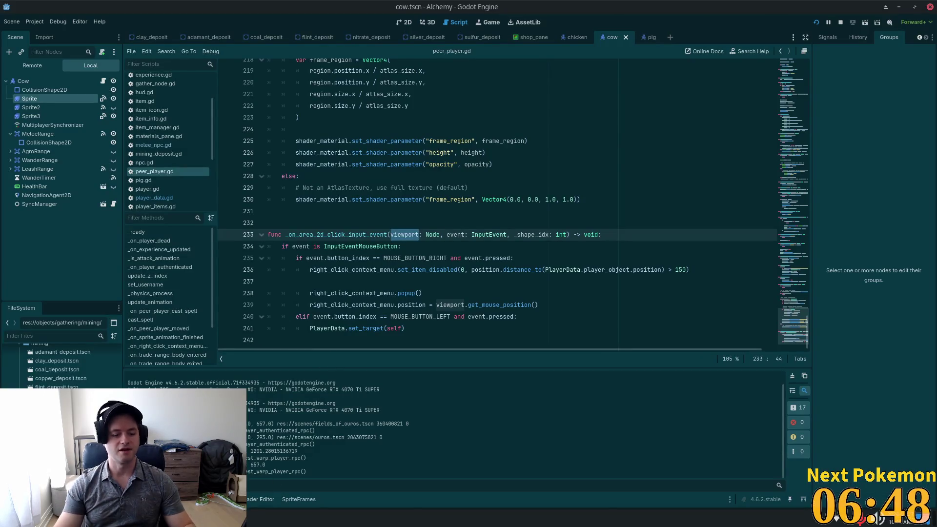
pyautogui.hotkey('alt', 'Tab')
pyautogui.scroll(2, 743, 274)
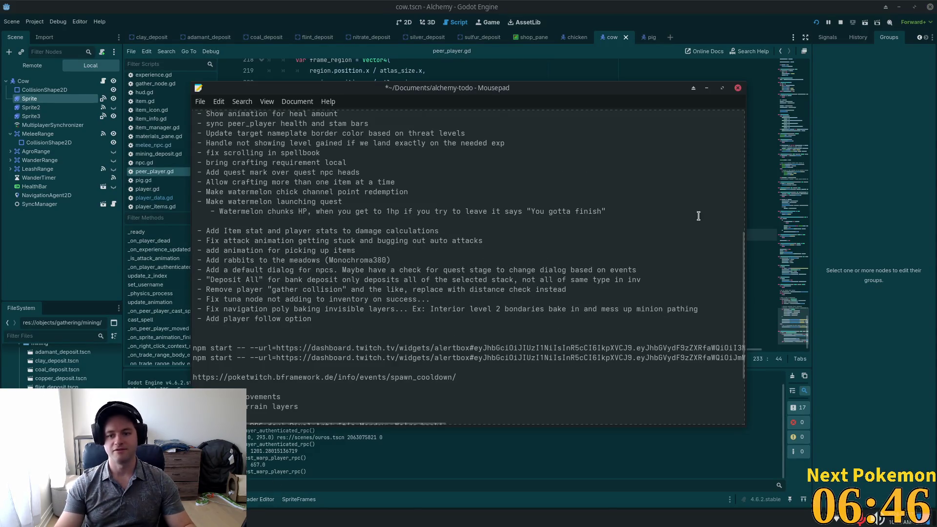
pyautogui.scroll(9, 743, 275)
pyautogui.click(434, 200)
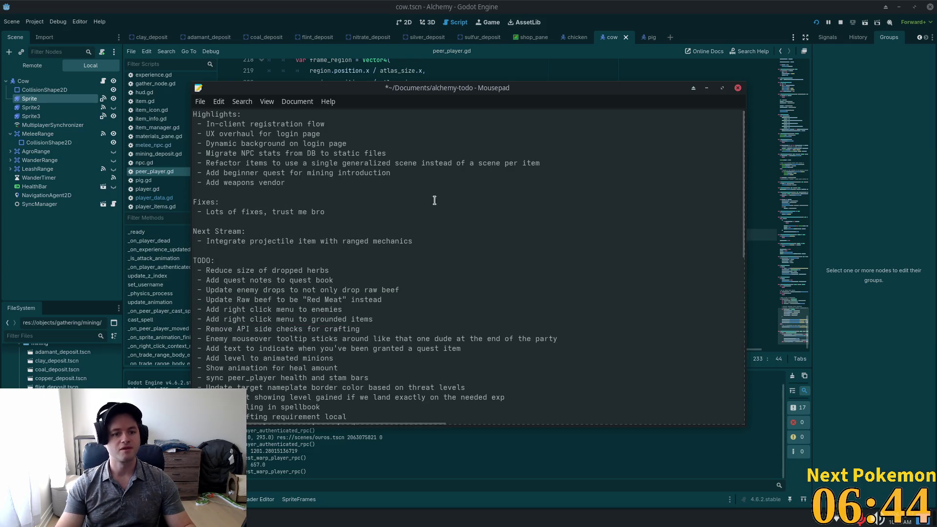
pyautogui.moveTo(285, 183)
pyautogui.mouseDown()
pyautogui.moveTo(205, 145)
pyautogui.moveTo(202, 121)
pyautogui.mouseUp()
pyautogui.press('BackSpace')
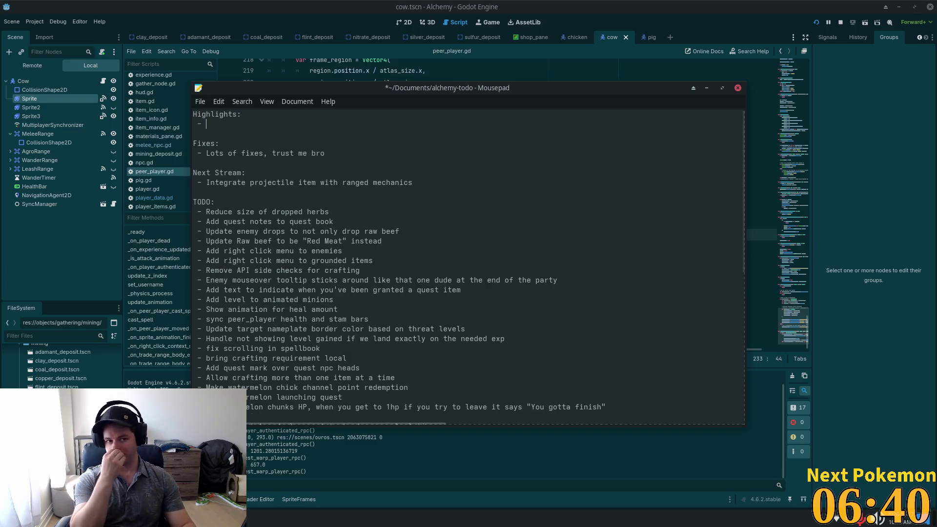
pyautogui.write('Fixed')
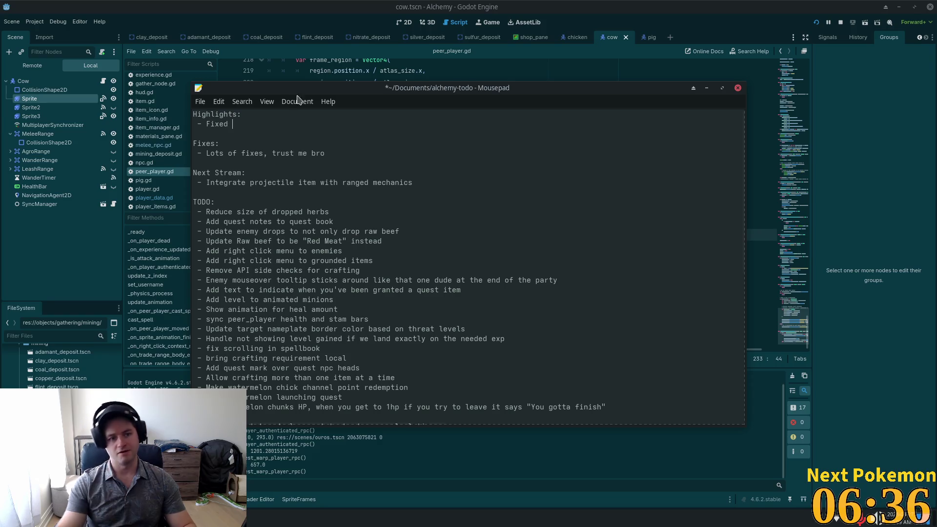
# Rewrite the Fixes entry as 'Chicken and pig alternate sprites now properly attack'.
pyautogui.moveTo(325, 153); pyautogui.dragTo(200, 151)
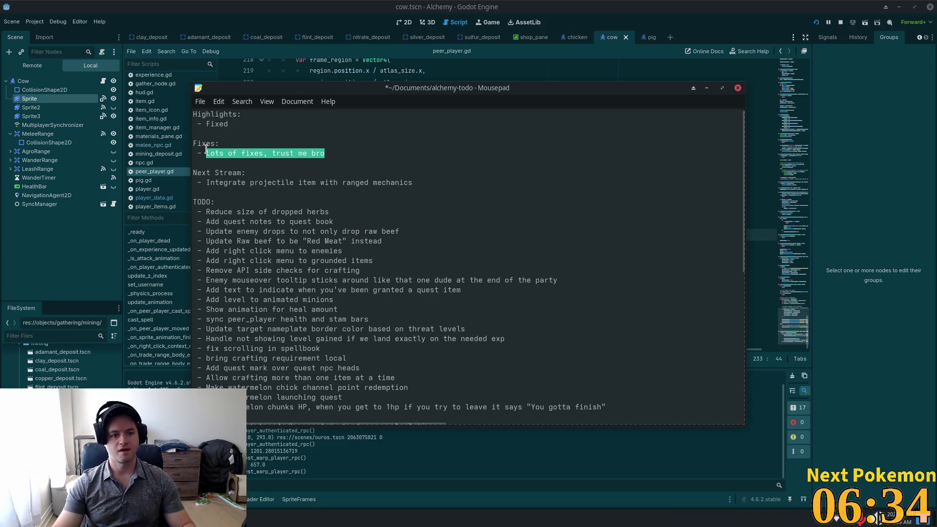
pyautogui.write('Chickens')
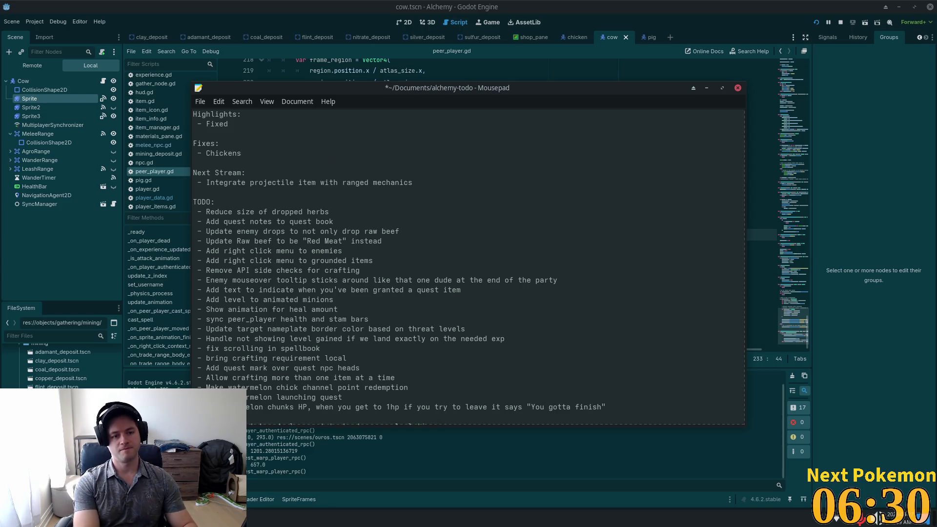
pyautogui.write(' and')
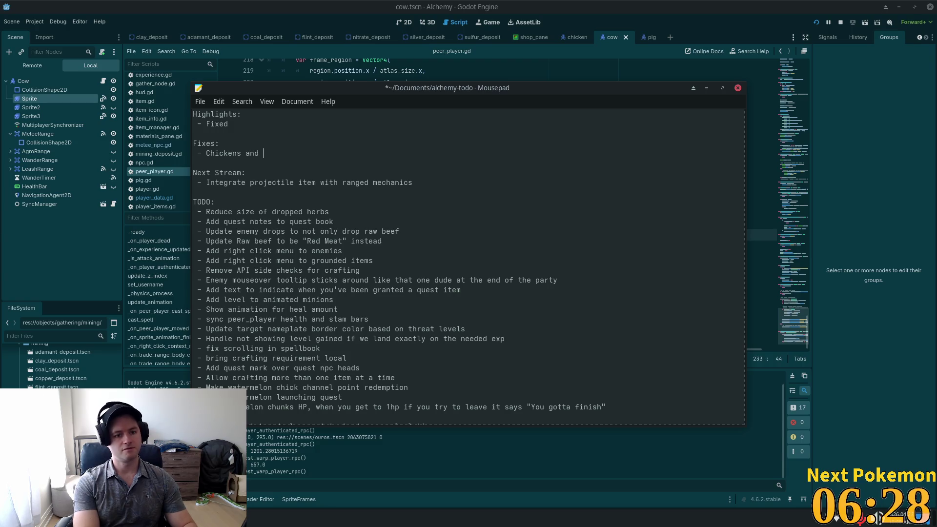
pyautogui.press('BackSpace')
pyautogui.press('BackSpace')
pyautogui.press('BackSpace')
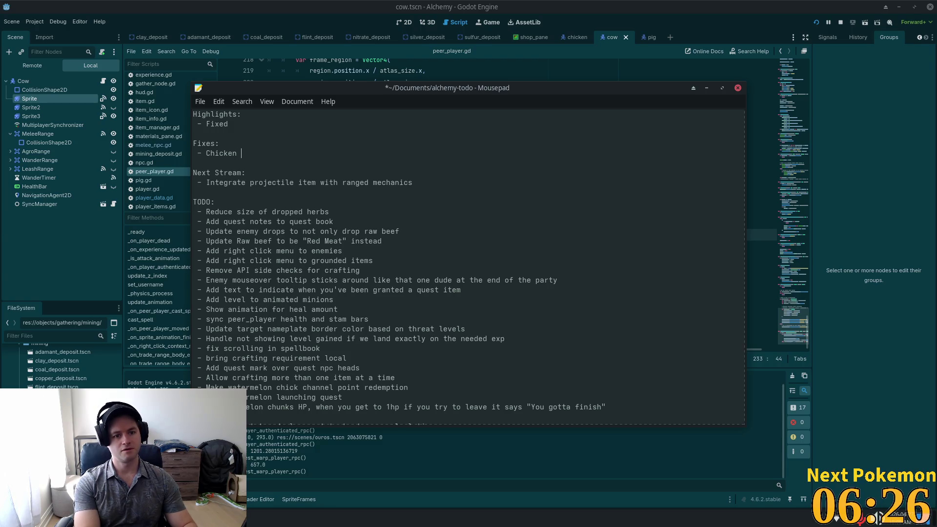
pyautogui.write('pigalr')
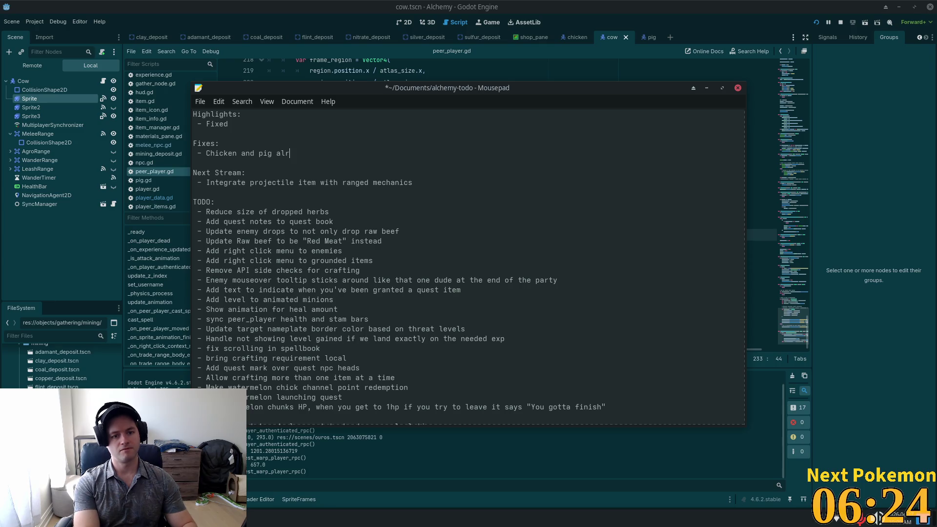
pyautogui.write('r')
pyautogui.press('BackSpace')
pyautogui.press('BackSpace')
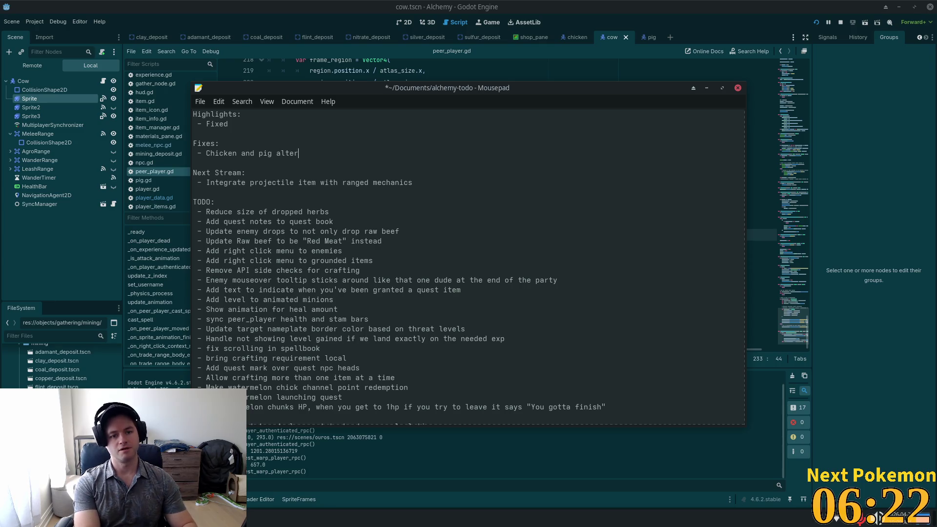
pyautogui.write('nd pig alternate ')
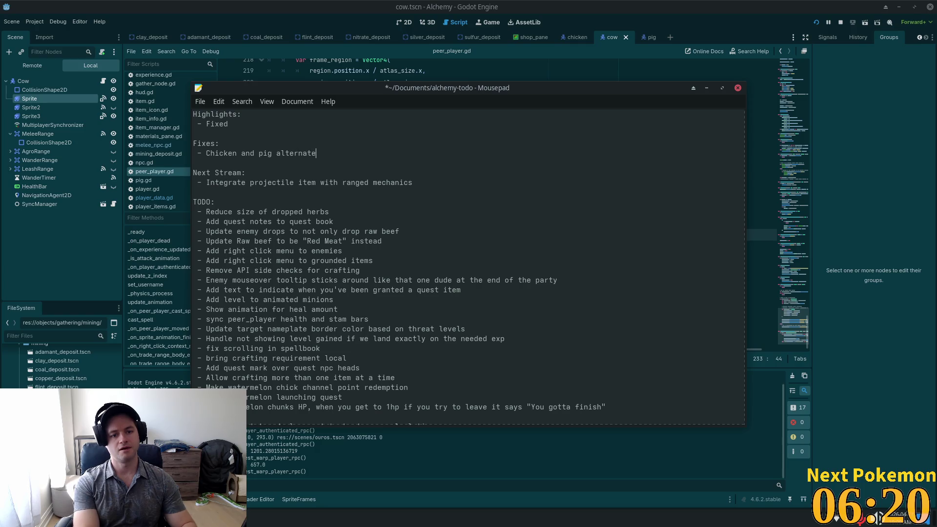
pyautogui.write('sprite')
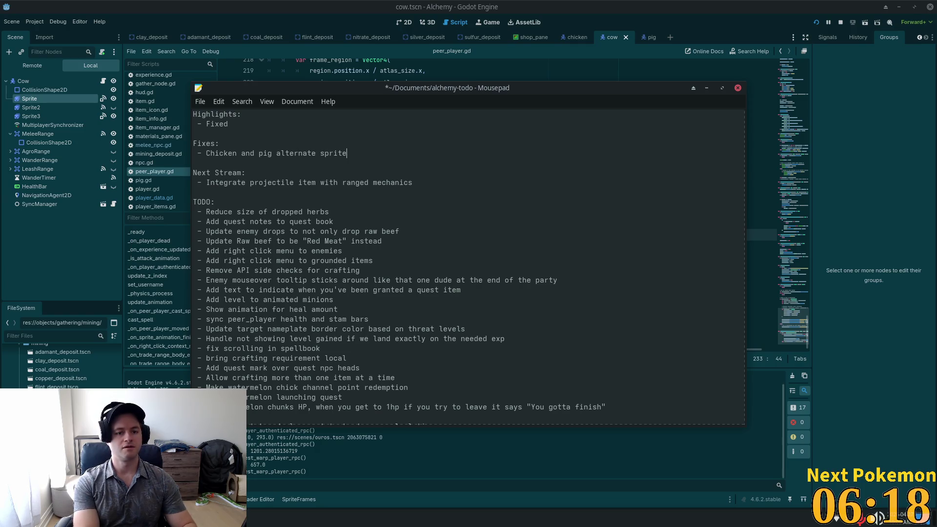
pyautogui.write('s not p')
pyautogui.press('BackSpace')
pyautogui.write('w pro')
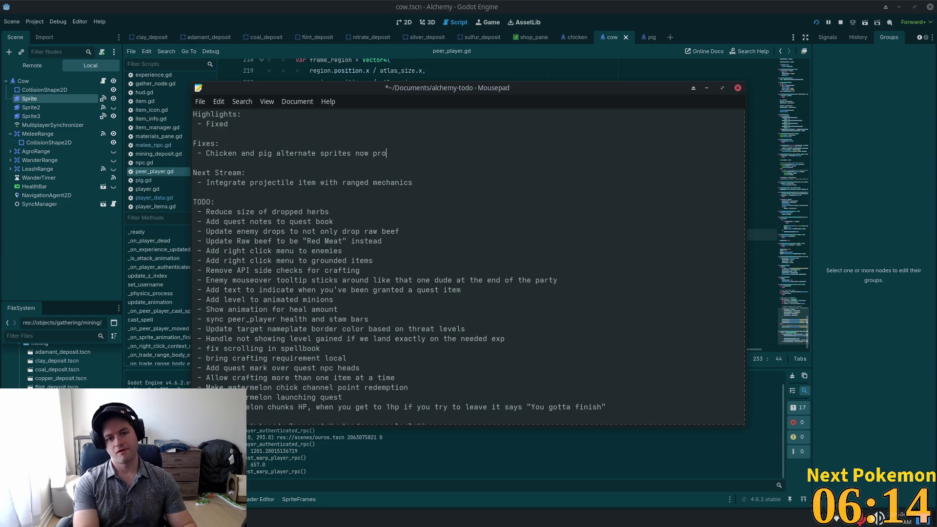
pyautogui.write('perly attack')
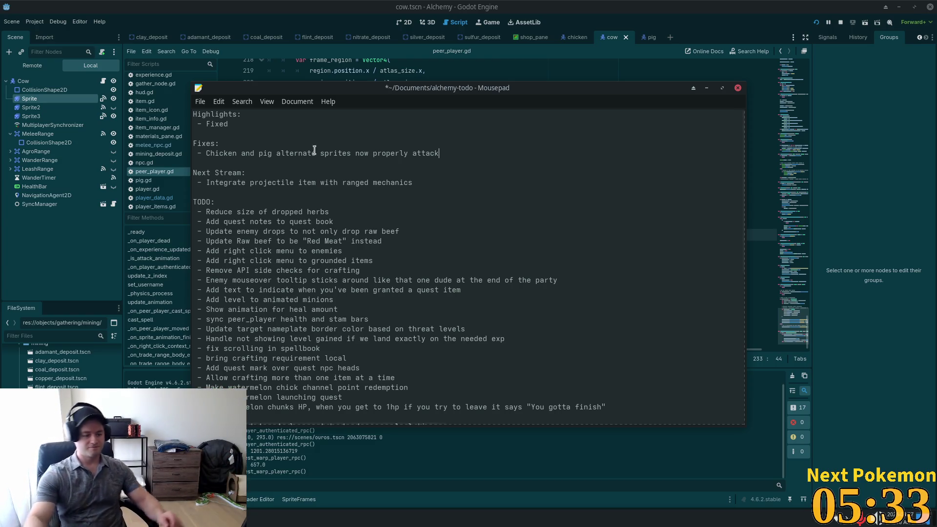
# Delete the word 'Fixed' from the Highlights section of the notes.
pyautogui.click(876, 117)
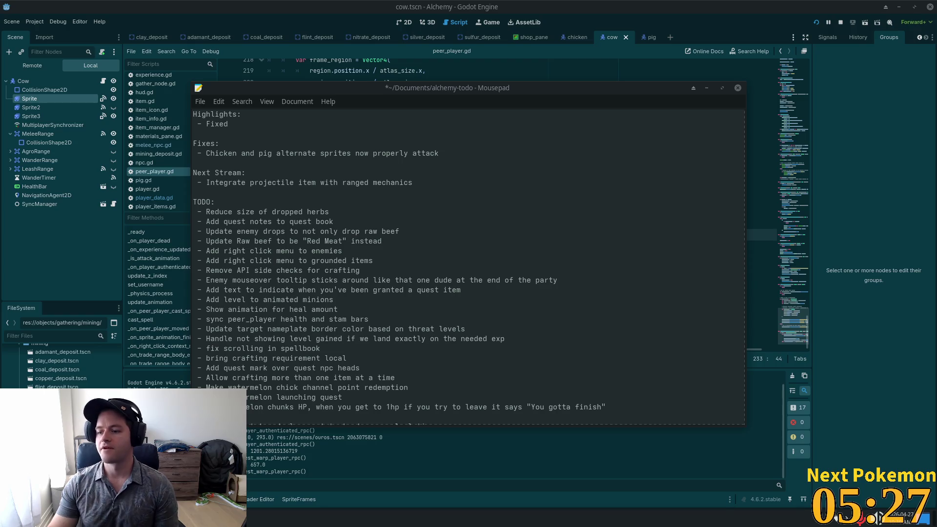
pyautogui.tripleClick(351, 239)
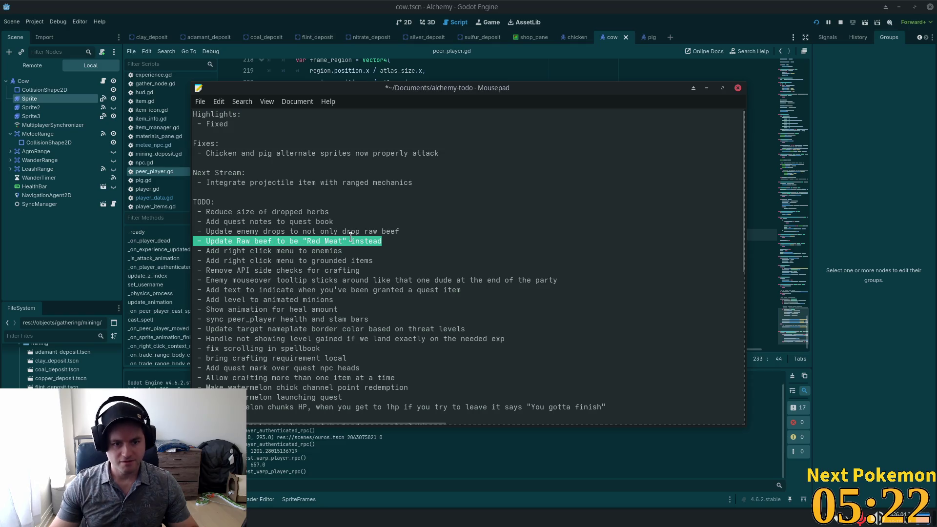
pyautogui.click(209, 122)
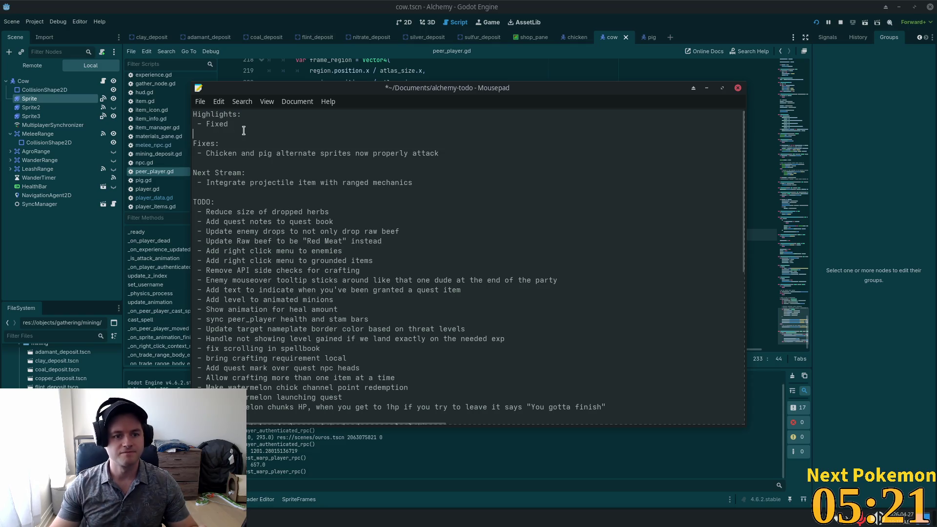
pyautogui.doubleClick(218, 125)
pyautogui.press('BackSpace')
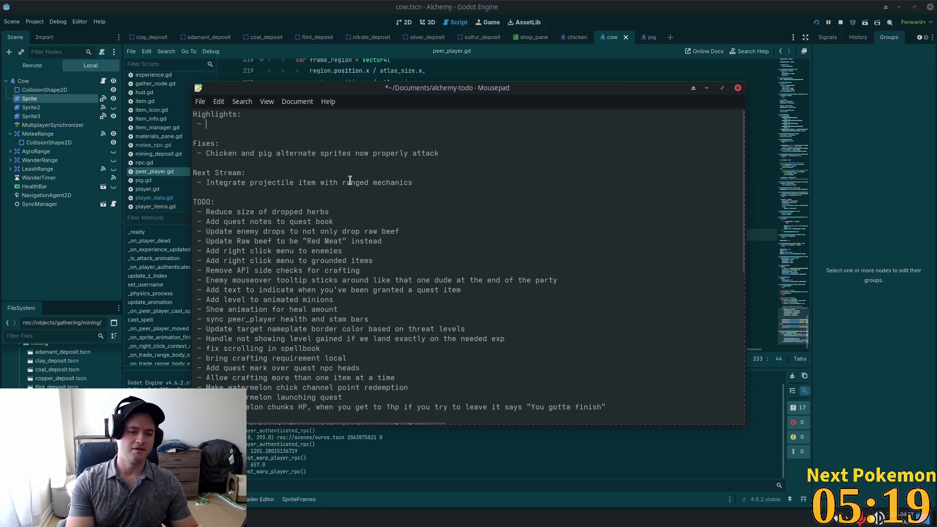
# Overwrite the Next Stream projectile item with '=' and jump to a peer_player.gd function.
pyautogui.moveTo(418, 185); pyautogui.dragTo(206, 184)
pyautogui.write('=')
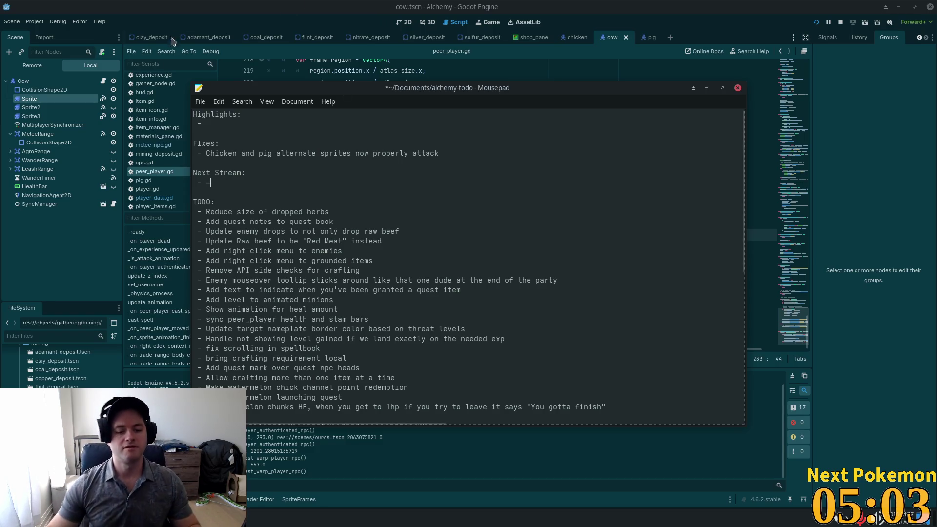
pyautogui.click(184, 240)
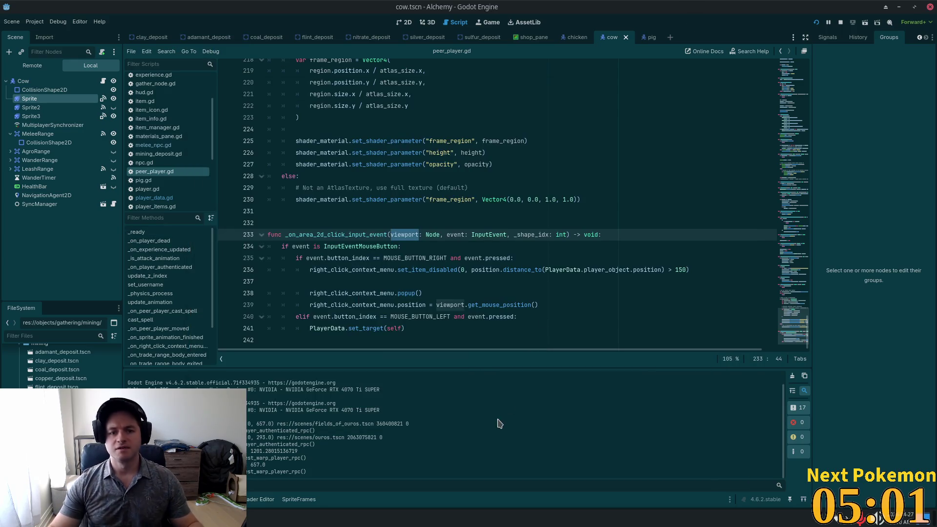
pyautogui.hotkey('alt', 'Tab')
pyautogui.hotkey('alt', 'Tab')
pyautogui.hotkey('alt', 'Tab')
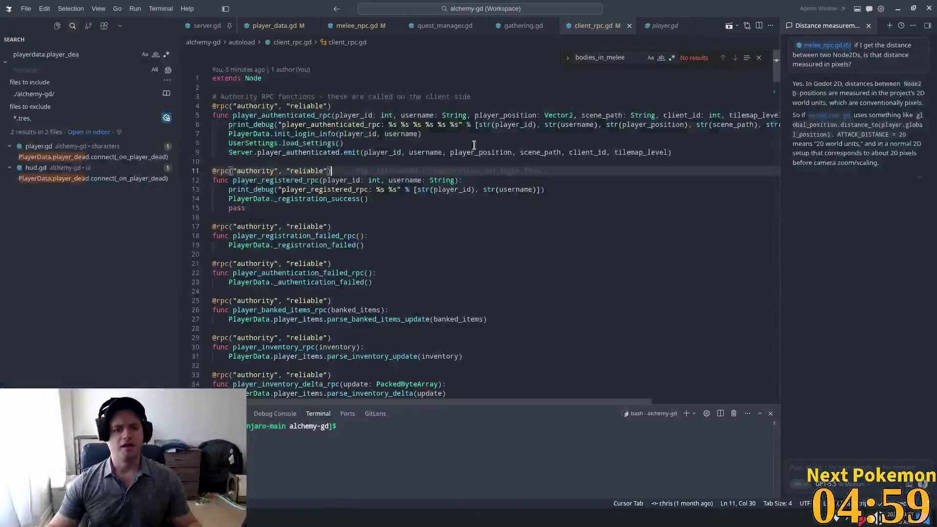
# Open items.json in Cursor and search it for 'beef'.
pyautogui.hotkey('ctrl', 'p')
pyautogui.write('items')
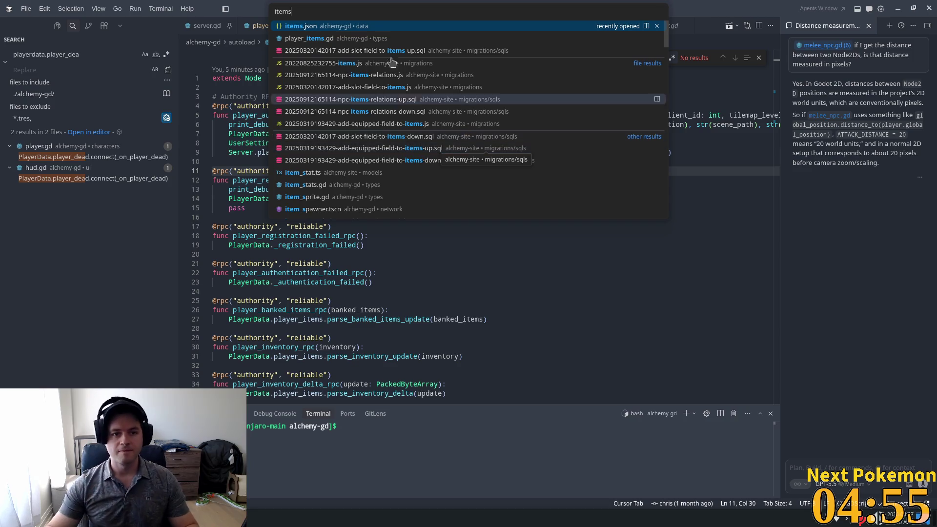
pyautogui.press('Return')
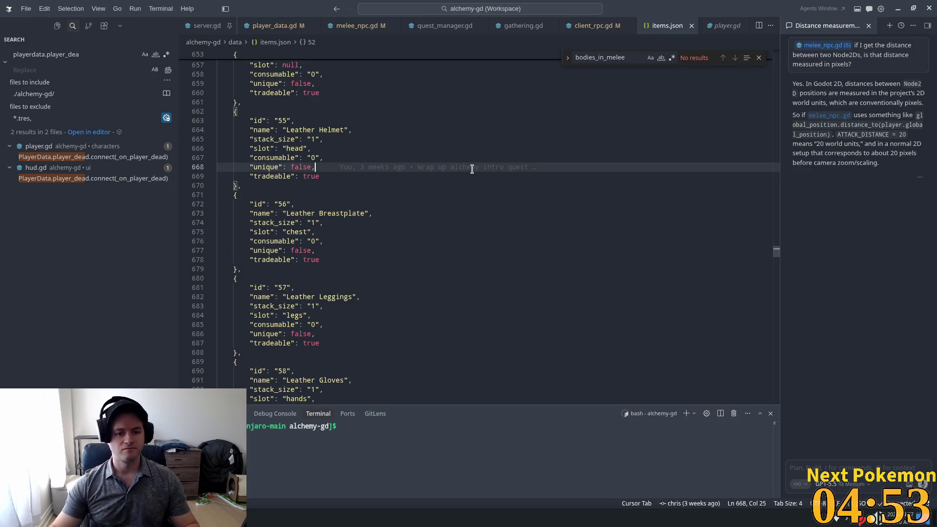
pyautogui.hotkey('ctrl', 'f')
pyautogui.write('beef')
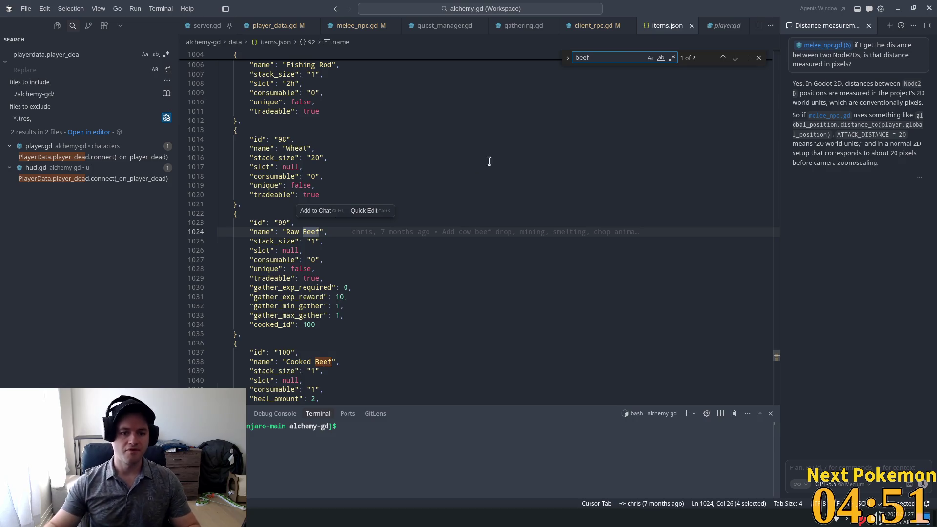
pyautogui.scroll(-3, 372, 250)
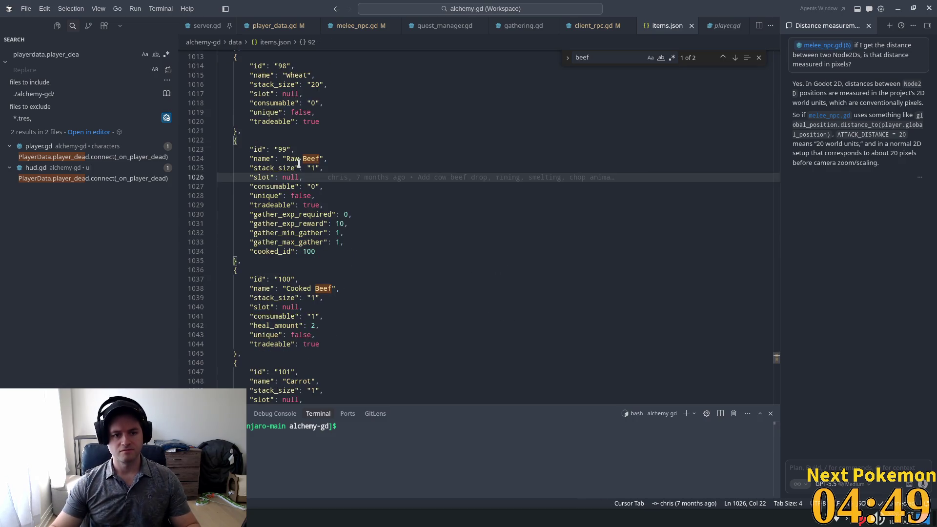
# Rename Raw Beef and Cooked Beef to Raw Red Meat and Cooked Red Meat, and save.
pyautogui.click(310, 159)
pyautogui.doubleClick(311, 159)
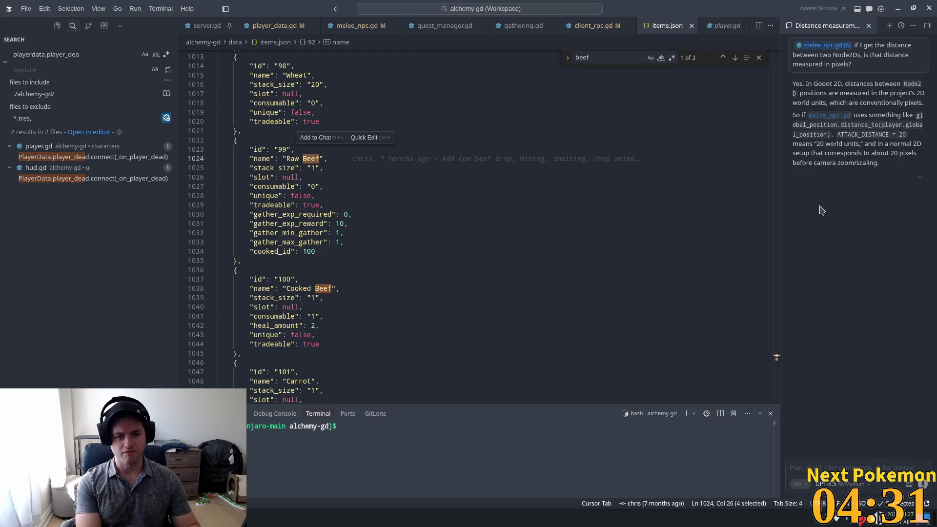
pyautogui.write('Red Snake')
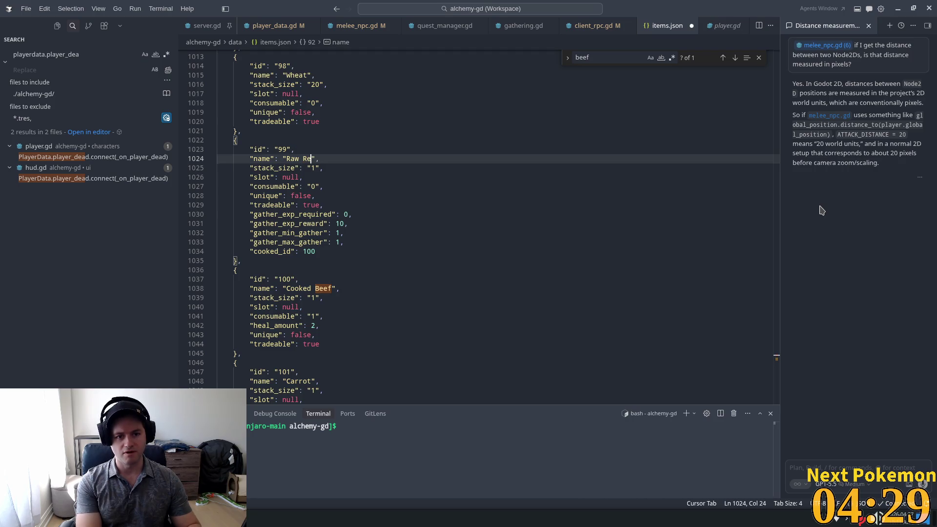
pyautogui.write('Meat')
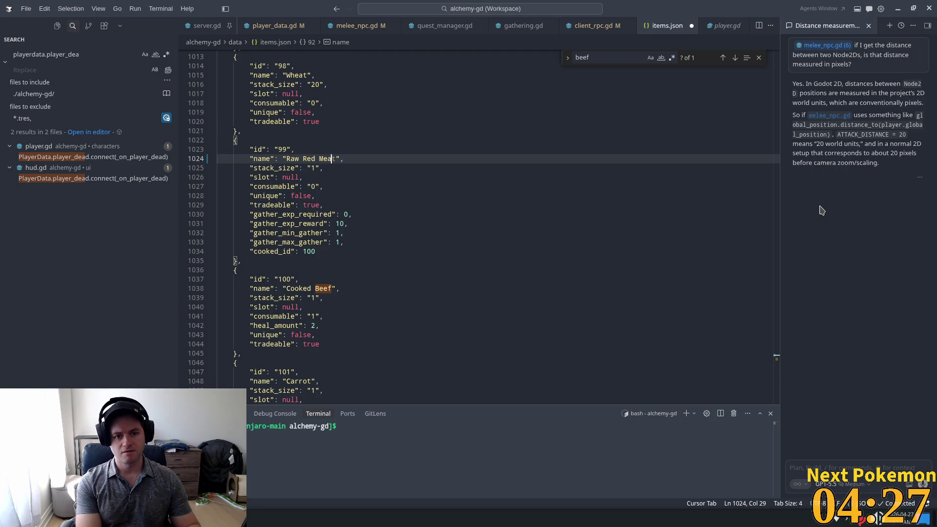
pyautogui.press('Tab')
pyautogui.press('Tab')
pyautogui.press('Tab')
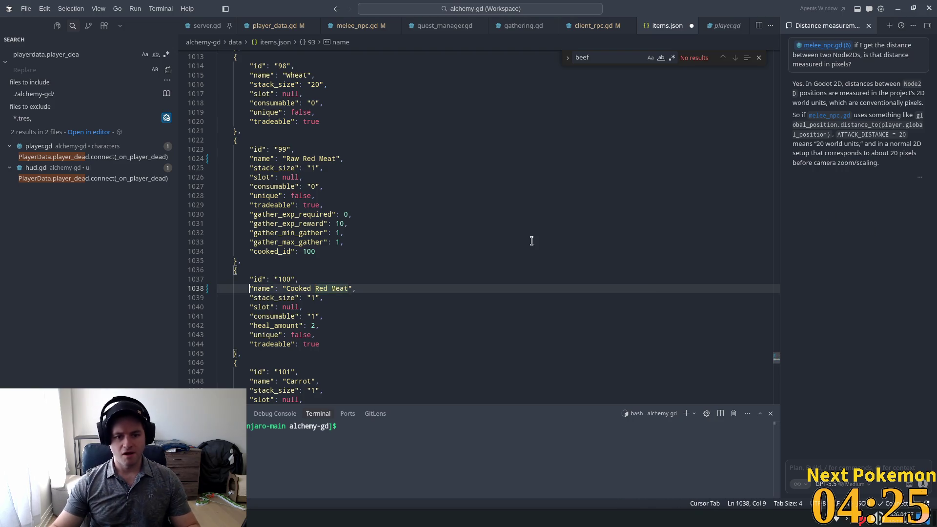
pyautogui.click(522, 242)
pyautogui.hotkey('ctrl', 's')
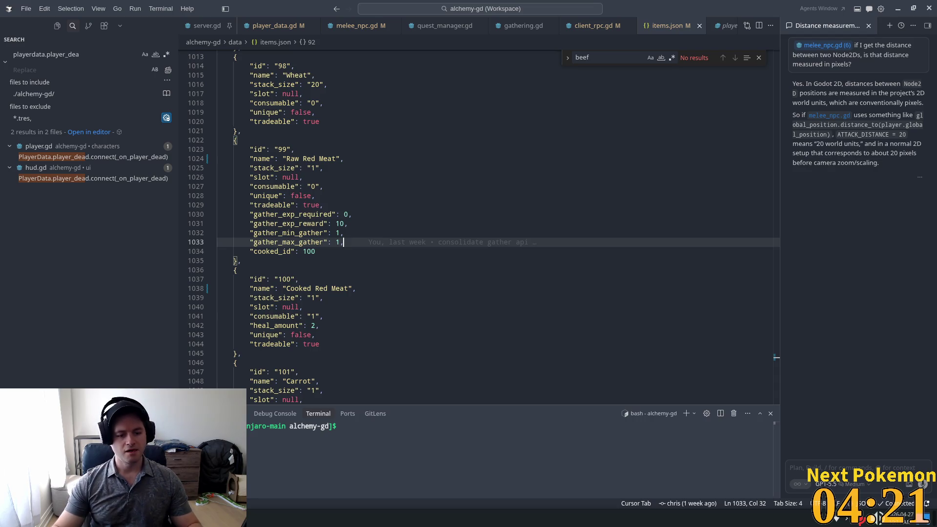
pyautogui.press('super')
pyautogui.press('Escape')
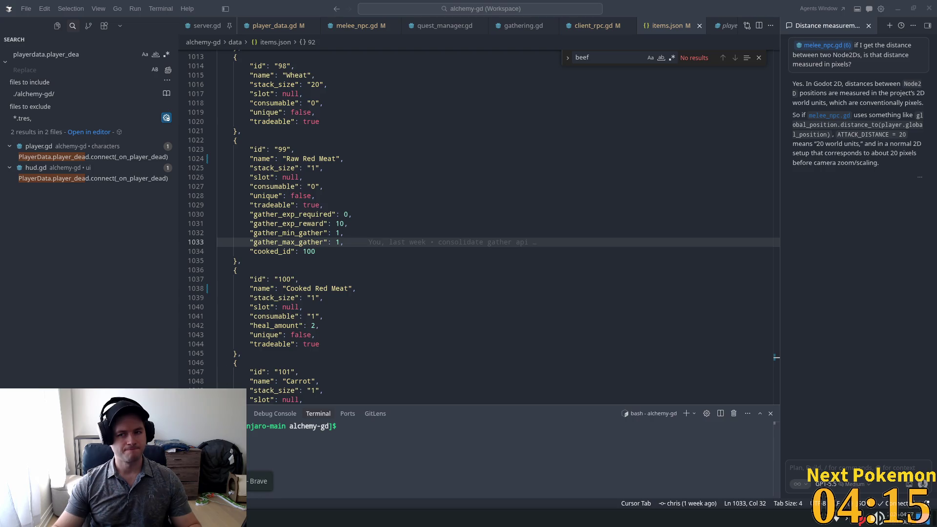
# Log in to phpMyAdmin with the saved db server credentials.
pyautogui.click(234, 518)
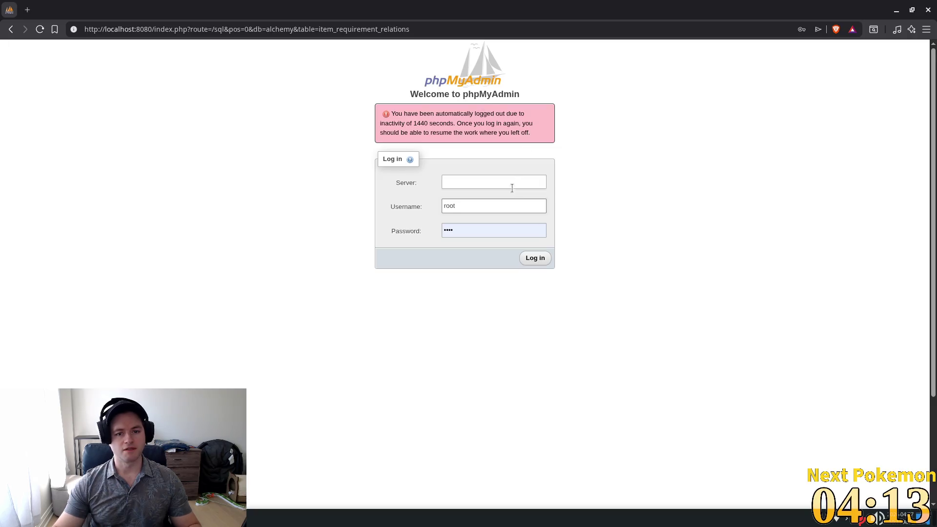
pyautogui.click(492, 182)
pyautogui.click(511, 205)
pyautogui.click(508, 207)
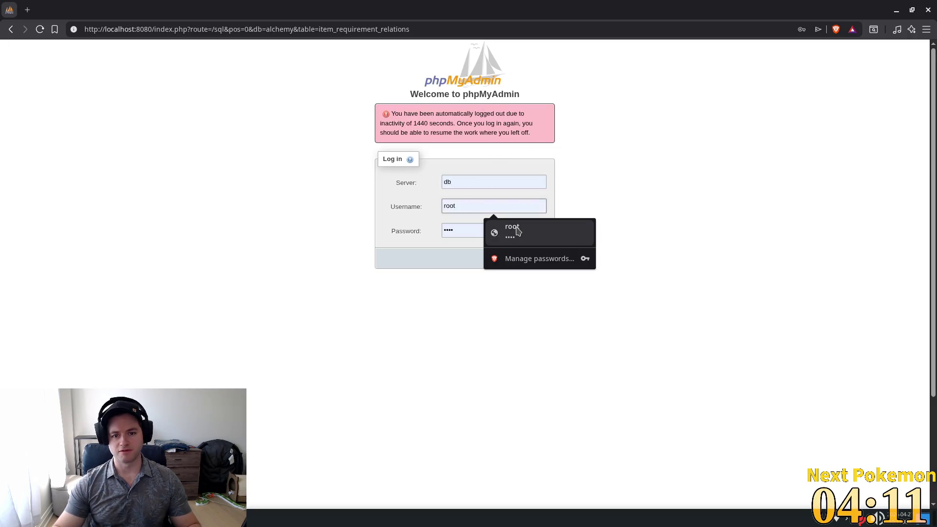
pyautogui.click(508, 231)
pyautogui.click(535, 260)
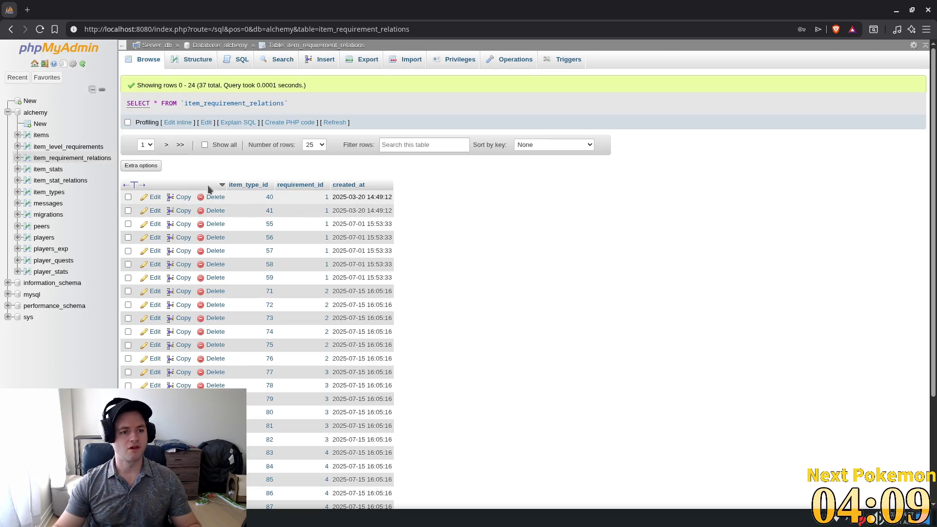
# Open the item_types table showing 100 rows per page.
pyautogui.click(48, 192)
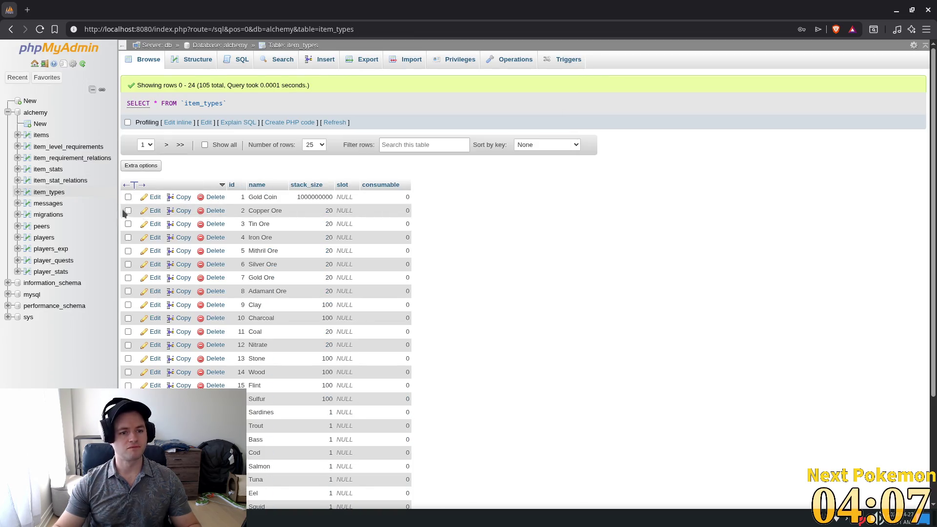
pyautogui.scroll(-2, 768, 203)
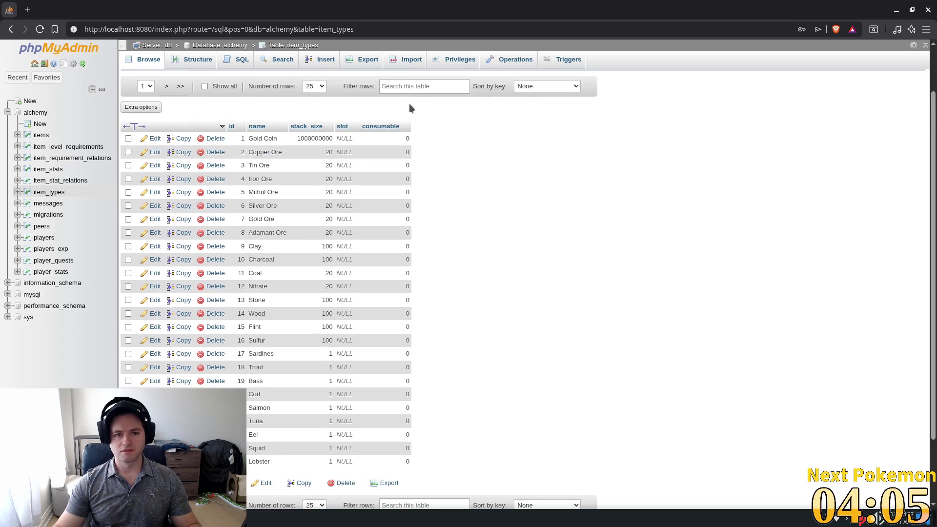
pyautogui.click(314, 86)
pyautogui.click(312, 121)
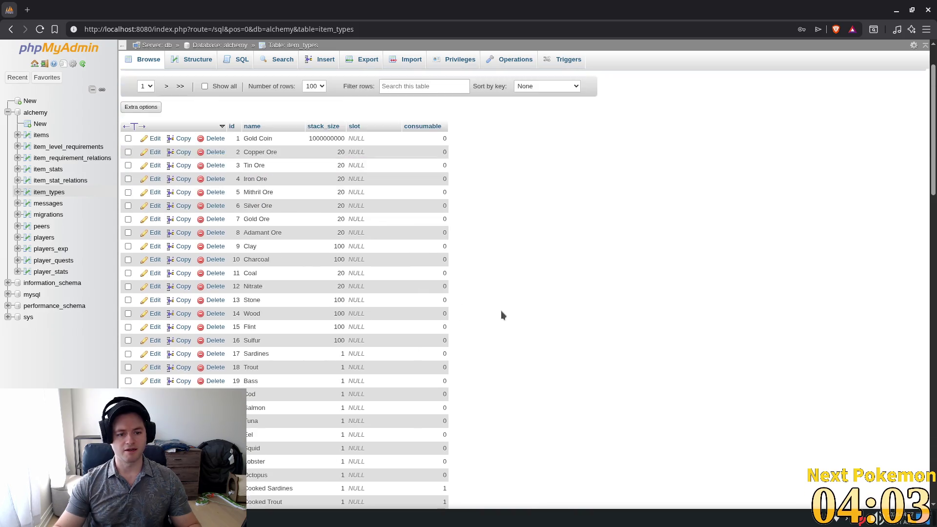
pyautogui.scroll(-5, 517, 305)
pyautogui.scroll(-15, 779, 268)
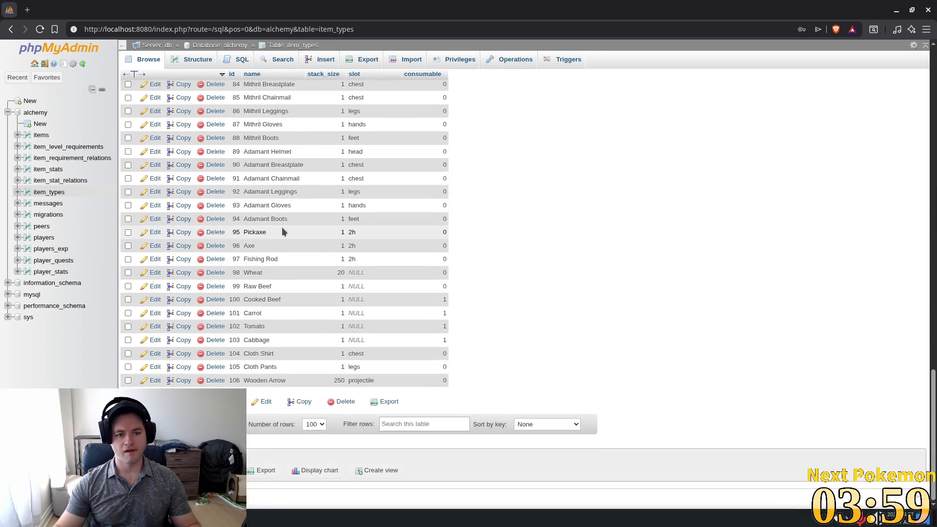
# Rename row 99 from Raw Beef to Raw Red Meat.
pyautogui.doubleClick(264, 287)
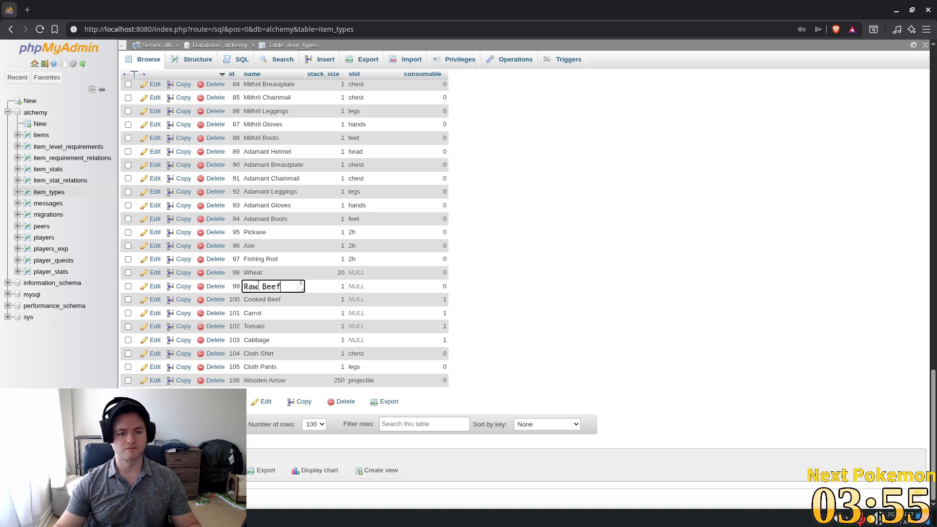
pyautogui.click(286, 286)
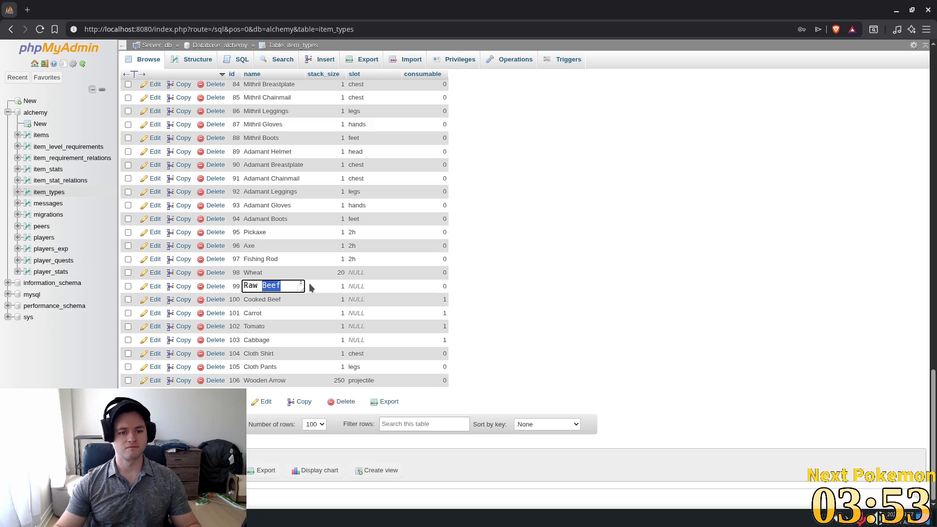
pyautogui.write('Red e')
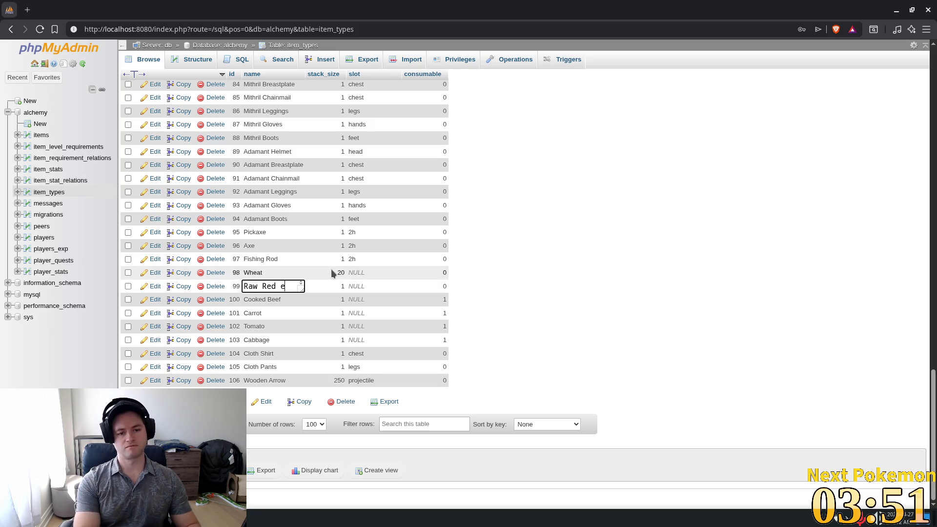
pyautogui.press('BackSpace')
pyautogui.write('Meat')
pyautogui.press('Return')
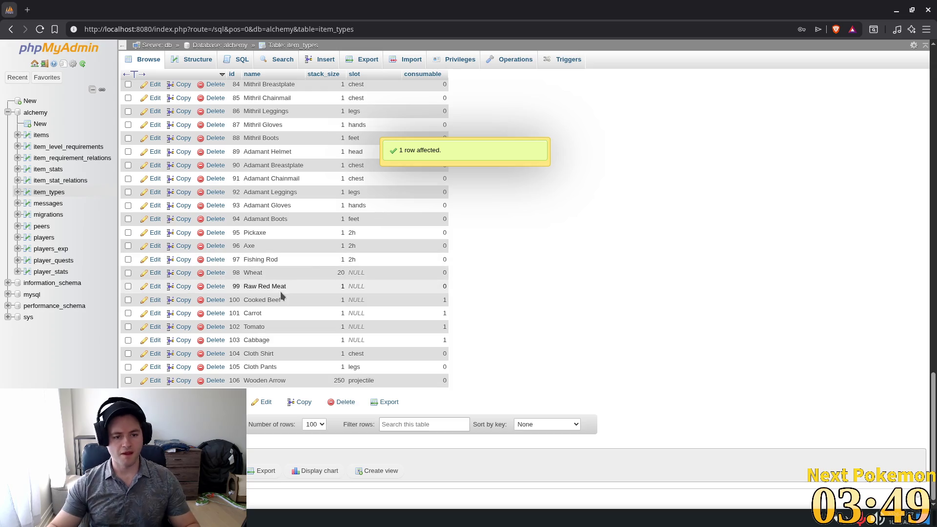
# Rename row 100 from Cooked Beef to Cooked Red Meat.
pyautogui.doubleClick(280, 299)
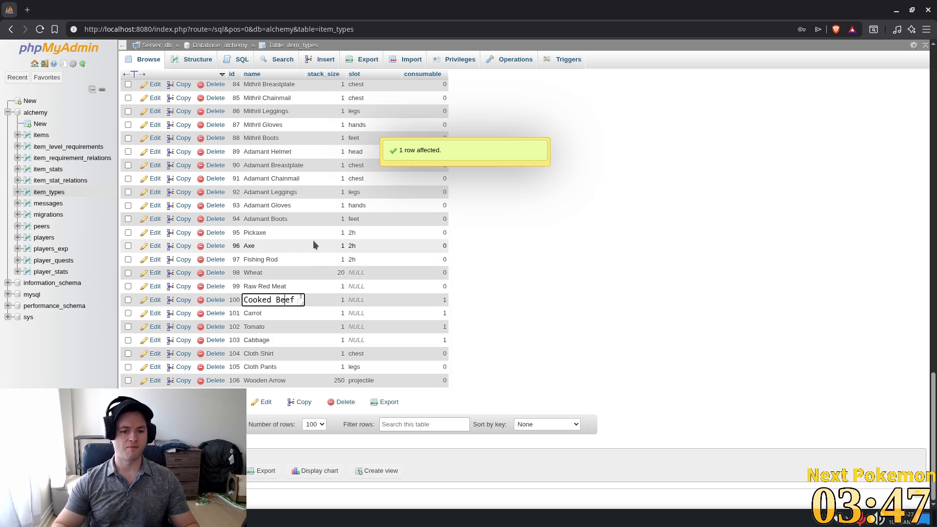
pyautogui.press('Tab')
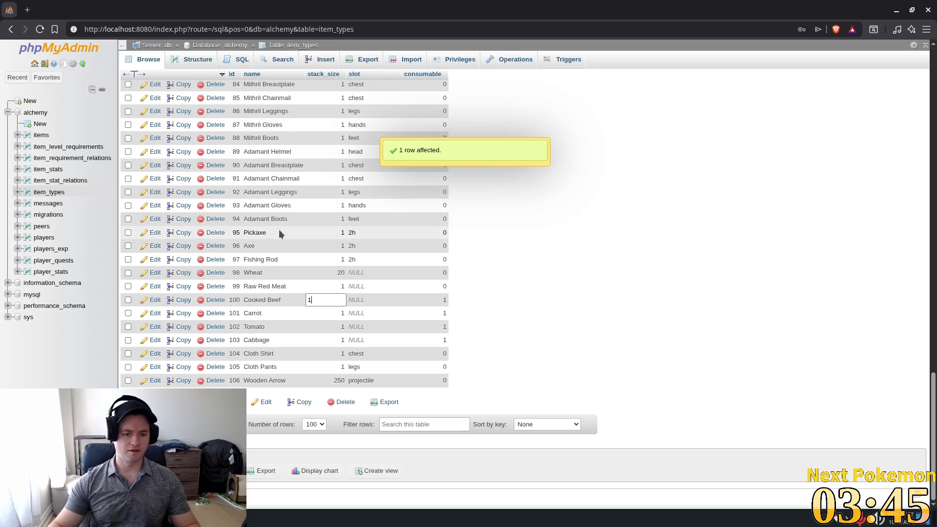
pyautogui.doubleClick(258, 300)
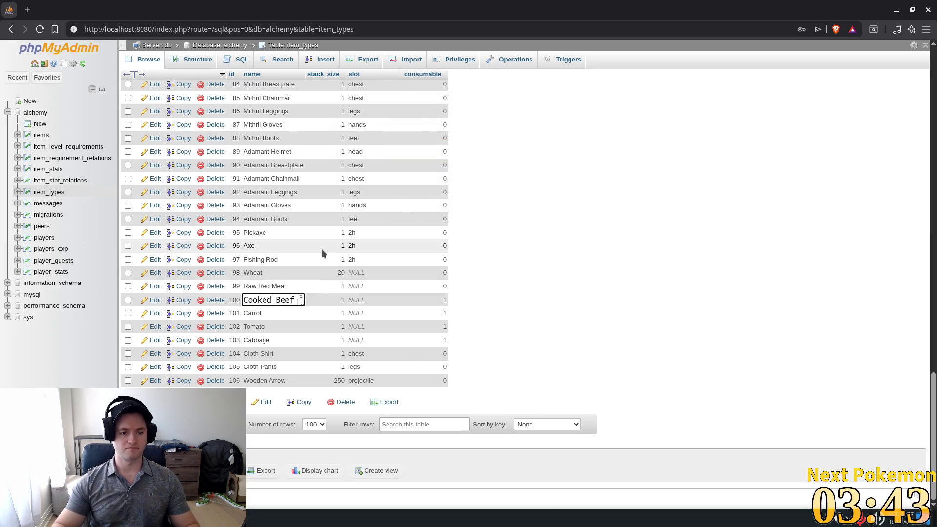
pyautogui.press('Tab')
pyautogui.doubleClick(271, 300)
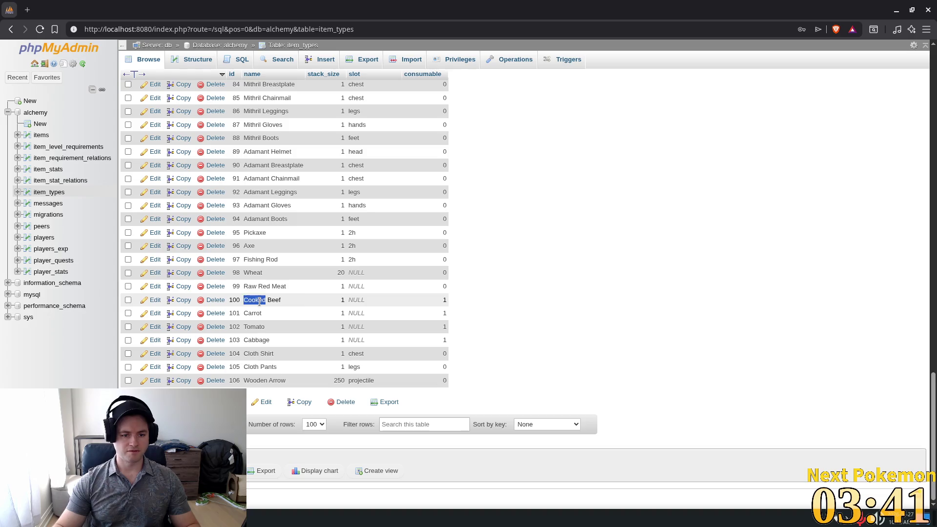
pyautogui.press('End')
pyautogui.press('BackSpace')
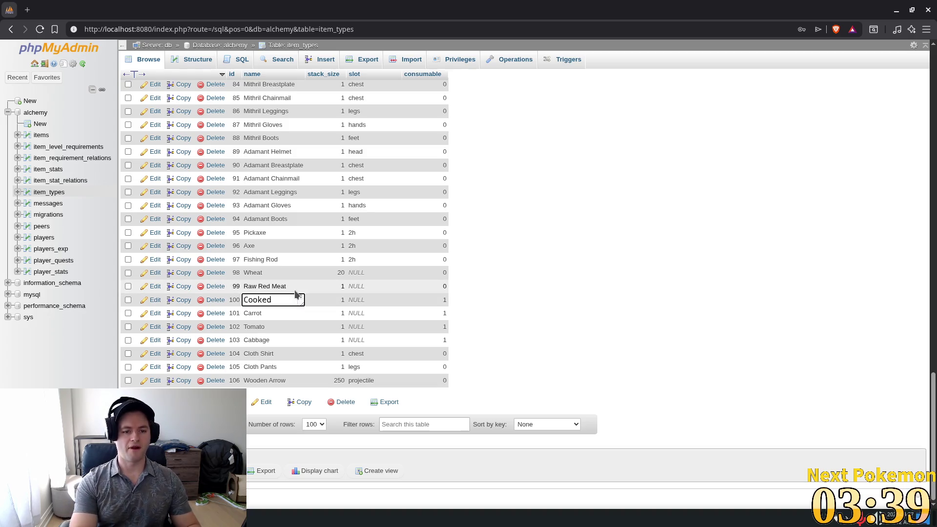
pyautogui.write('Red Meat')
pyautogui.press('Return')
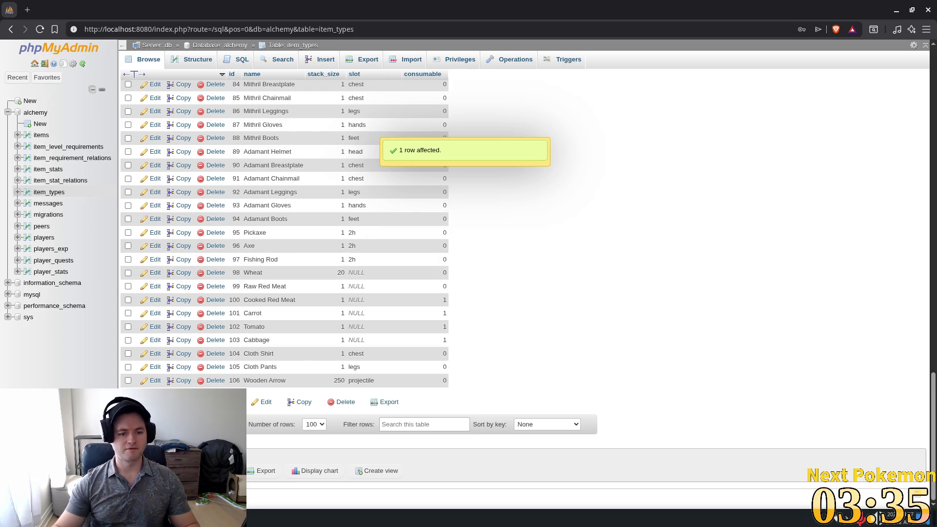
# Dismiss the file save prompt and the page settings dialog.
pyautogui.hotkey('ctrl', 's')
pyautogui.click(629, 427)
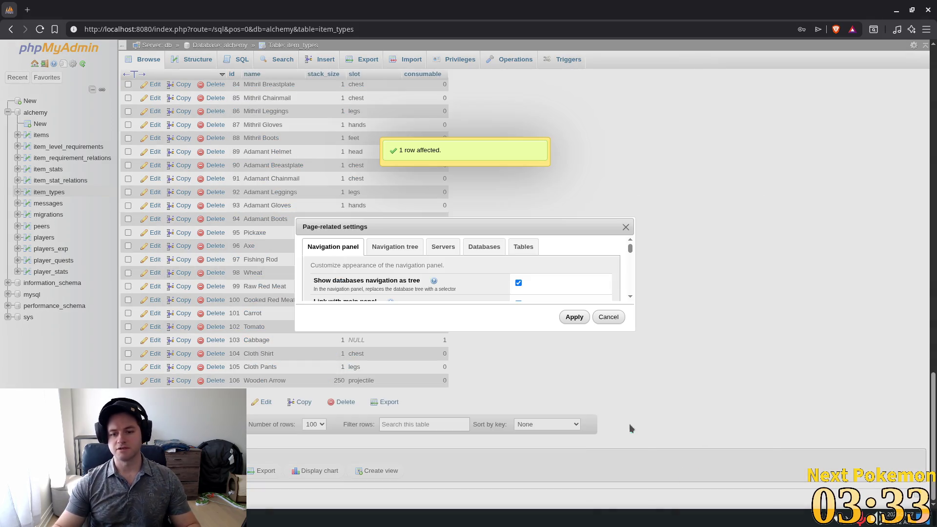
pyautogui.click(572, 318)
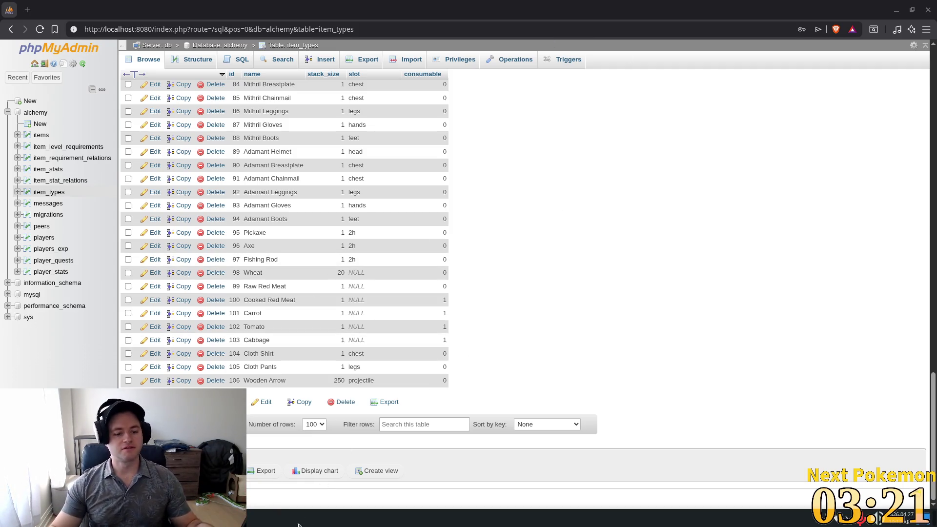
pyautogui.hotkey('alt', 'Tab')
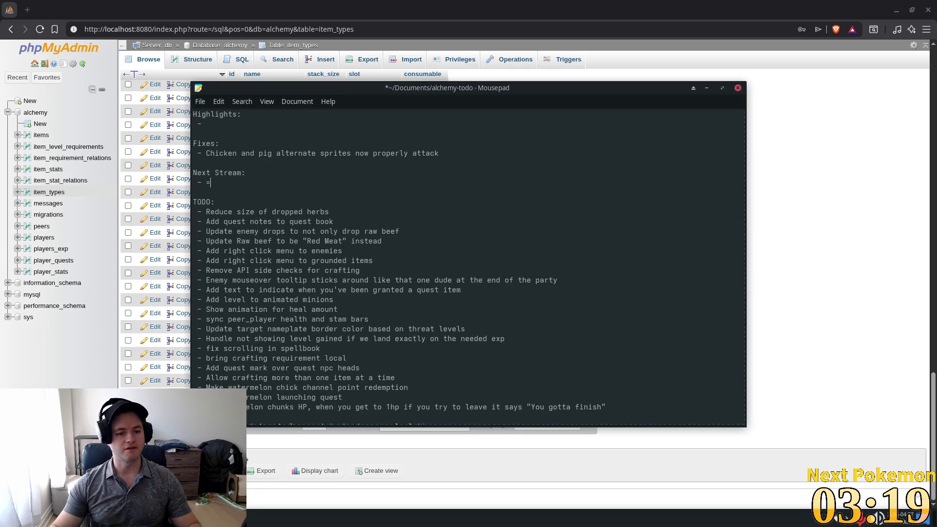
# Remove the Raw beef to Red Meat task and its empty line from the TODO list.
pyautogui.click(170, 166)
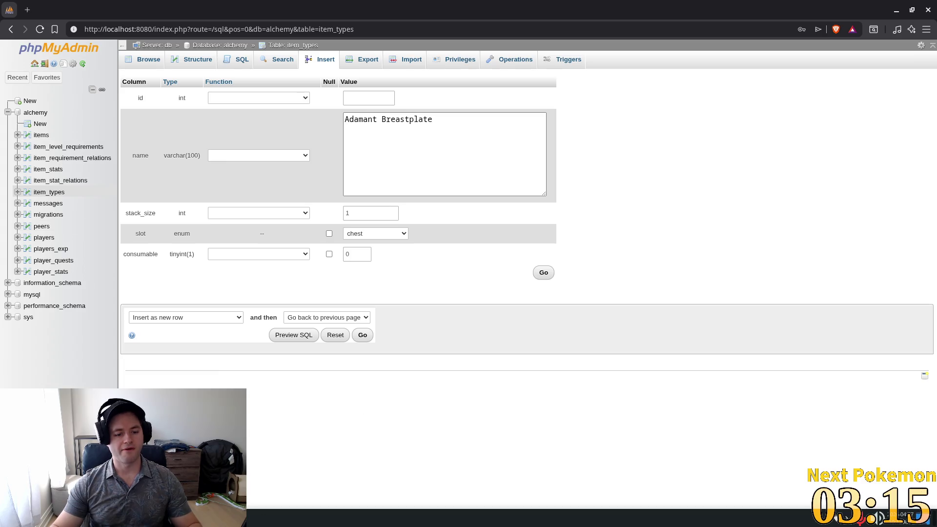
pyautogui.hotkey('alt', 'Tab')
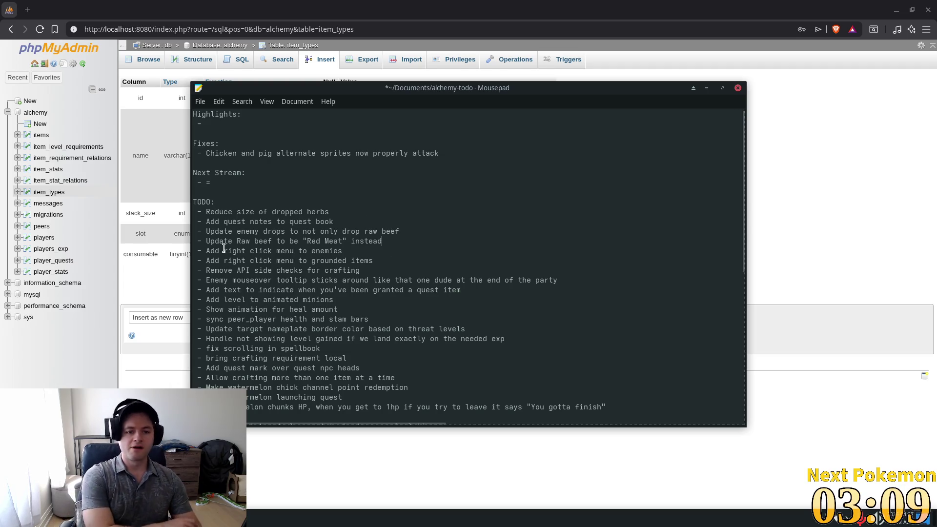
pyautogui.moveTo(404, 241); pyautogui.dragTo(204, 241)
pyautogui.hotkey('ctrl', 'c')
pyautogui.press('BackSpace')
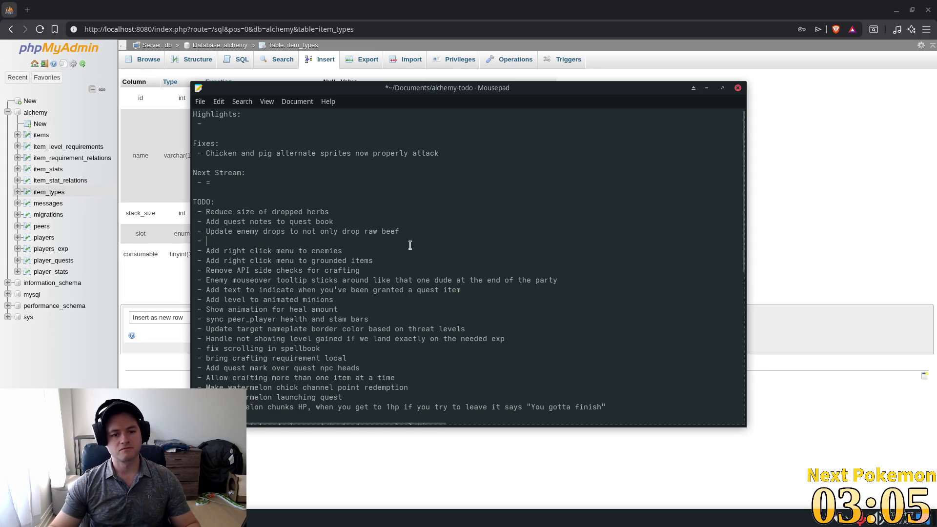
pyautogui.hotkey('shift', 'Home')
pyautogui.press('BackSpace')
pyautogui.press('BackSpace')
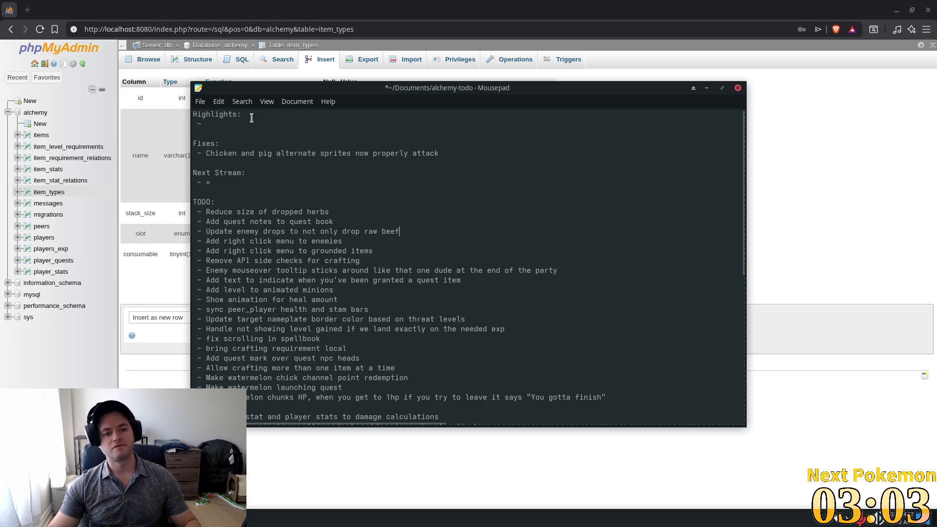
# Paste the task under Highlights, fix its spacing, and mark the grounded items menu task.
pyautogui.click(251, 122)
pyautogui.hotkey('ctrl', 'v')
pyautogui.hotkey('ctrl', 'Left')
pyautogui.hotkey('ctrl', 'Left')
pyautogui.hotkey('ctrl', 'Left')
pyautogui.press('BackSpace')
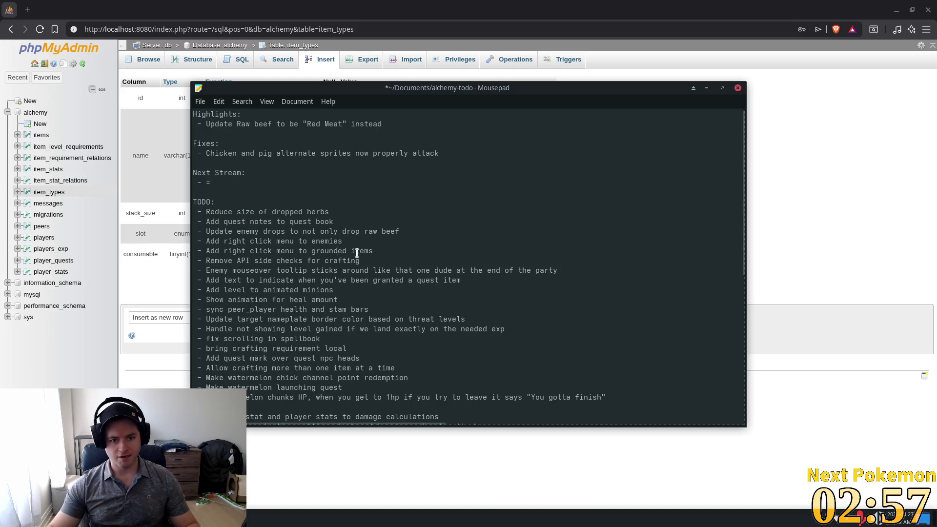
pyautogui.moveTo(373, 251); pyautogui.dragTo(205, 251)
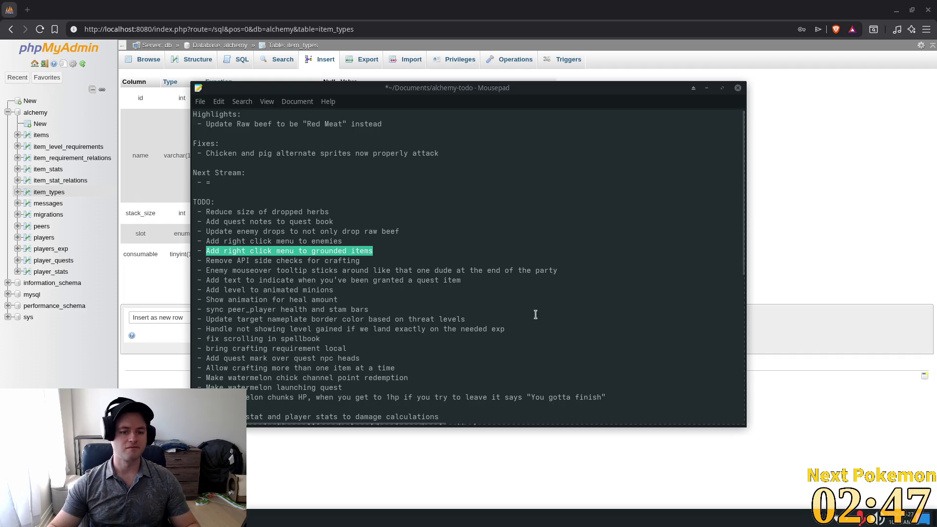
pyautogui.click(687, 45)
pyautogui.hotkey('alt', 'Tab')
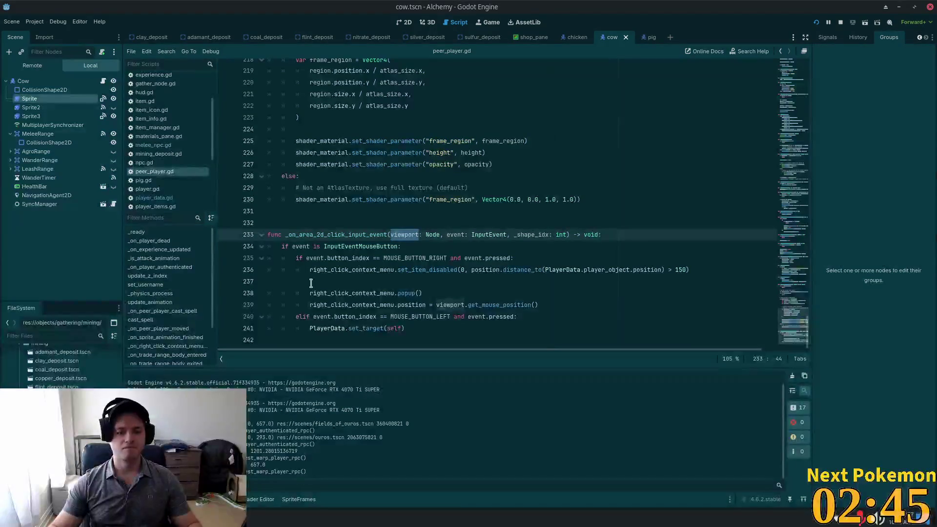
# Open the item_icon.tscn scene through the quick-open resource search.
pyautogui.click(509, 152)
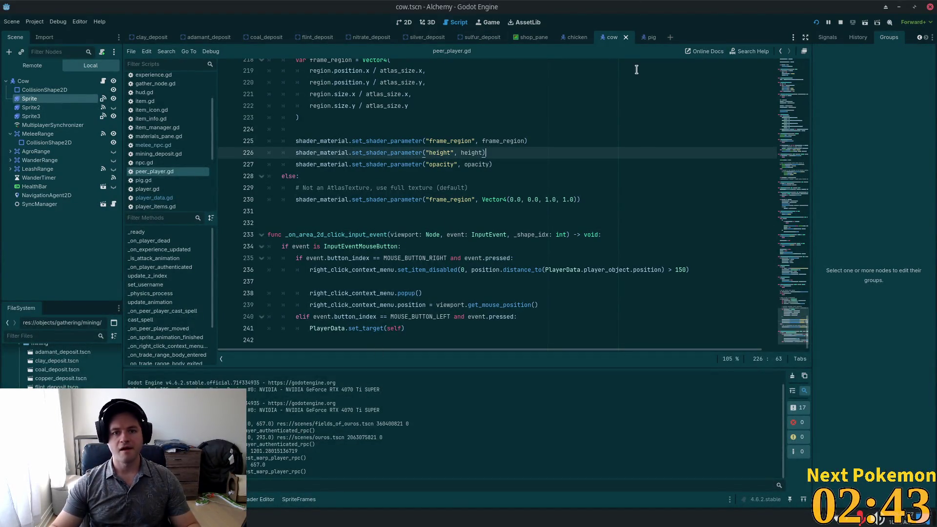
pyautogui.hotkey('shift', 'alt', 'o')
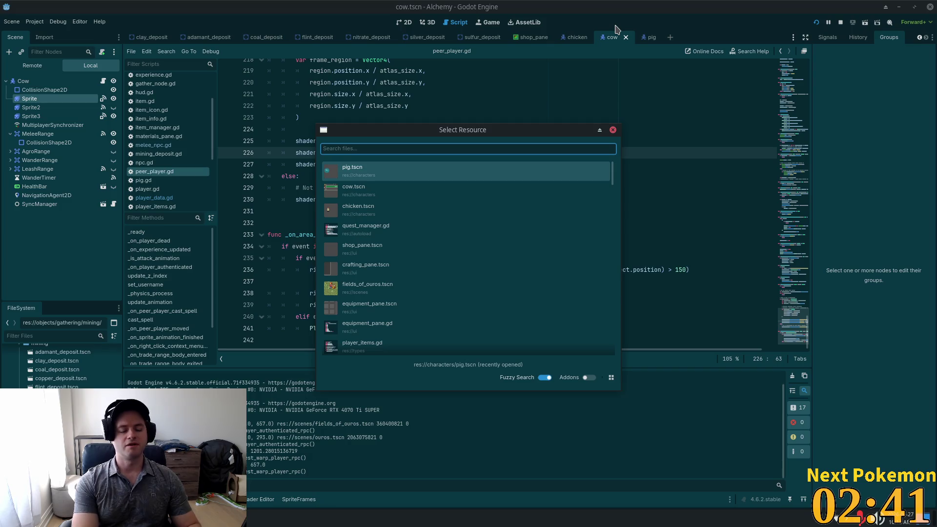
pyautogui.write('ute')
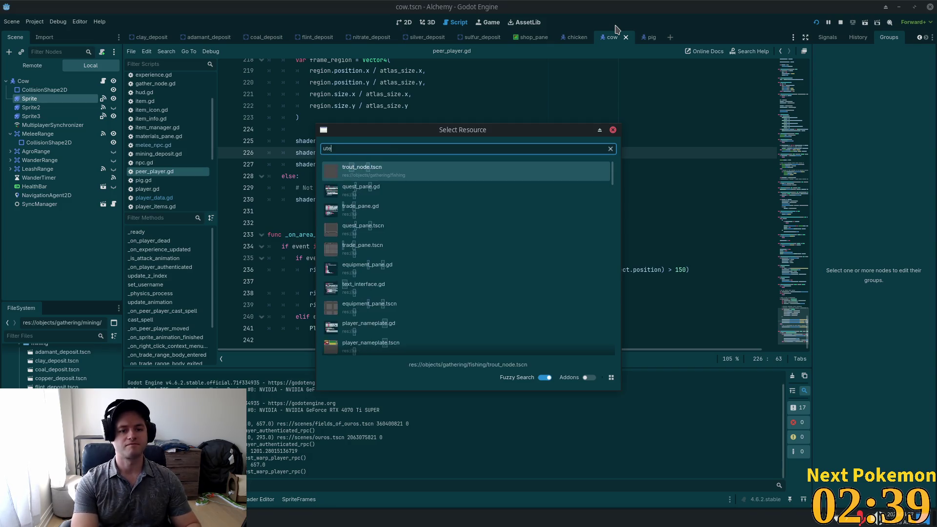
pyautogui.press('BackSpace')
pyautogui.press('BackSpace')
pyautogui.press('BackSpace')
pyautogui.write('item_icon')
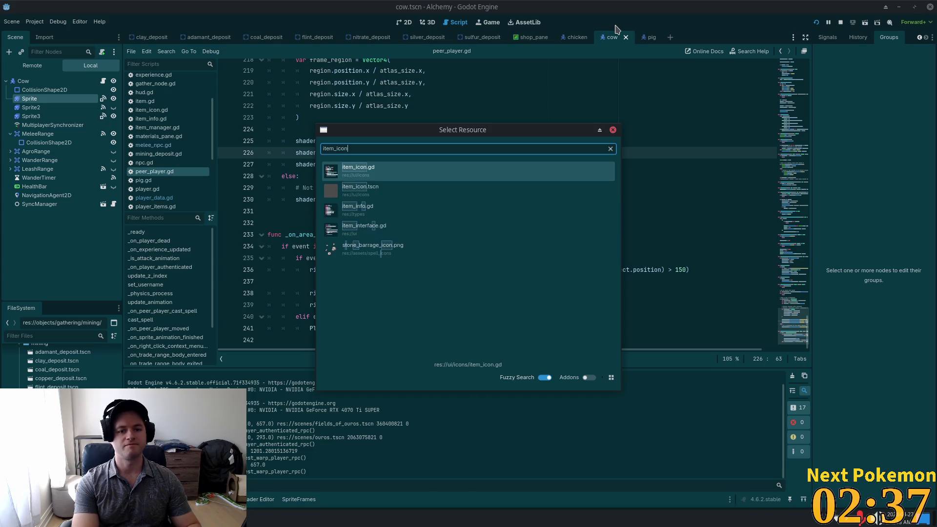
pyautogui.doubleClick(406, 190)
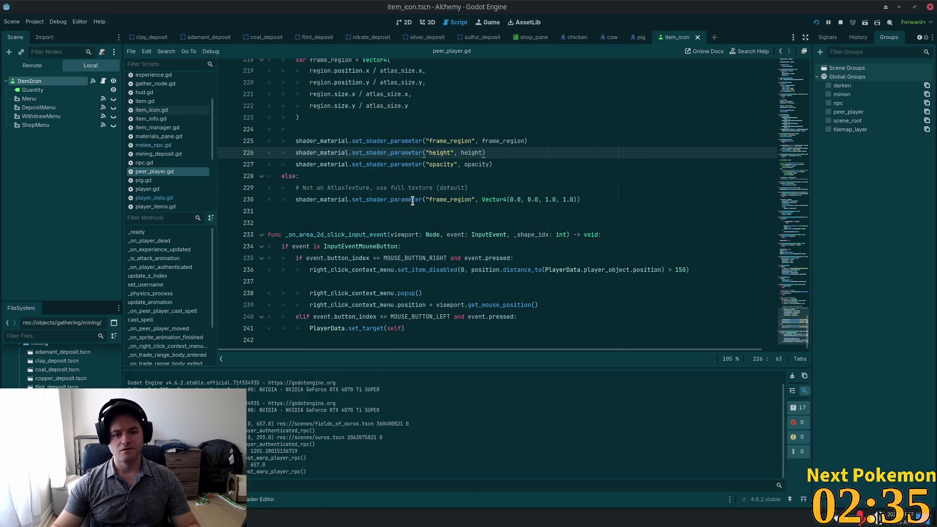
# Select the Menu node and make the popup visible on the 2D canvas.
pyautogui.click(39, 108)
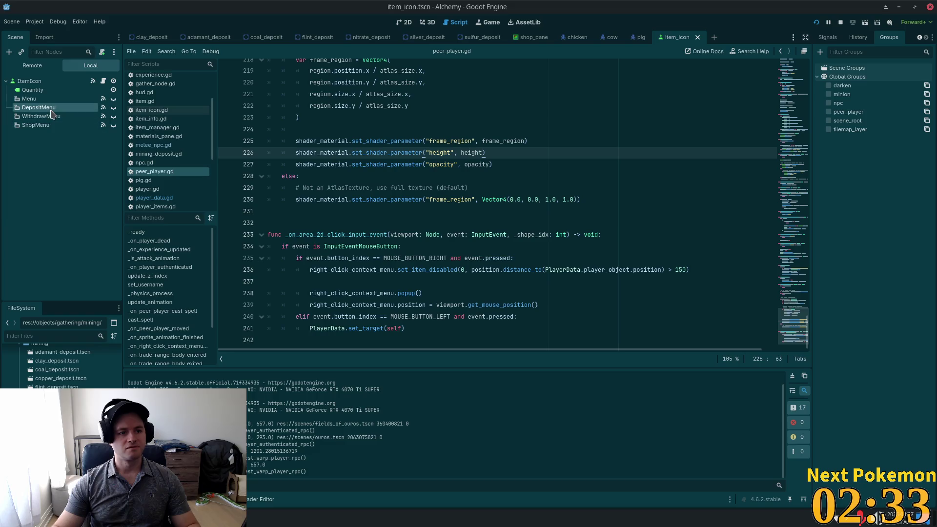
pyautogui.press('Up')
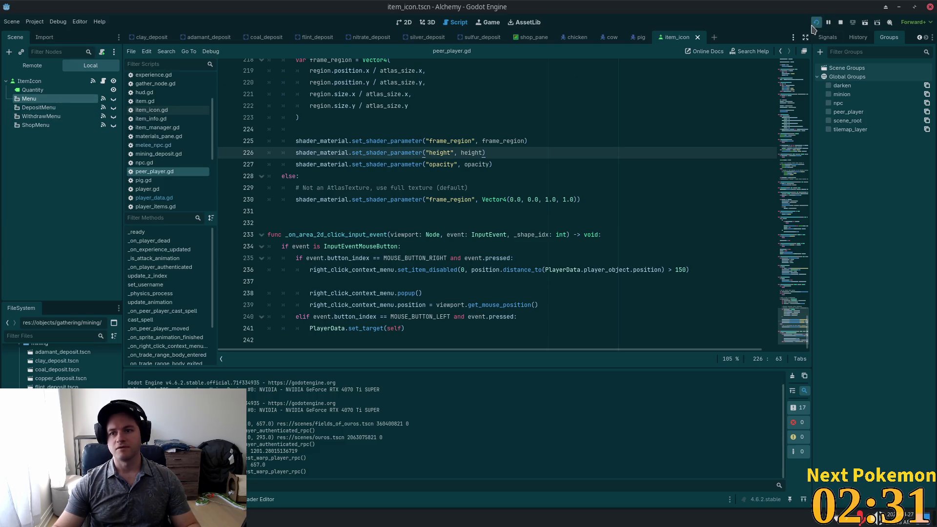
pyautogui.click(398, 22)
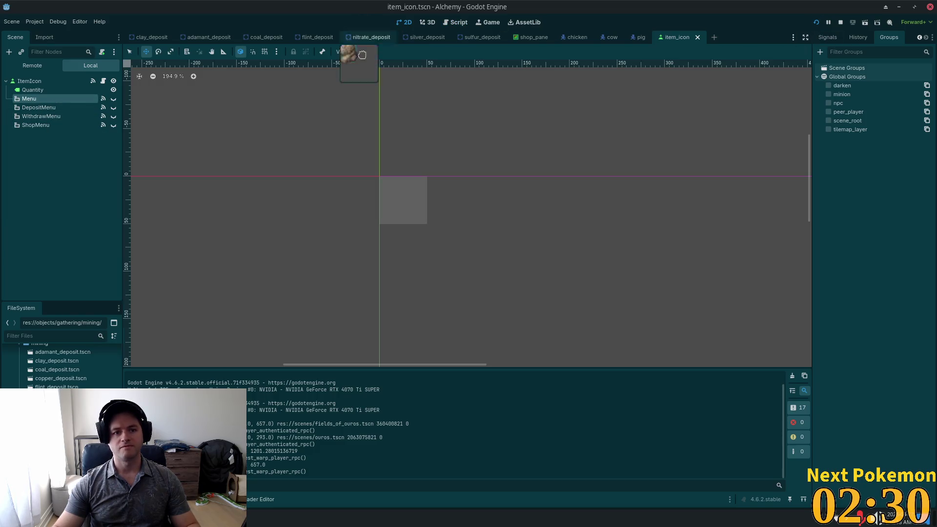
pyautogui.click(113, 99)
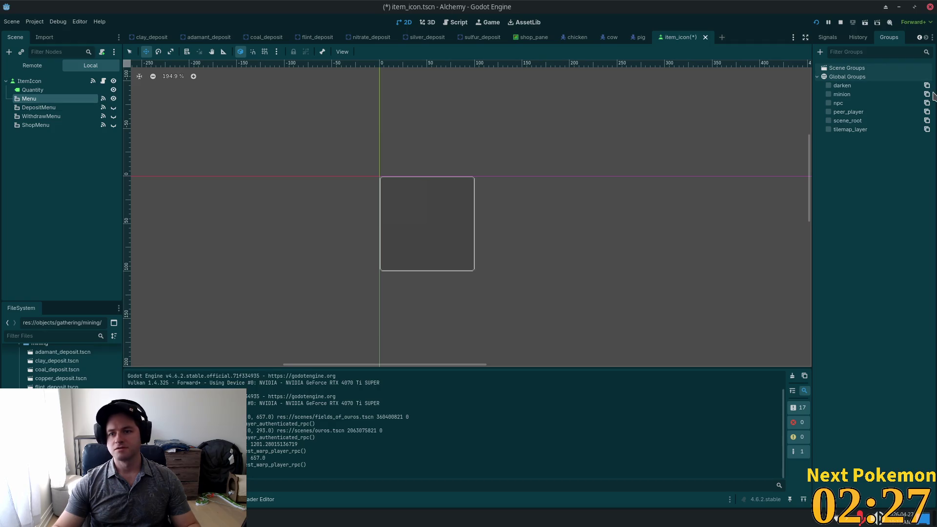
# Check the Menu's signals and Items list, then open the ItemIcon's item_icon.gd script.
pyautogui.click(828, 37)
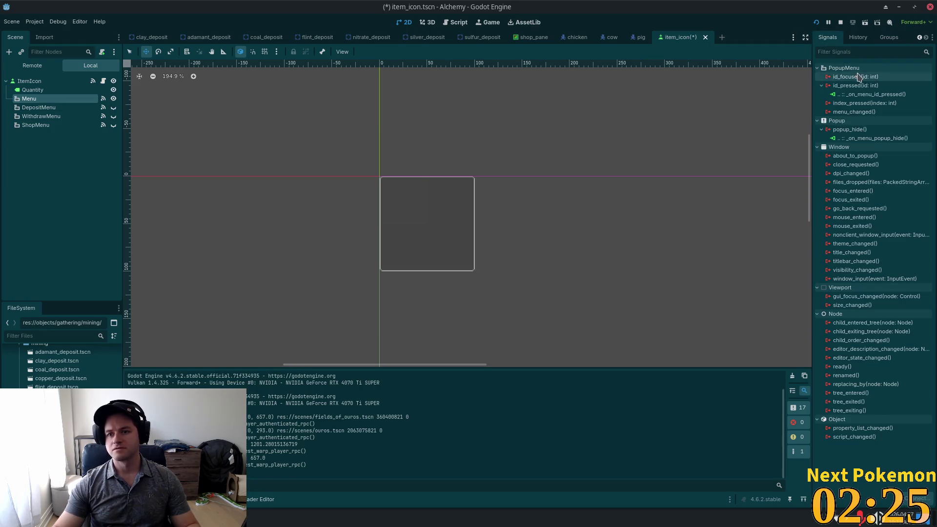
pyautogui.scroll(1, 825, 39)
pyautogui.click(826, 37)
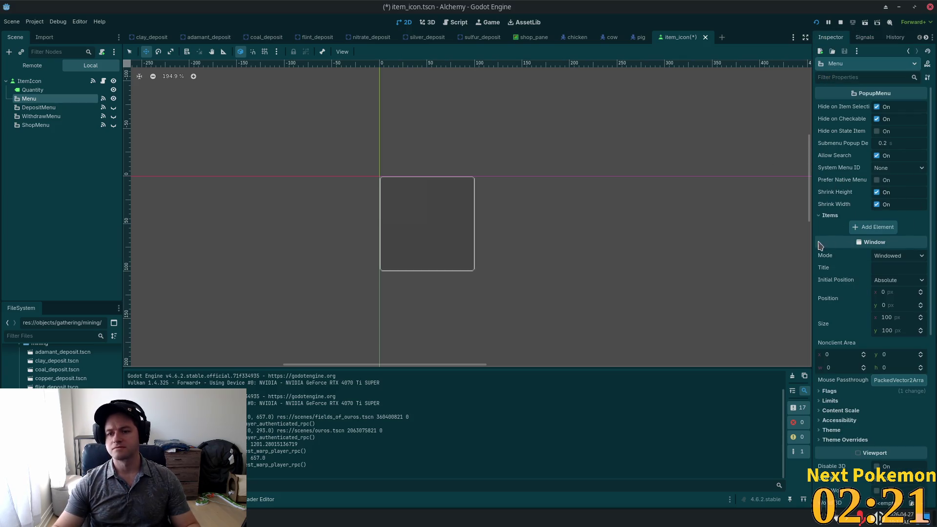
pyautogui.click(829, 215)
pyautogui.click(832, 216)
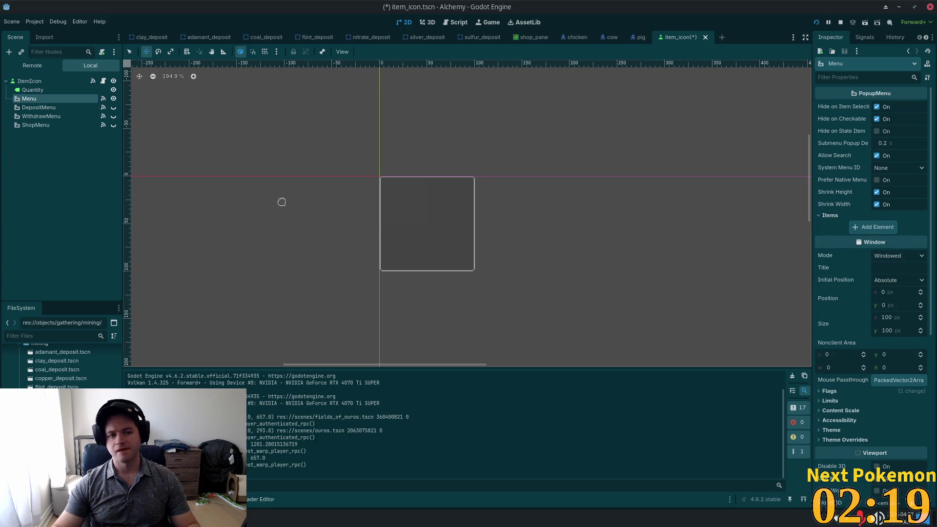
pyautogui.click(103, 81)
pyautogui.click(443, 126)
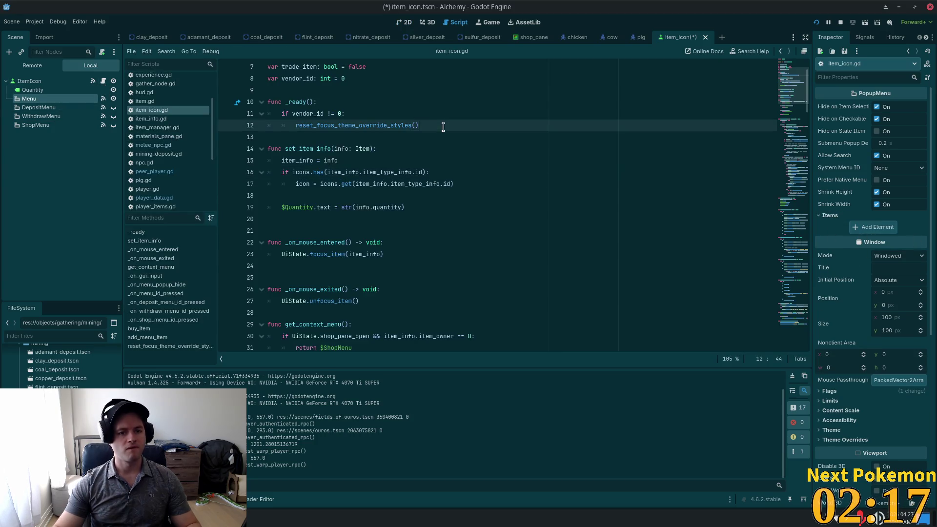
# Search item_icon.gd for 'menu' and inspect the DepositMenu, bank_pane_open and Menu references.
pyautogui.scroll(2, 683, 122)
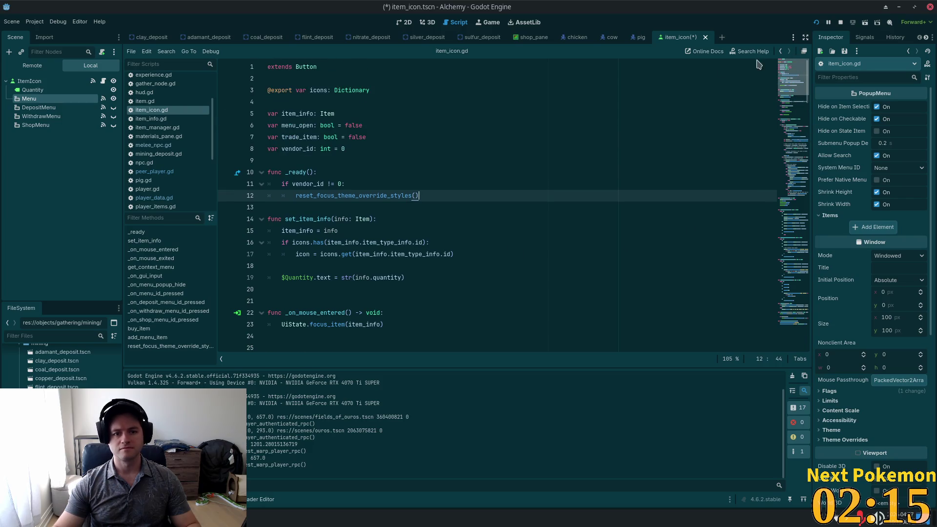
pyautogui.click(552, 113)
pyautogui.click(291, 125)
pyautogui.click(535, 159)
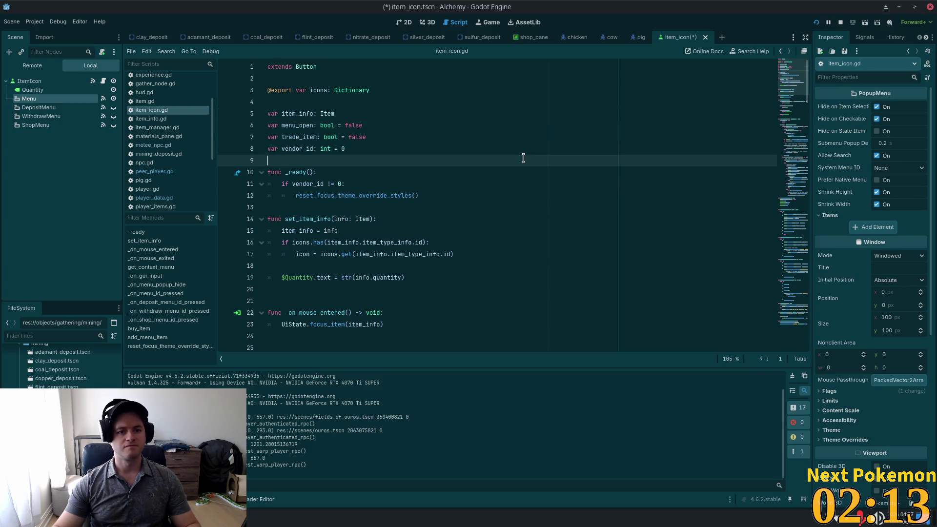
pyautogui.hotkey('ctrl', 'f')
pyautogui.write('menu')
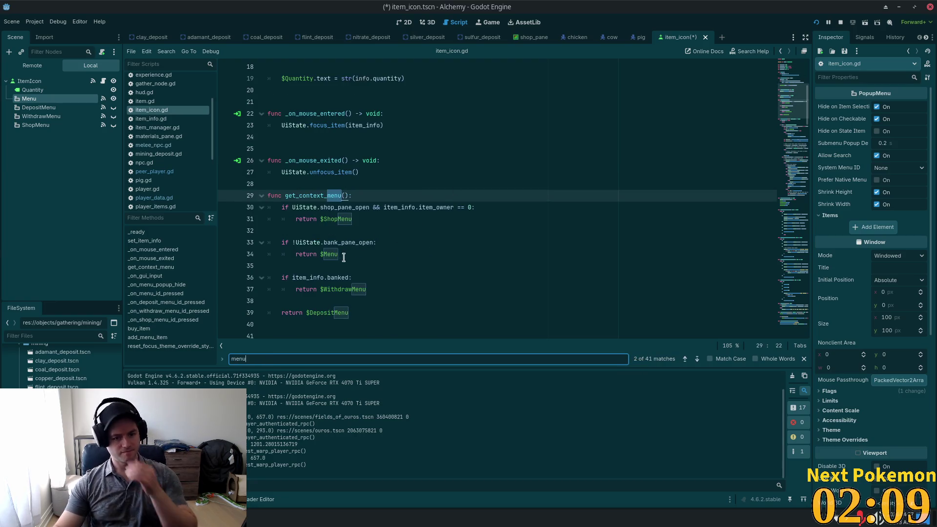
pyautogui.click(341, 242)
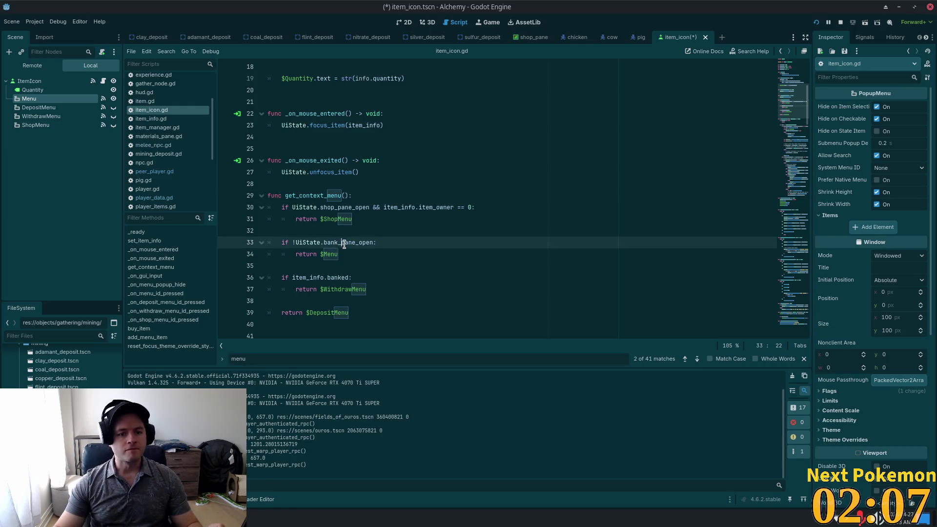
pyautogui.scroll(-1, 388, 249)
pyautogui.doubleClick(315, 277)
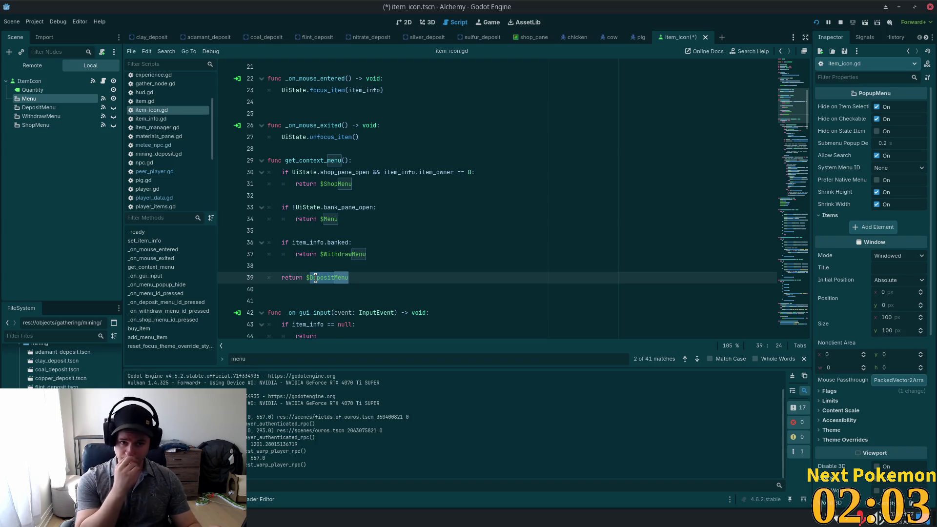
pyautogui.doubleClick(353, 208)
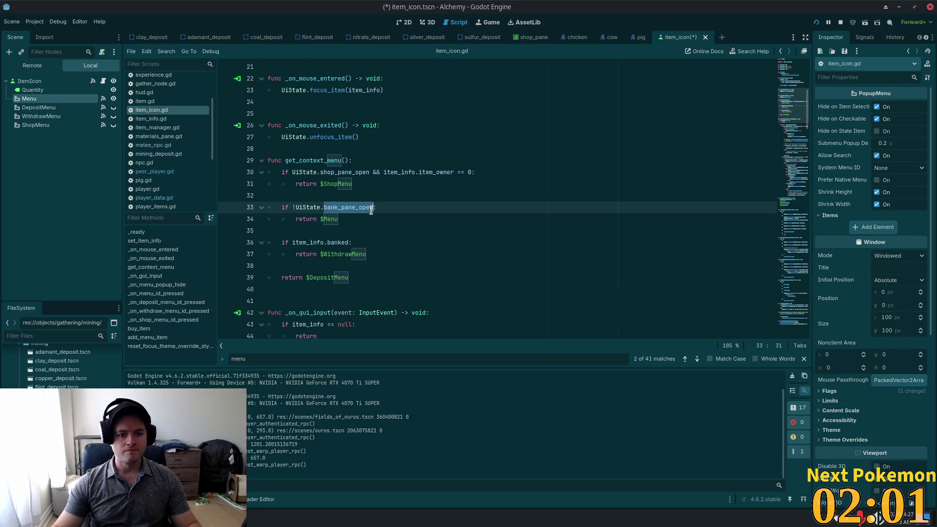
pyautogui.doubleClick(328, 220)
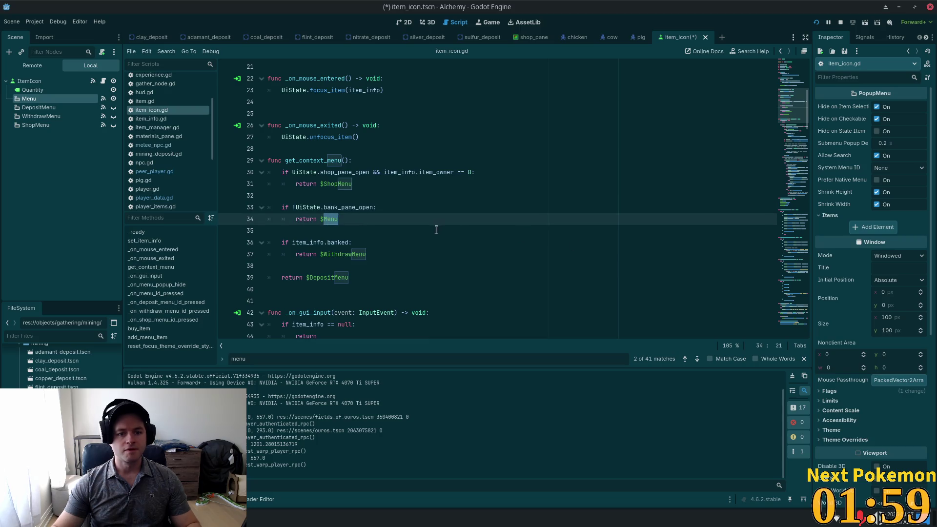
# Trace get_context_menu and highlight the menu and item_info usages through the script.
pyautogui.scroll(-1, 437, 229)
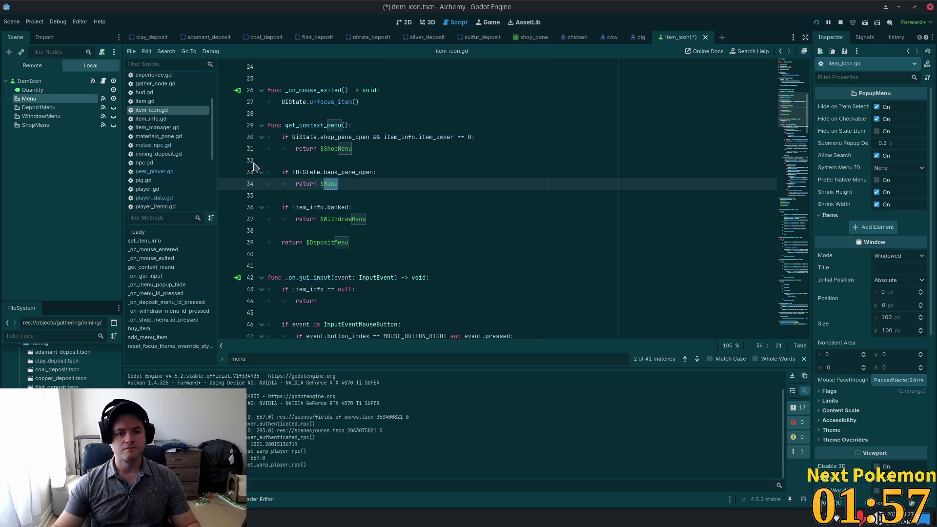
pyautogui.doubleClick(308, 125)
pyautogui.hotkey('ctrl', 'f')
pyautogui.press('Return')
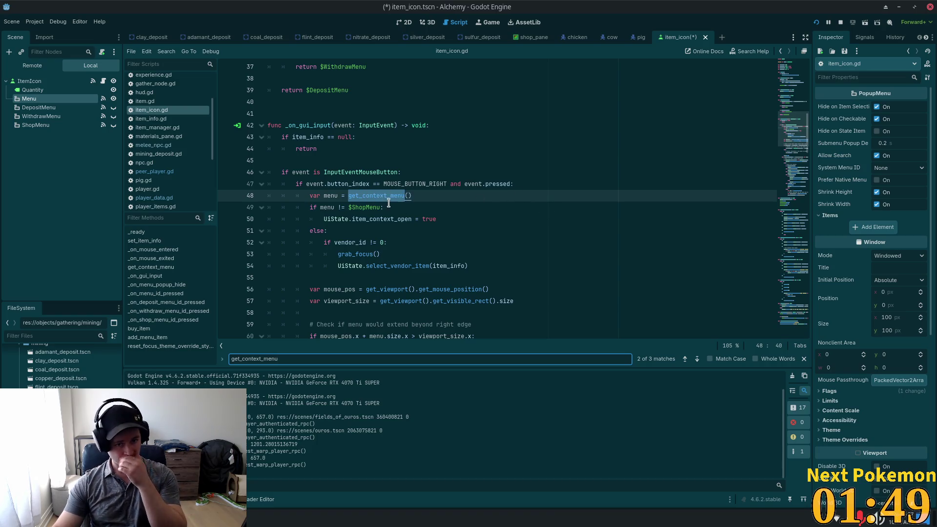
pyautogui.scroll(-2, 389, 203)
pyautogui.doubleClick(331, 125)
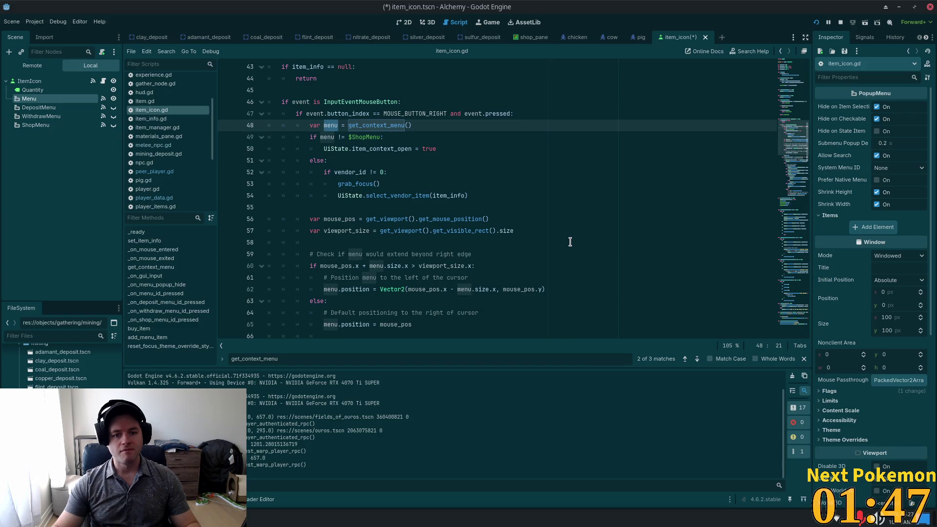
pyautogui.scroll(-4, 570, 241)
pyautogui.scroll(-3, 537, 241)
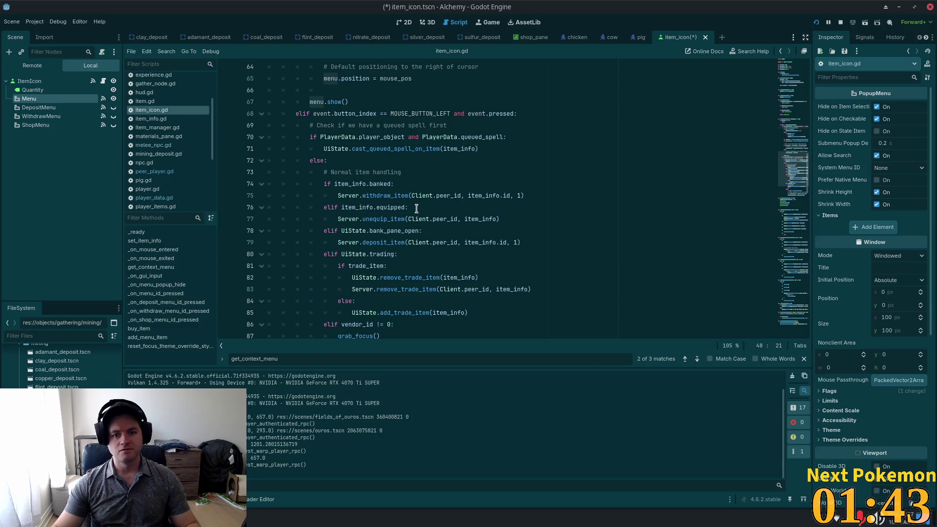
pyautogui.scroll(-2, 378, 167)
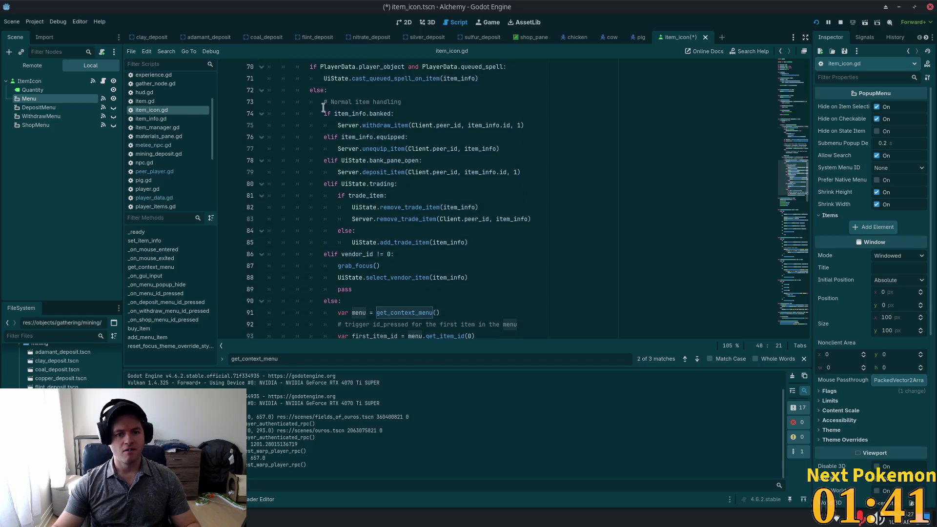
pyautogui.doubleClick(350, 114)
pyautogui.scroll(-1, 586, 204)
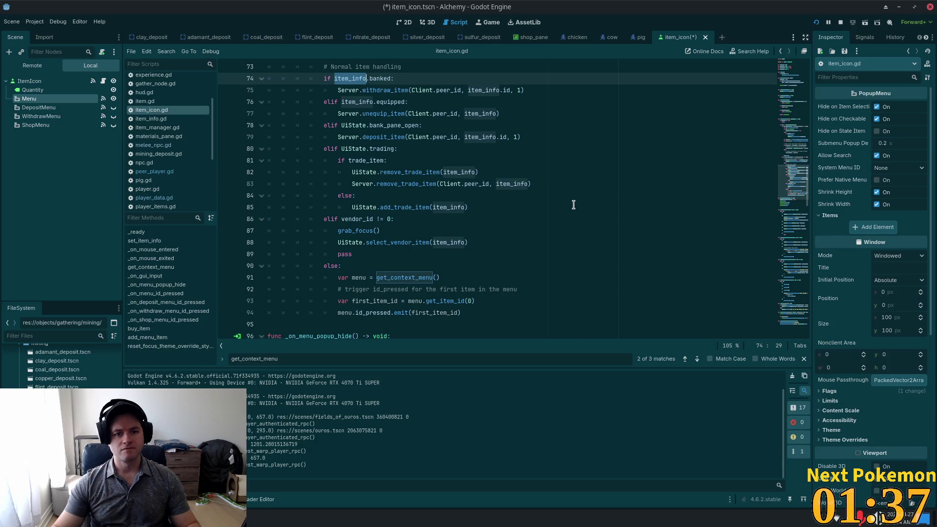
pyautogui.moveTo(465, 183)
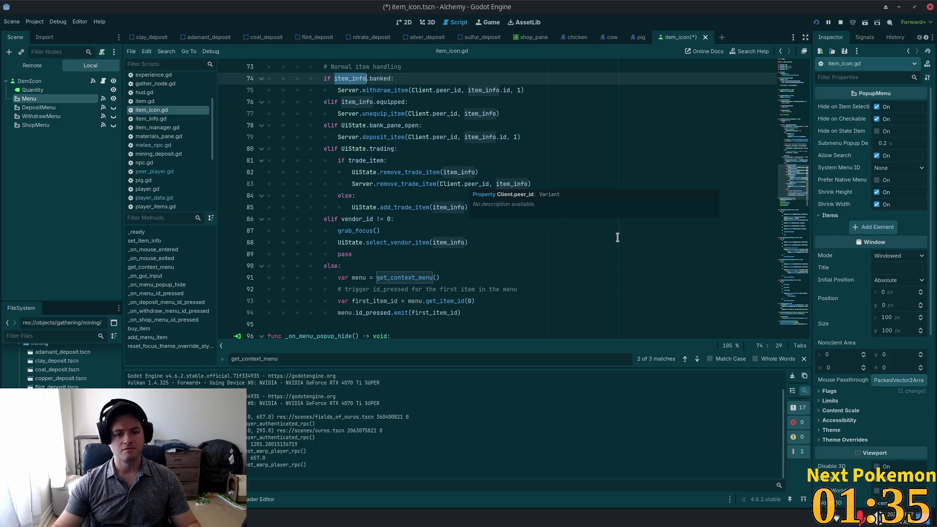
pyautogui.moveTo(791, 180); pyautogui.dragTo(786, 79)
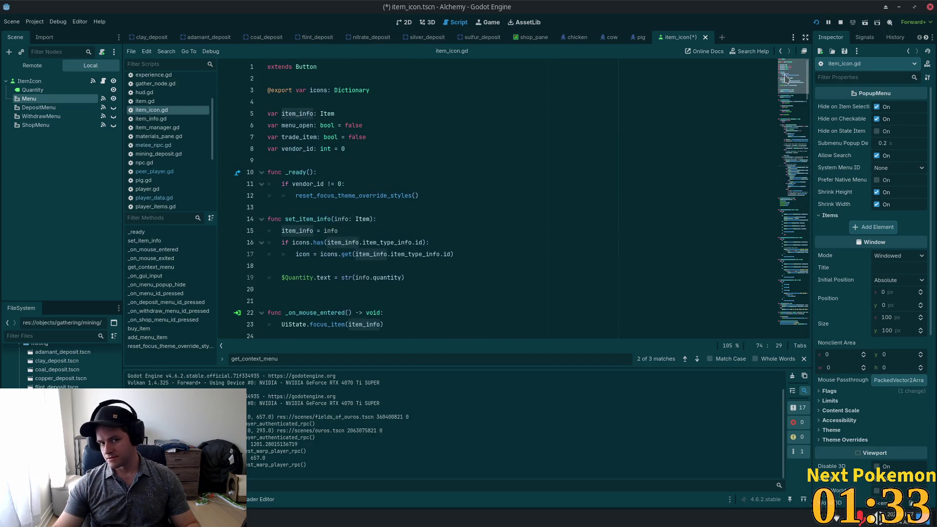
pyautogui.click(384, 228)
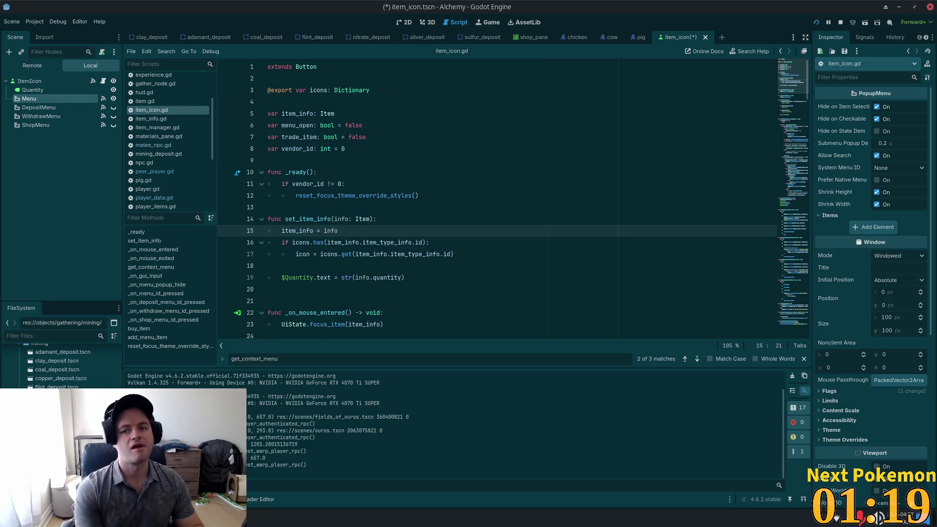
pyautogui.click(513, 162)
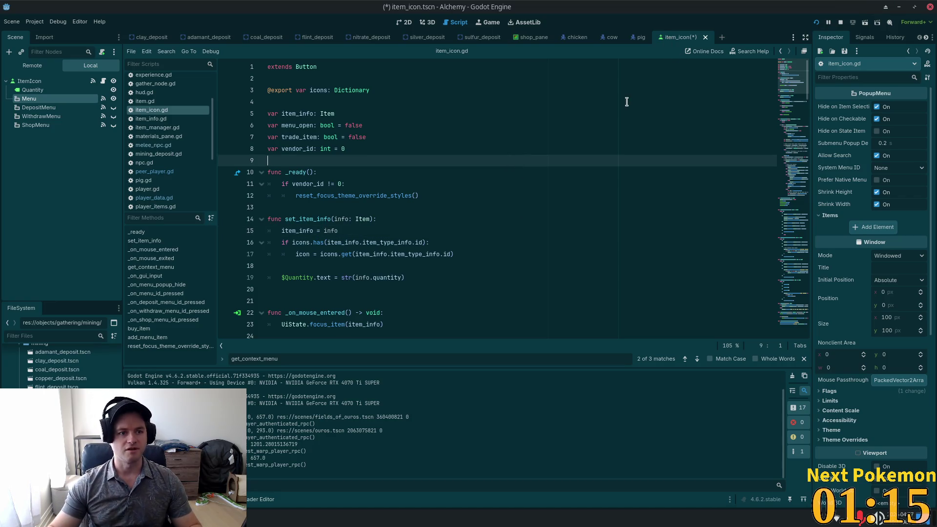
# Save the item icon scene and copy its Menu popup node, undoing a stray Sprite2D paste.
pyautogui.click(113, 99)
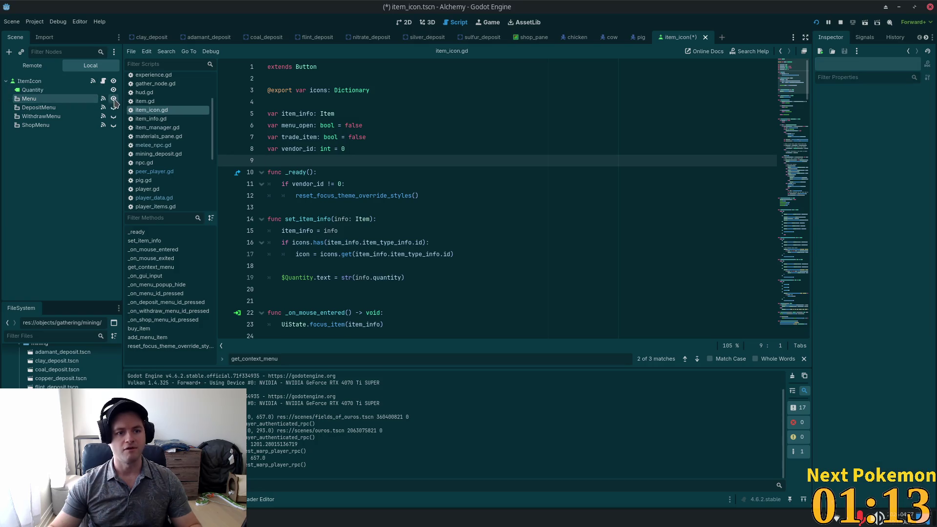
pyautogui.hotkey('ctrl', 's')
pyautogui.click(34, 99)
pyautogui.rightClick(37, 101)
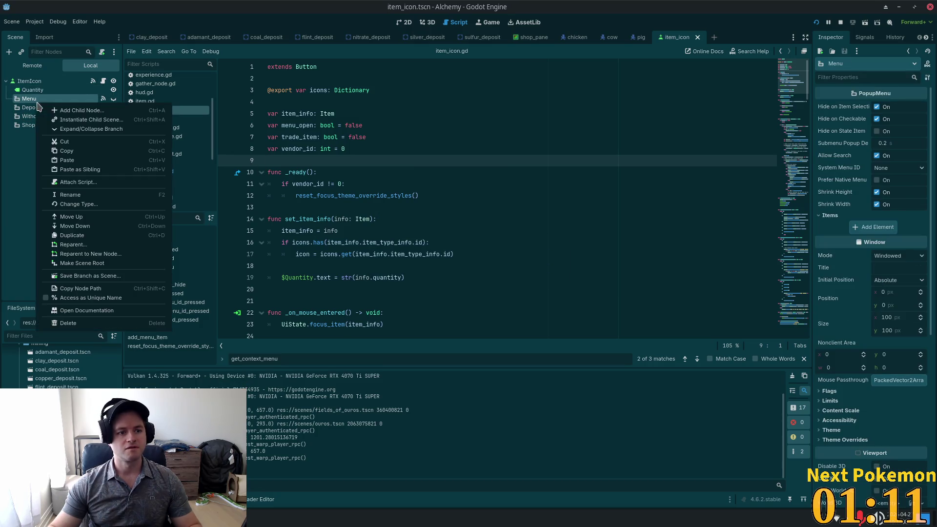
pyautogui.click(84, 160)
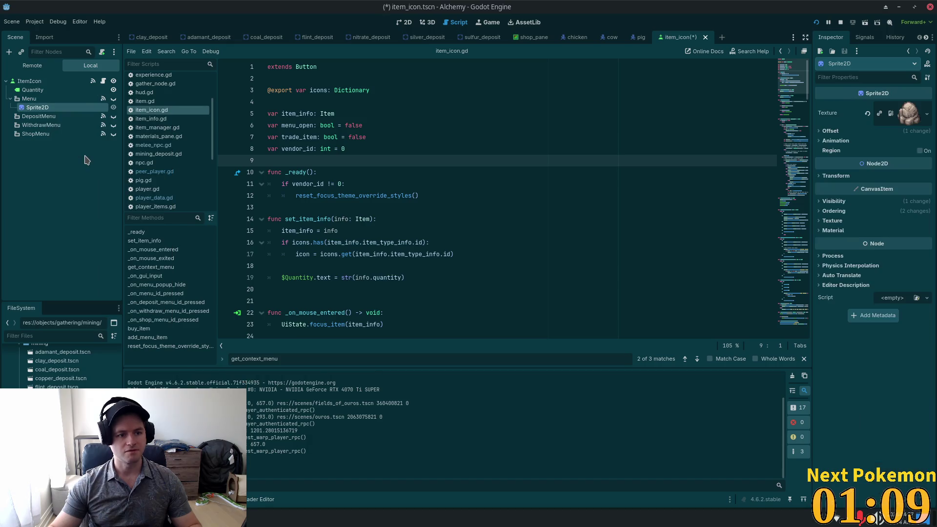
pyautogui.hotkey('ctrl', 'z')
pyautogui.rightClick(42, 102)
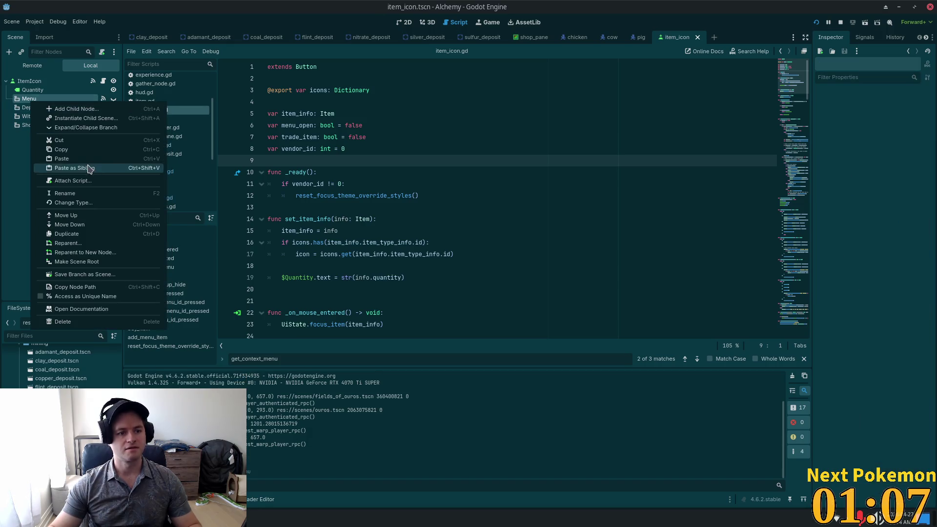
pyautogui.click(62, 149)
# Open the item.tscn scene through the quick file search.
pyautogui.click(696, 183)
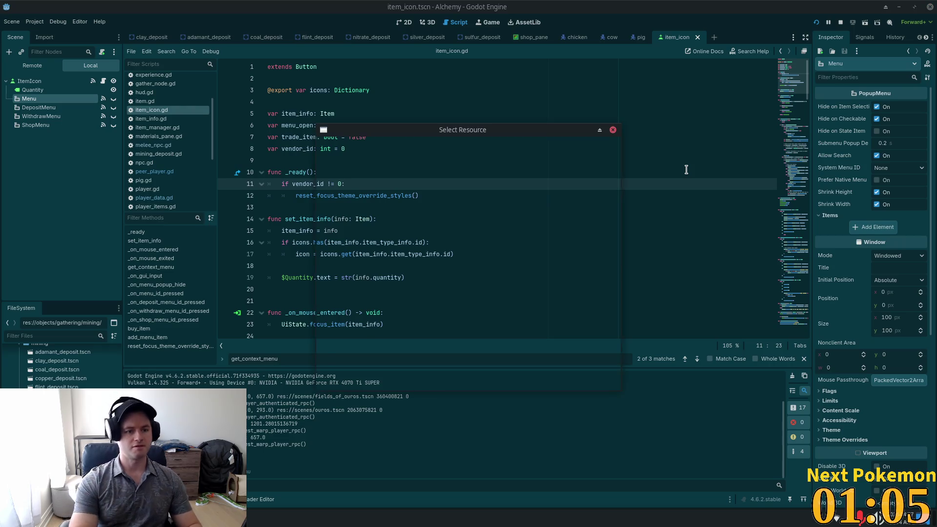
pyautogui.write('item_o')
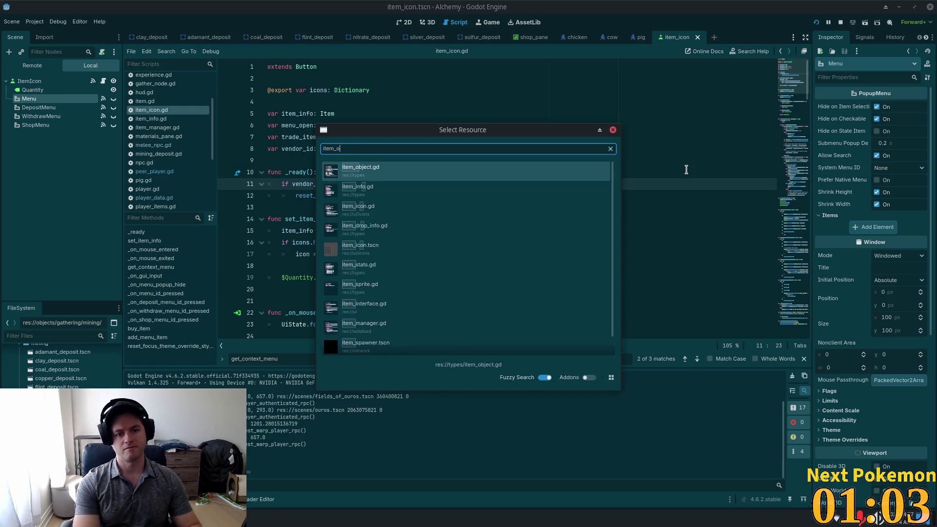
pyautogui.write('bje')
pyautogui.press('BackSpace')
pyautogui.press('BackSpace')
pyautogui.press('BackSpace')
pyautogui.write('.ts')
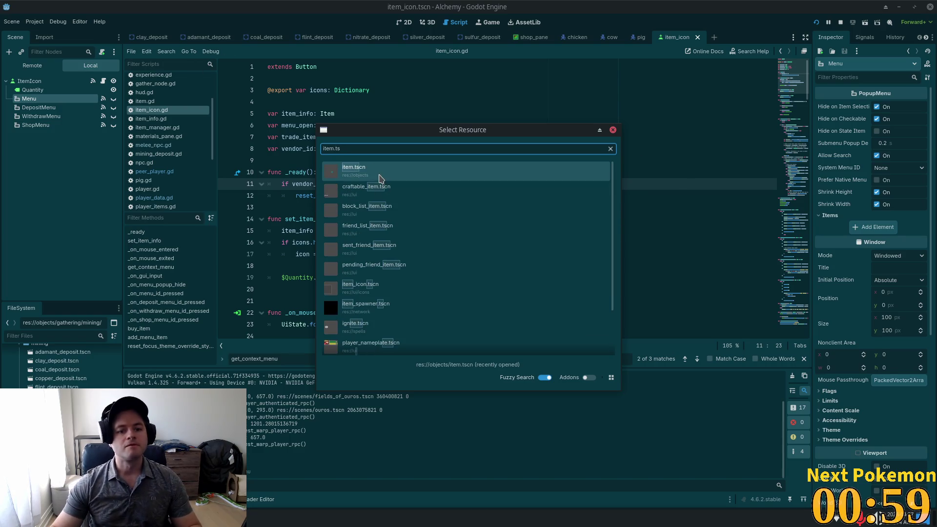
pyautogui.click(379, 175)
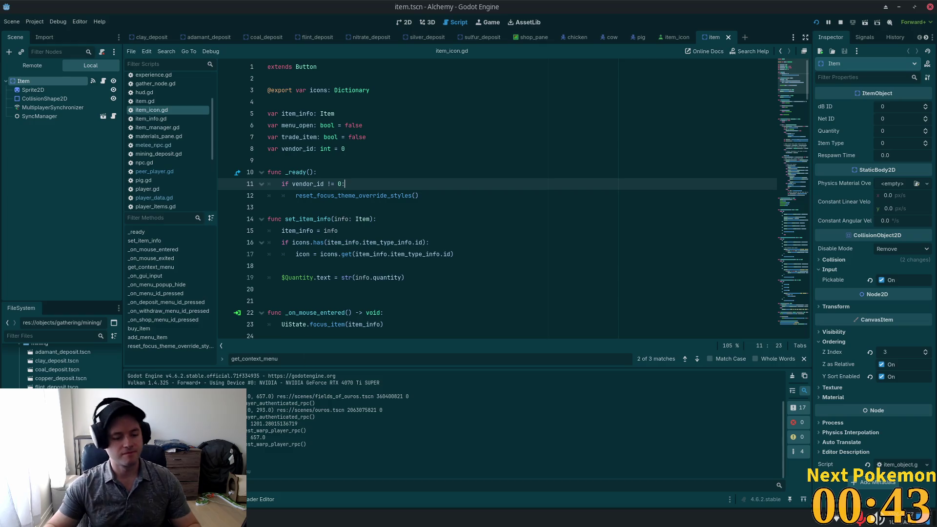
pyautogui.hotkey('alt', 'Tab')
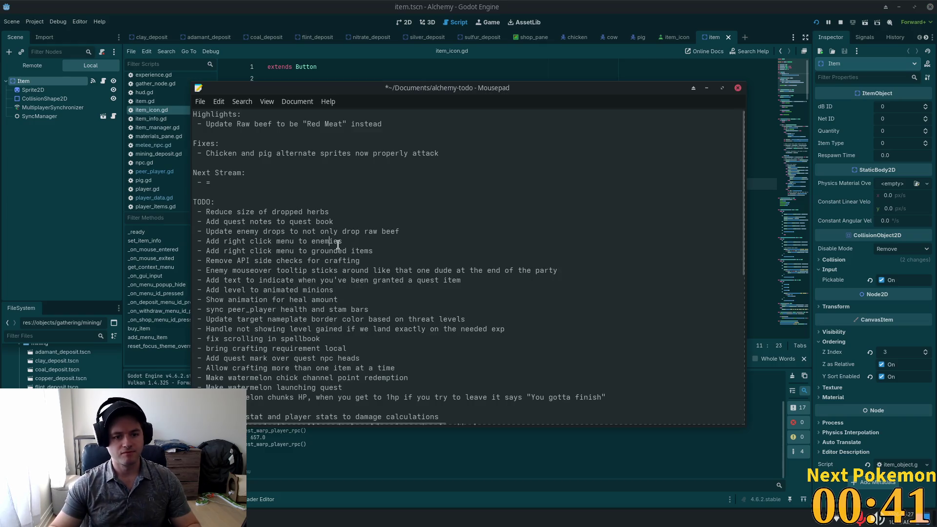
# Add the bullet 'Only pickup top item on left click' below the grounded items entry.
pyautogui.click(413, 251)
pyautogui.press('Return')
pyautogui.write('-')
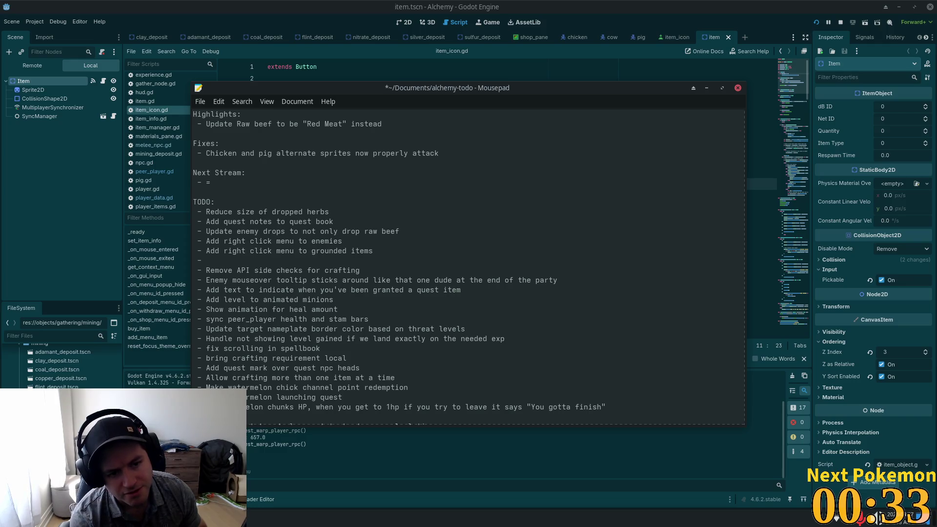
pyautogui.write('Only')
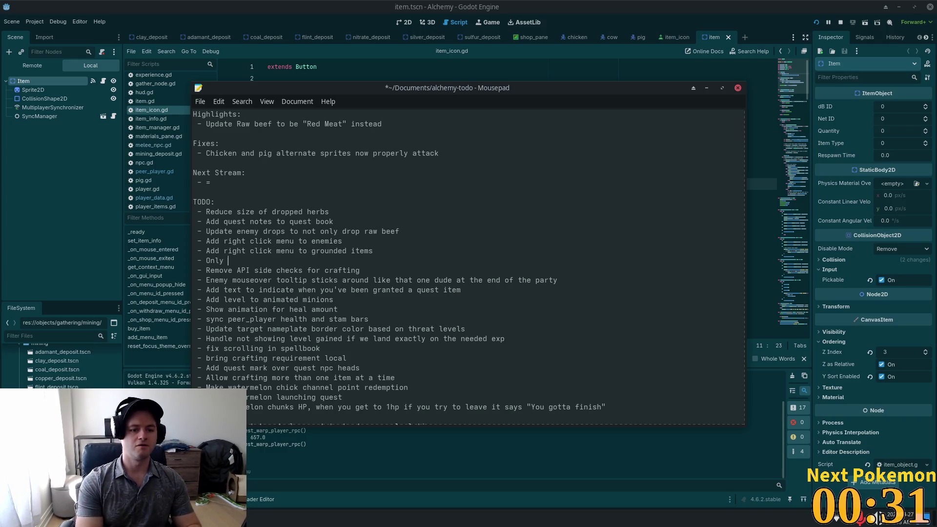
pyautogui.write('pickup top top')
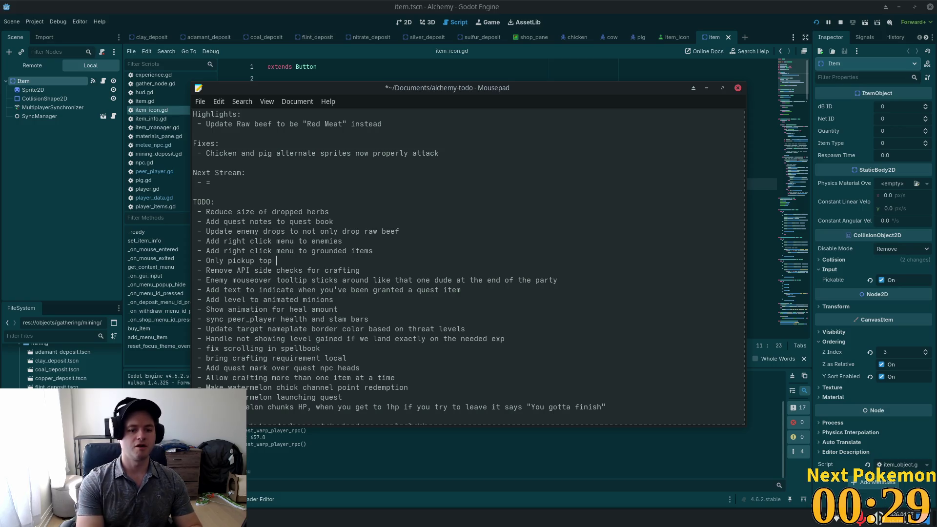
pyautogui.write('item on left')
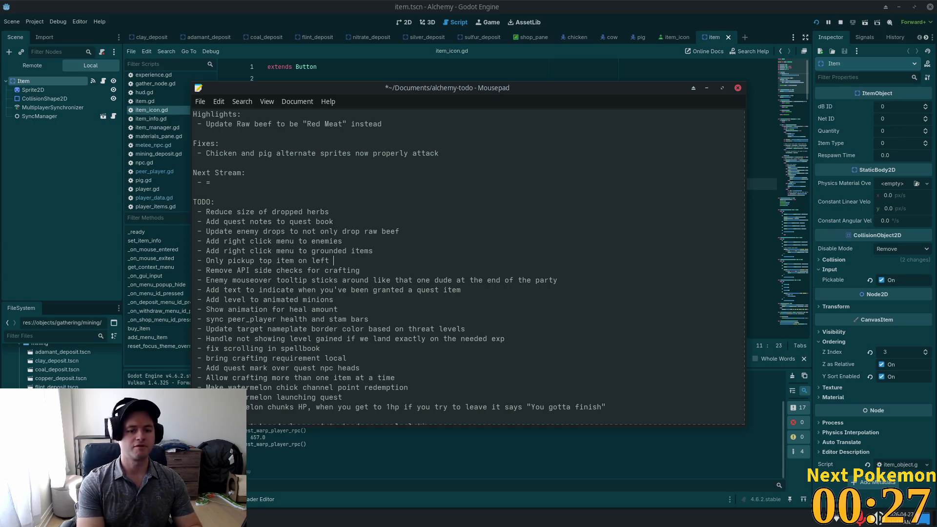
pyautogui.write('click')
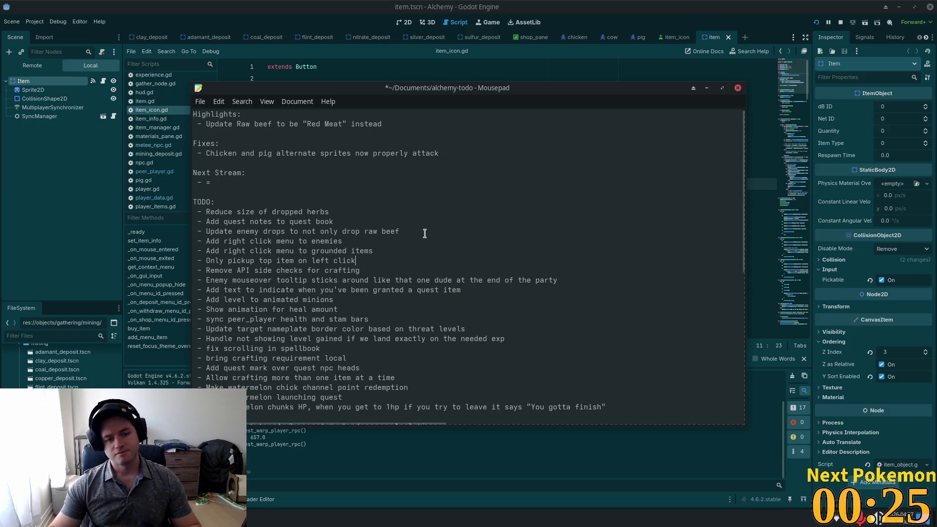
pyautogui.hotkey('alt', 'Tab')
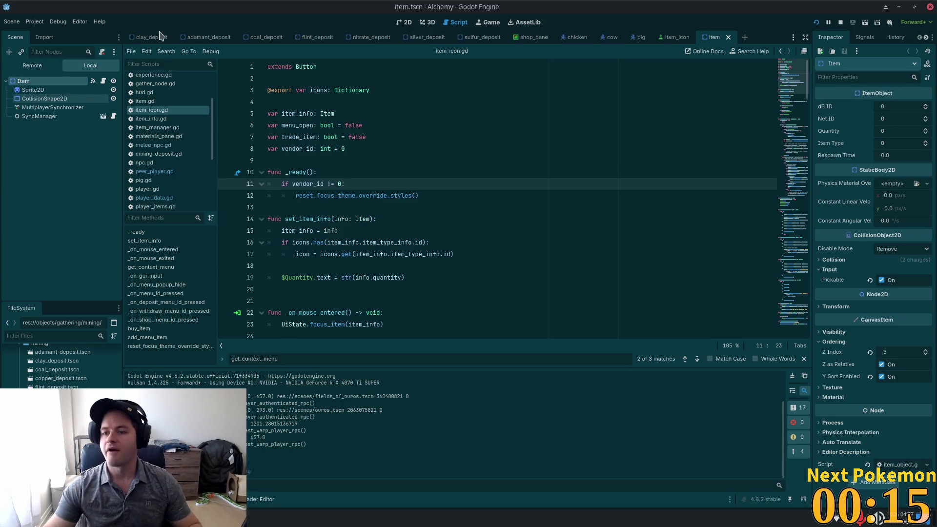
# Paste the copied Menu popup under the Item root node and select it.
pyautogui.click(370, 162)
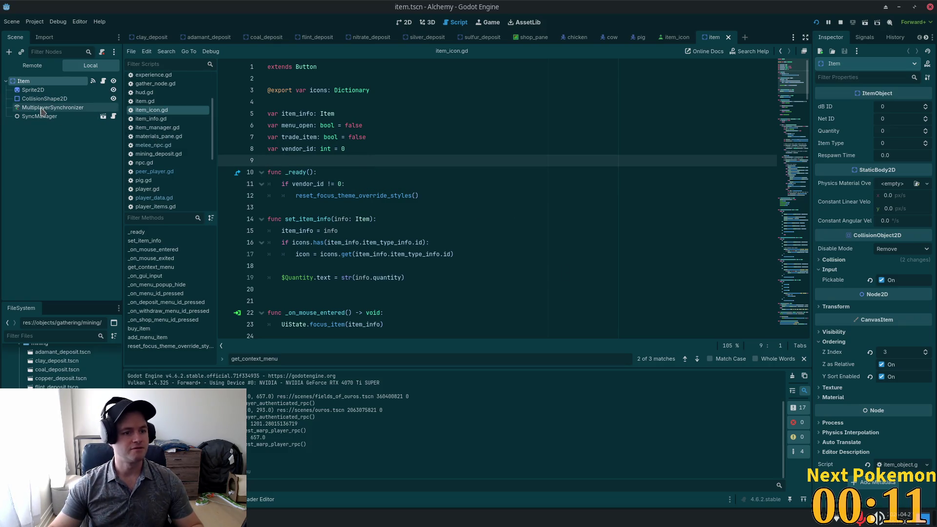
pyautogui.rightClick(32, 83)
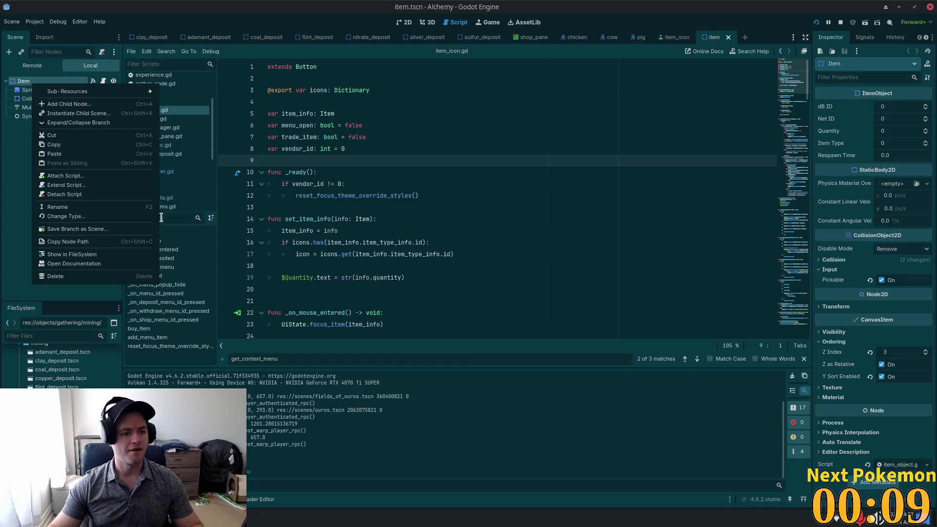
pyautogui.click(88, 154)
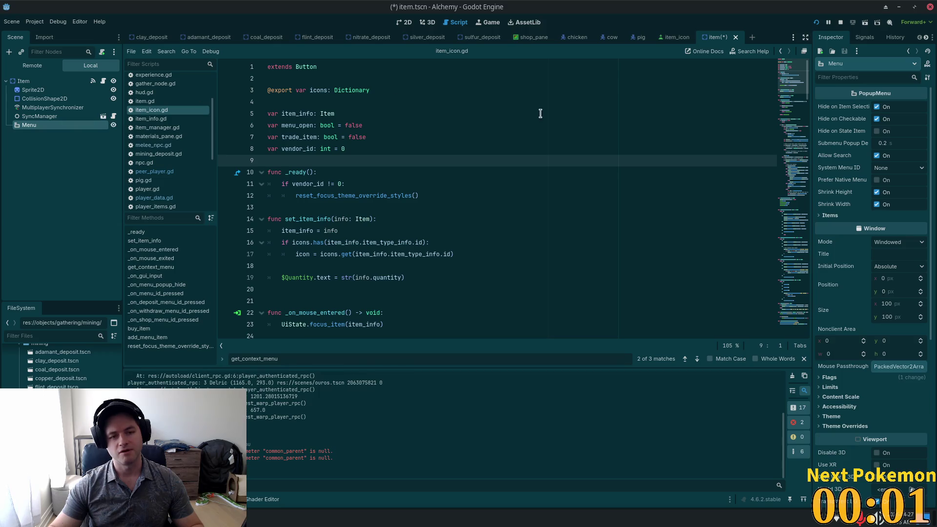
pyautogui.click(53, 107)
pyautogui.click(55, 125)
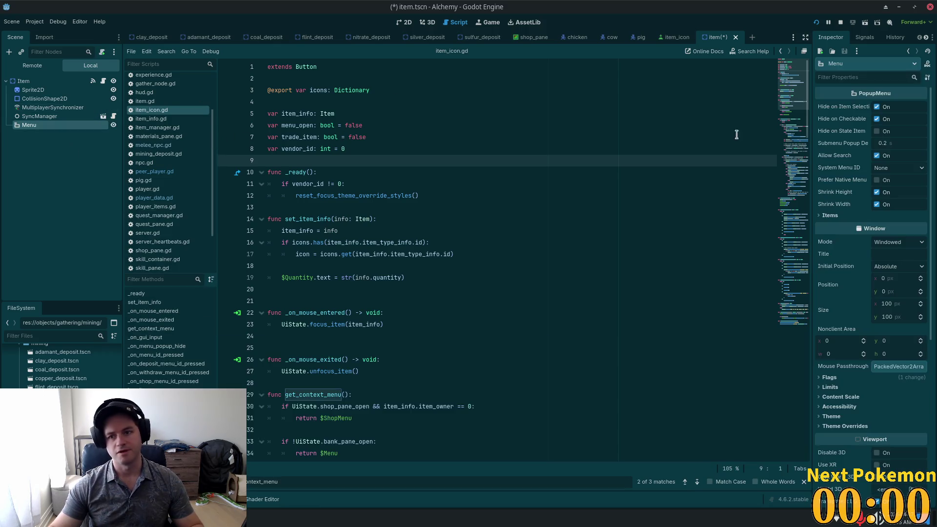
# Add a Menu popup item labelled 'Pickup' and save the item scene.
pyautogui.click(847, 216)
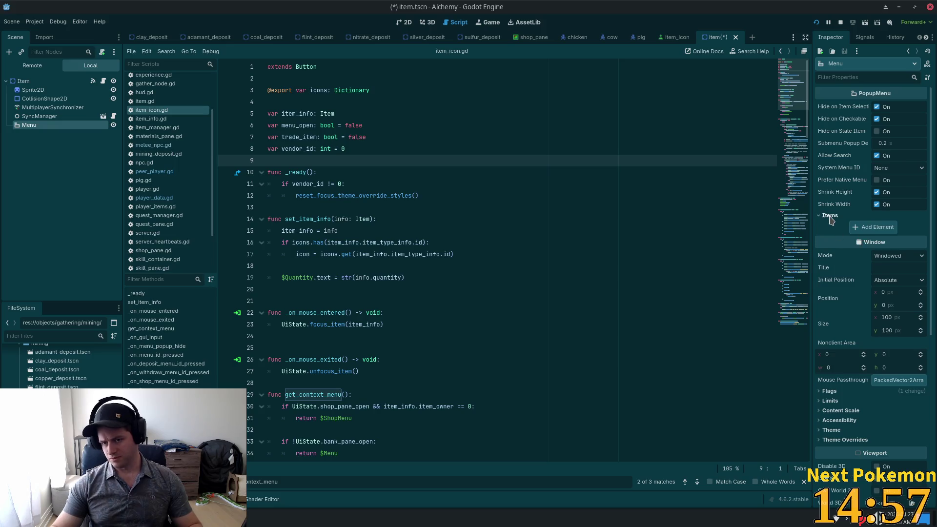
pyautogui.click(872, 229)
pyautogui.click(872, 229)
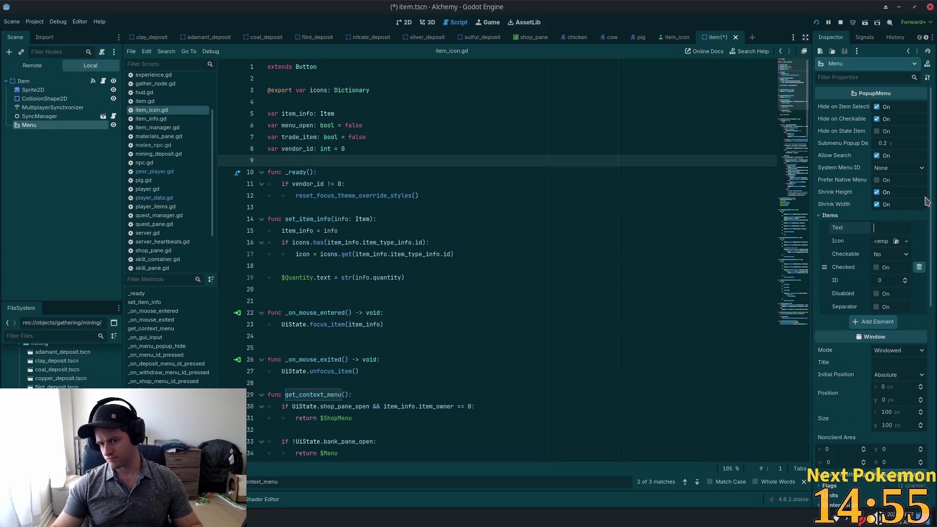
pyautogui.write('Pi')
pyautogui.press('BackSpace')
pyautogui.press('BackSpace')
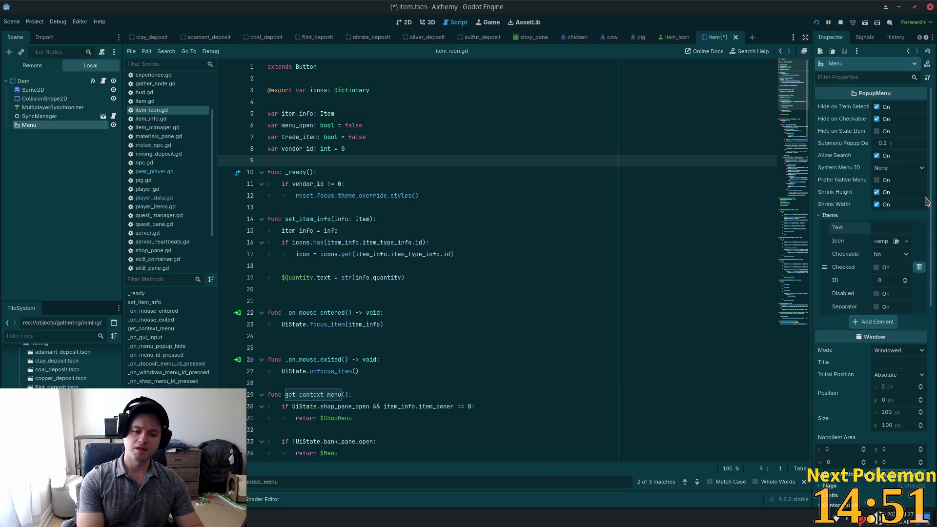
pyautogui.write('pick')
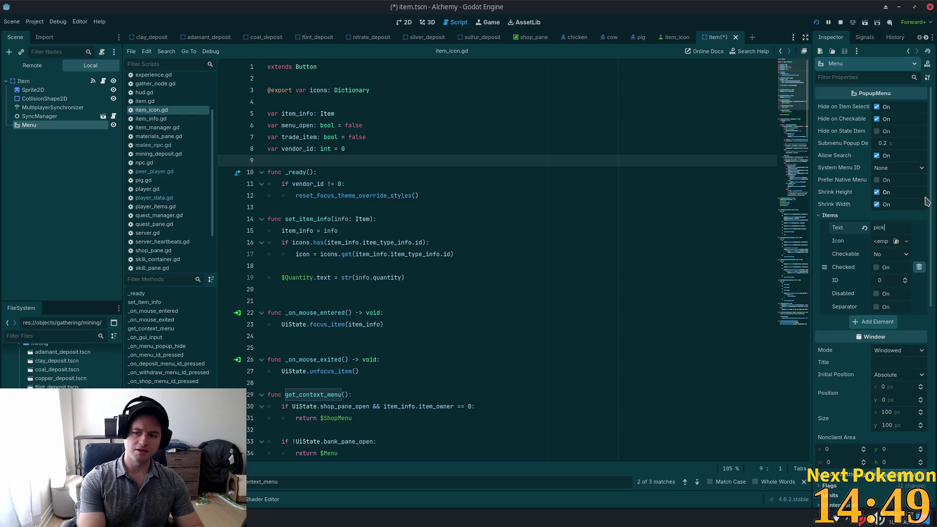
pyautogui.press('BackSpace')
pyautogui.press('BackSpace')
pyautogui.press('BackSpace')
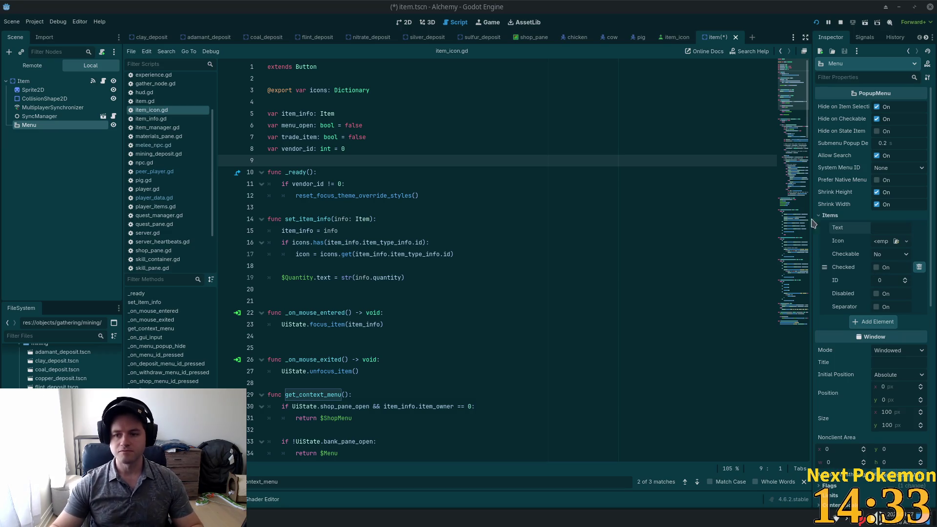
pyautogui.click(874, 227)
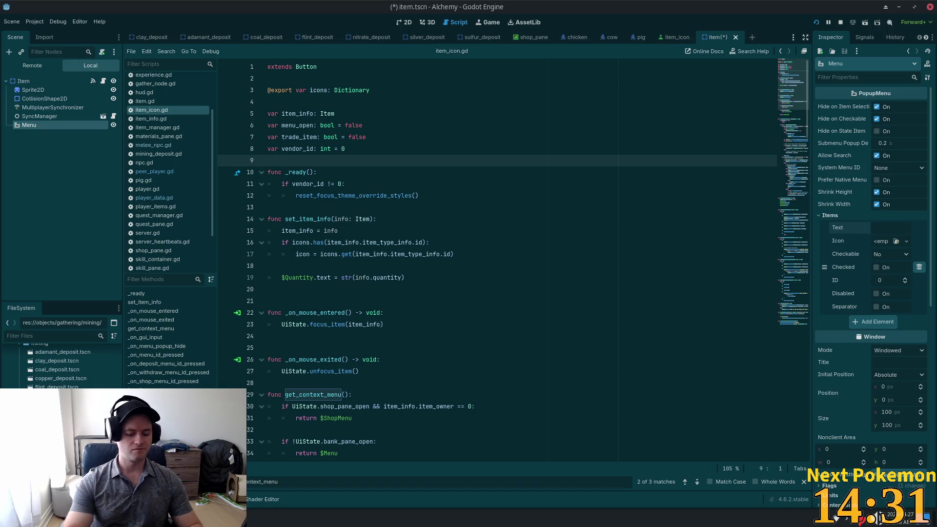
pyautogui.write('p')
pyautogui.press('BackSpace')
pyautogui.press('BackSpace')
pyautogui.write('P')
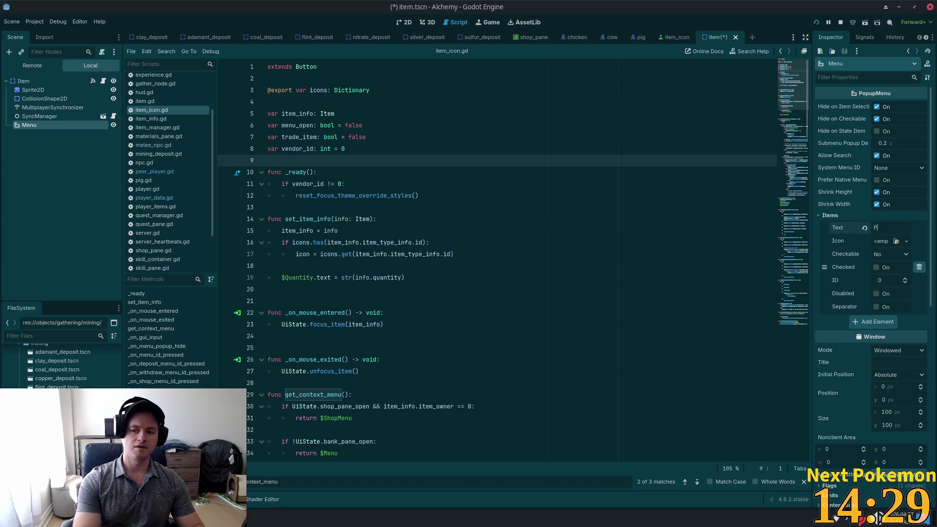
pyautogui.write('ickup')
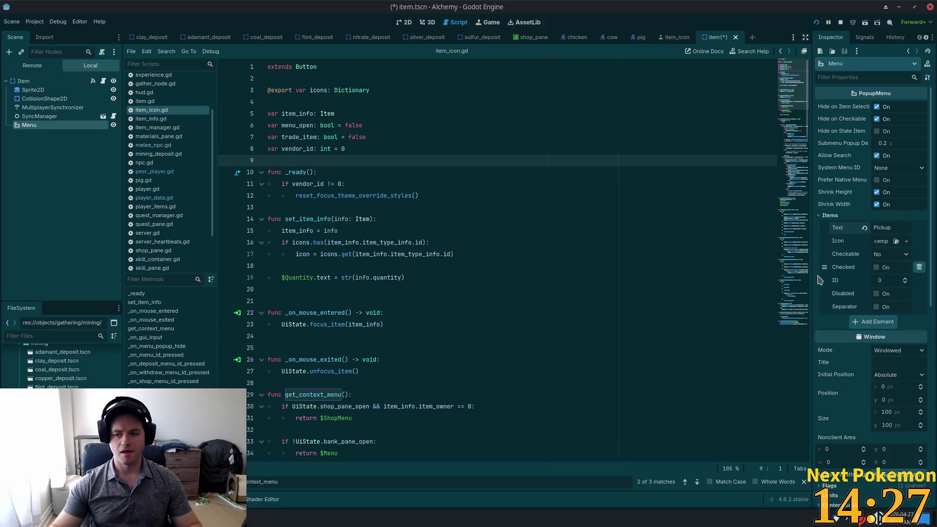
pyautogui.hotkey('ctrl', 's')
pyautogui.press('F5')
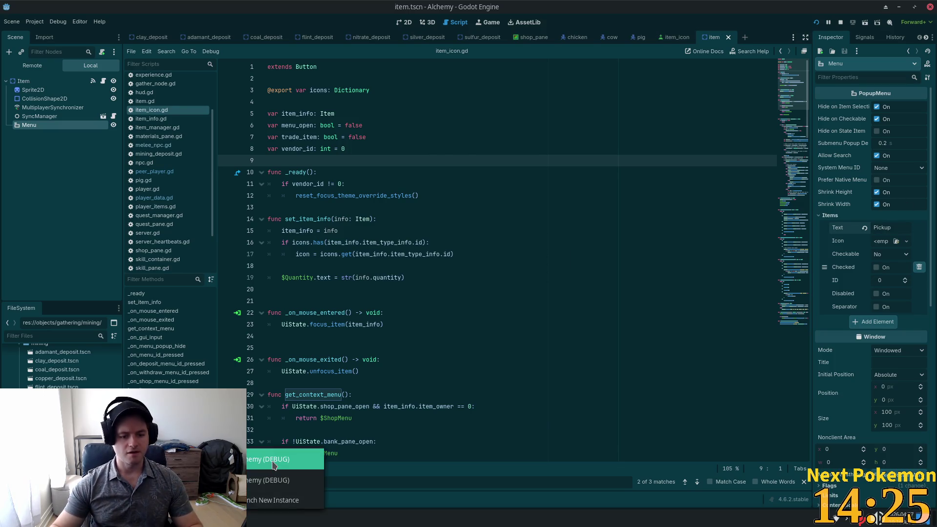
# In the running game, walk around, open the inventory and try Raw Beef's item menu.
pyautogui.press('a')
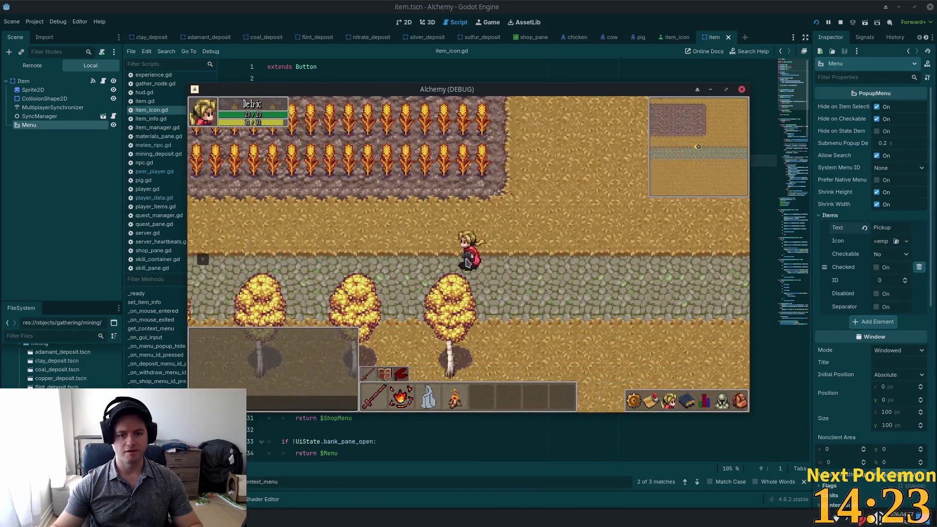
pyautogui.press('s')
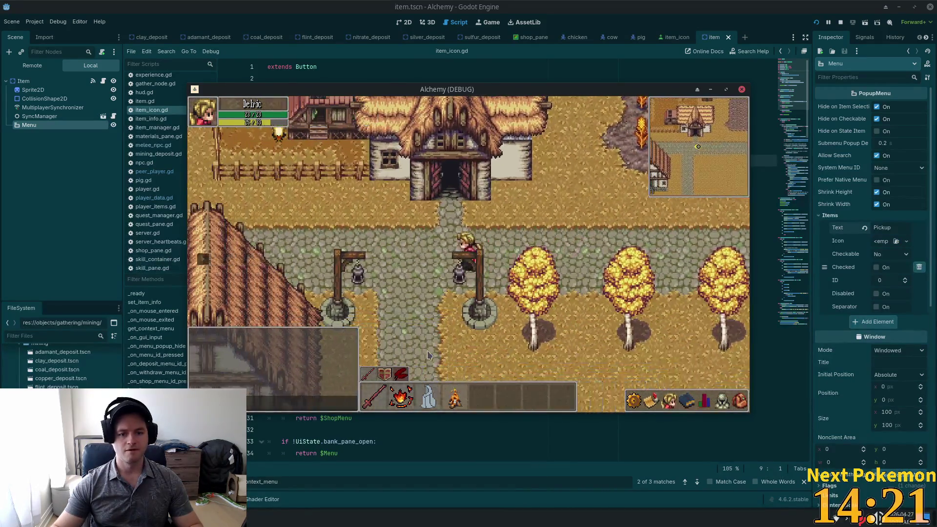
pyautogui.press('w')
pyautogui.press('i')
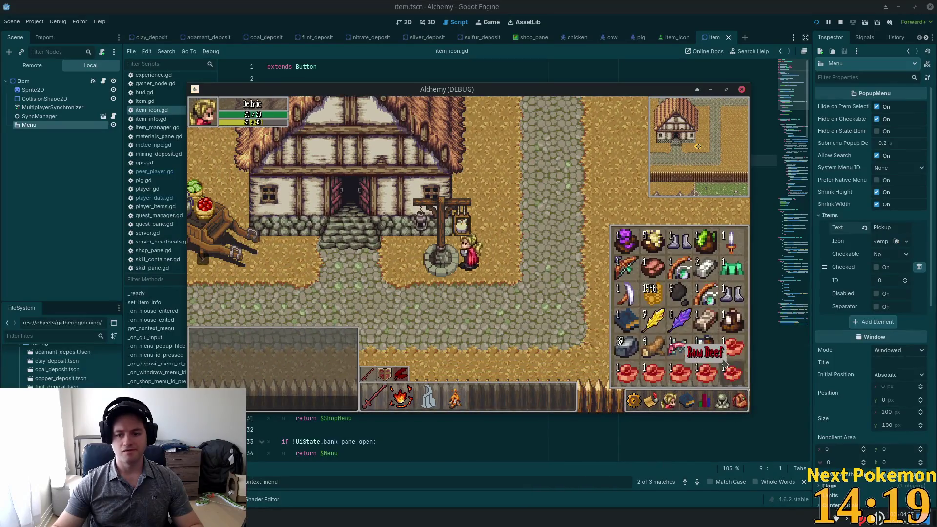
pyautogui.rightClick(728, 347)
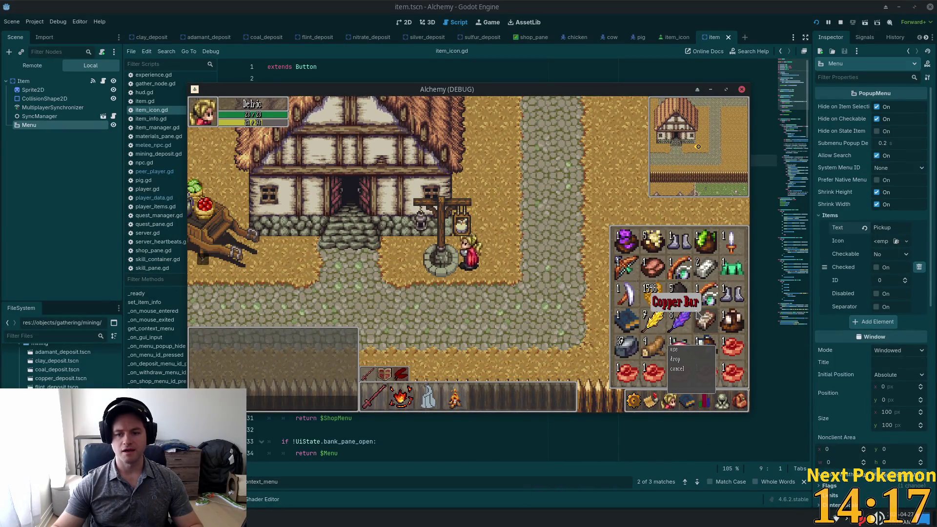
pyautogui.press('i')
pyautogui.click(875, 227)
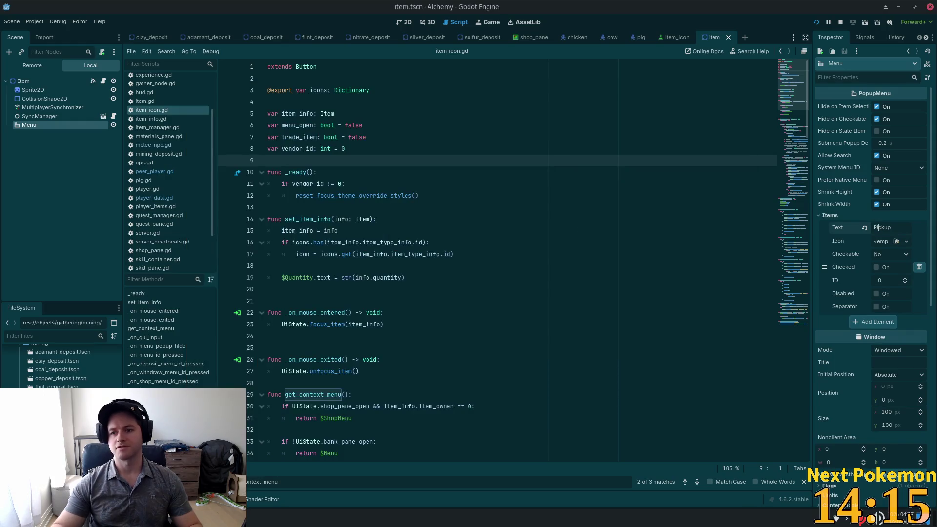
# Change the entry to lowercase 'pickup', save, hide the Menu node, and open item_object.gd.
pyautogui.press('Delete')
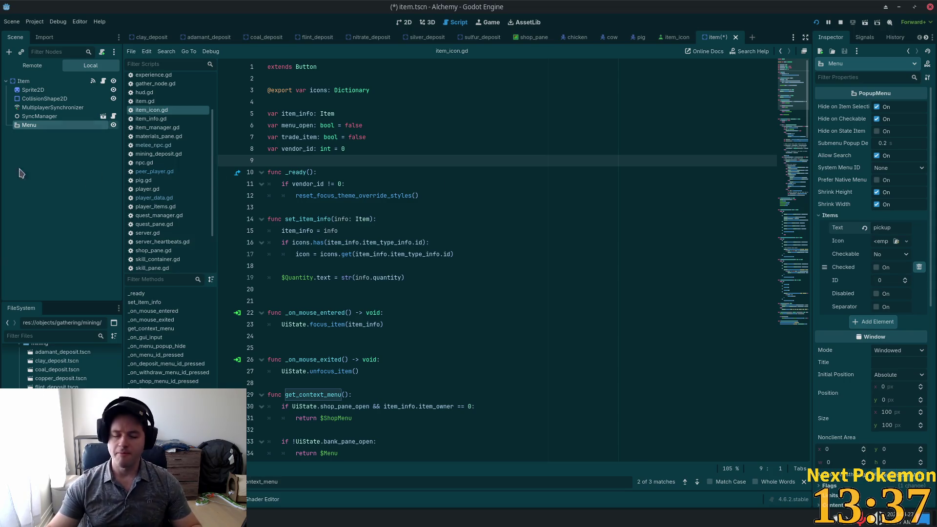
pyautogui.click(38, 179)
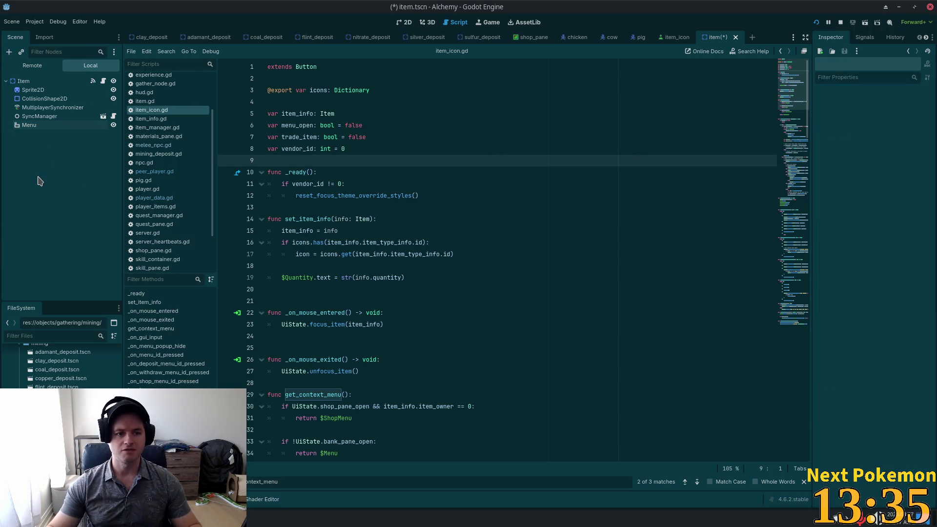
pyautogui.hotkey('ctrl', 's')
pyautogui.click(112, 126)
pyautogui.click(44, 81)
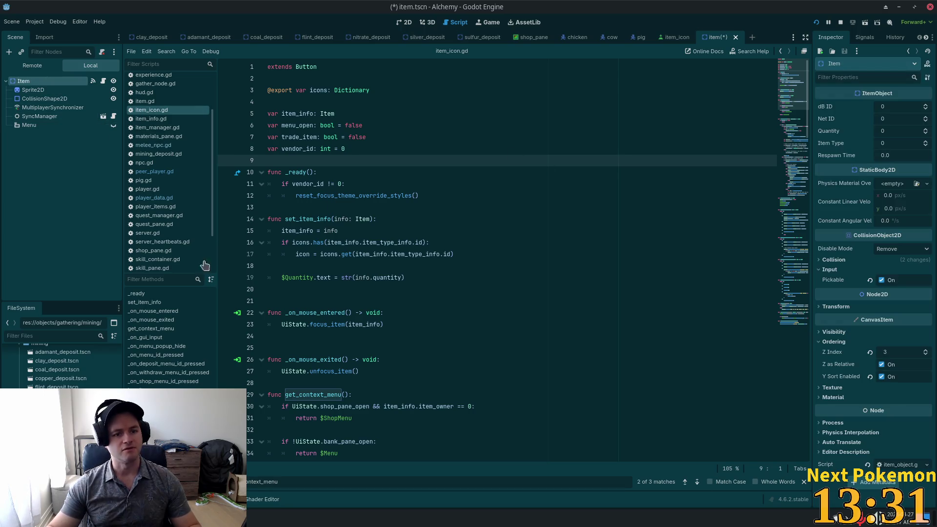
pyautogui.click(103, 80)
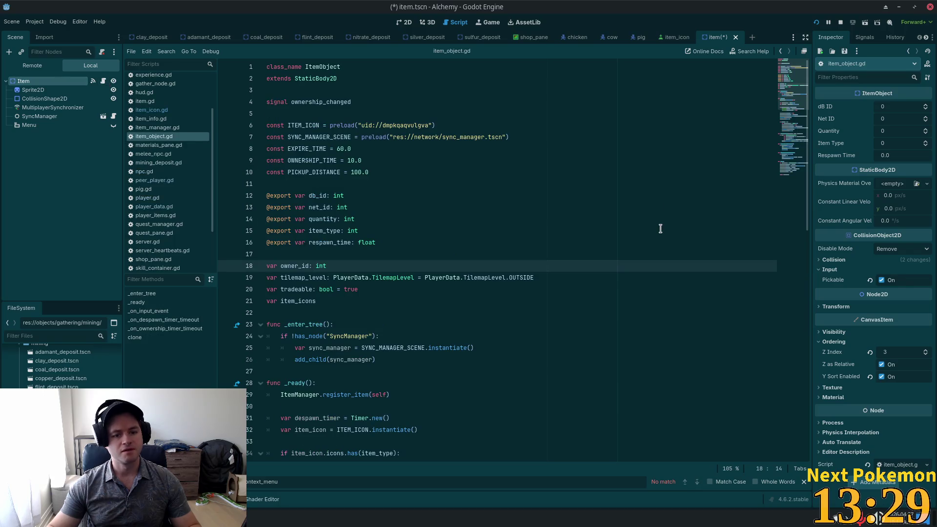
pyautogui.hotkey('alt', 'Tab')
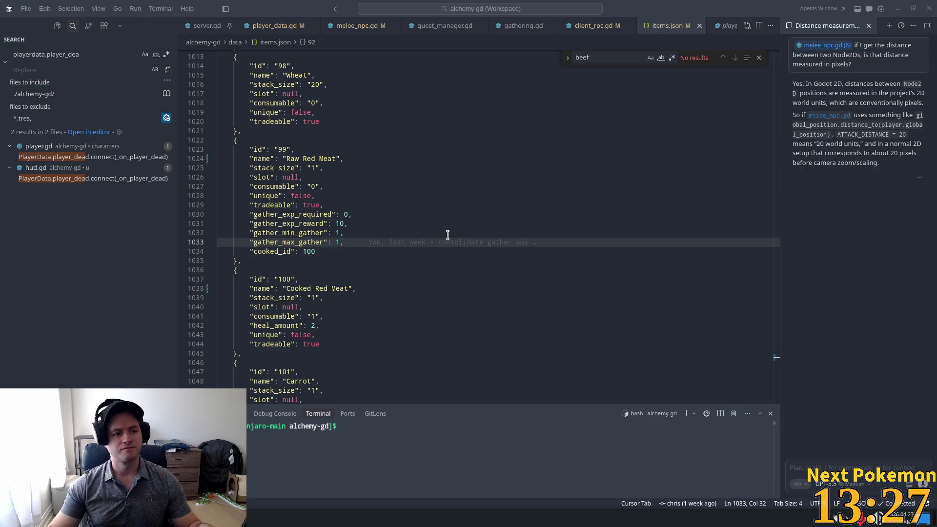
pyautogui.click(558, 205)
pyautogui.hotkey('ctrl', 'p')
pyautogui.write('item_')
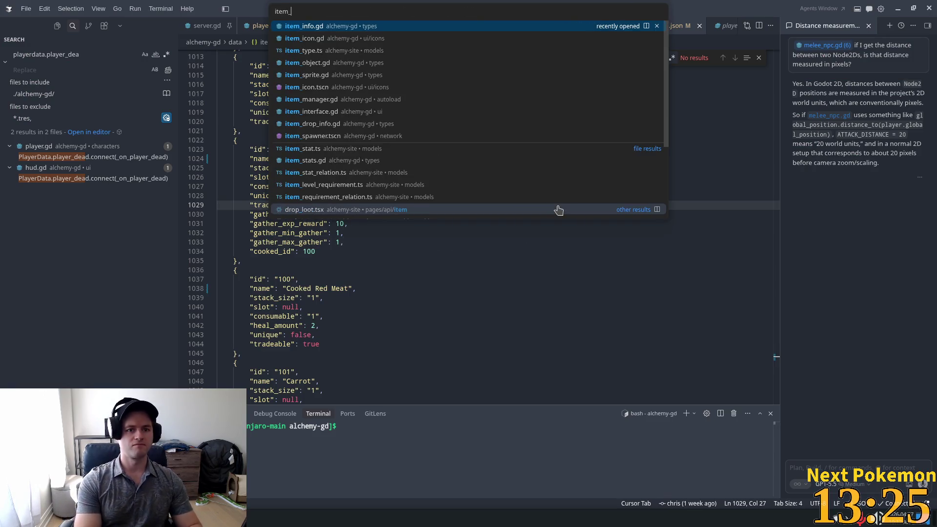
pyautogui.write('obje')
pyautogui.press('Return')
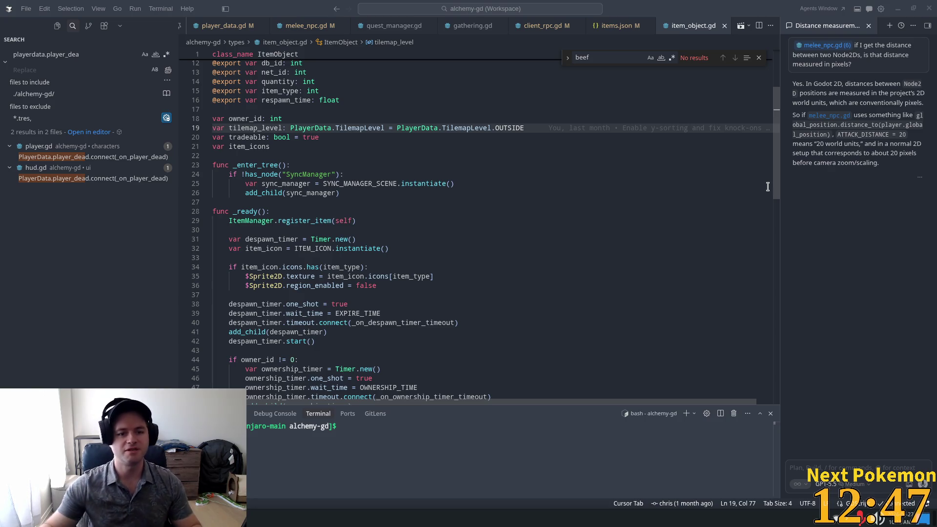
pyautogui.click(317, 183)
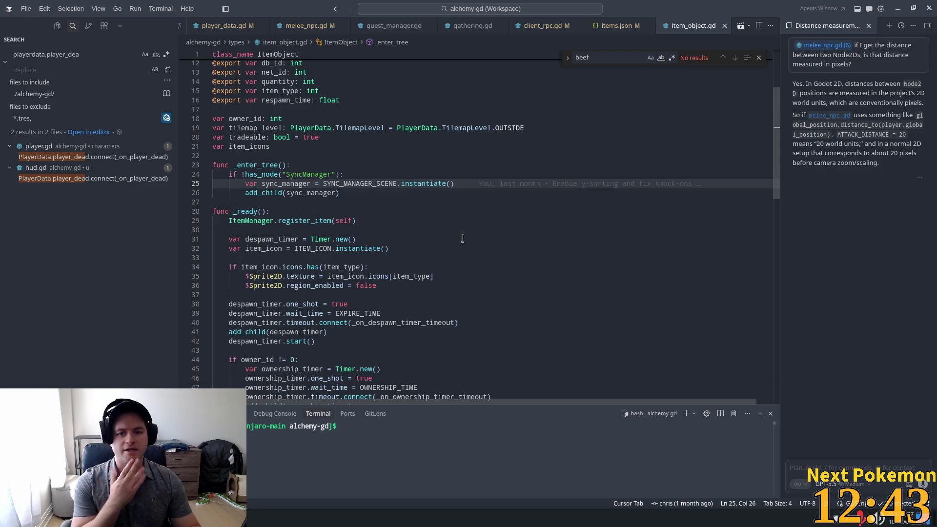
pyautogui.hotkey('ctrl', 'p')
pyautogui.write('ir')
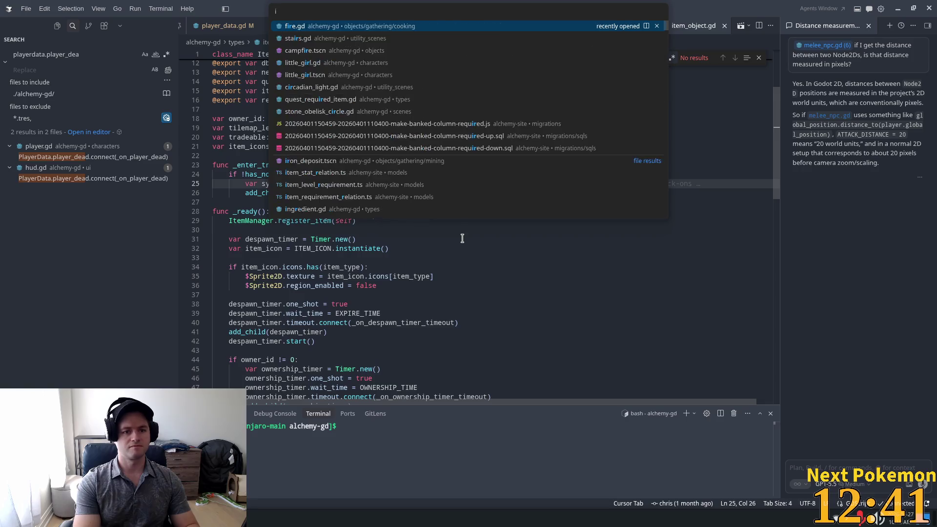
pyautogui.press('BackSpace')
pyautogui.write('tem_objec')
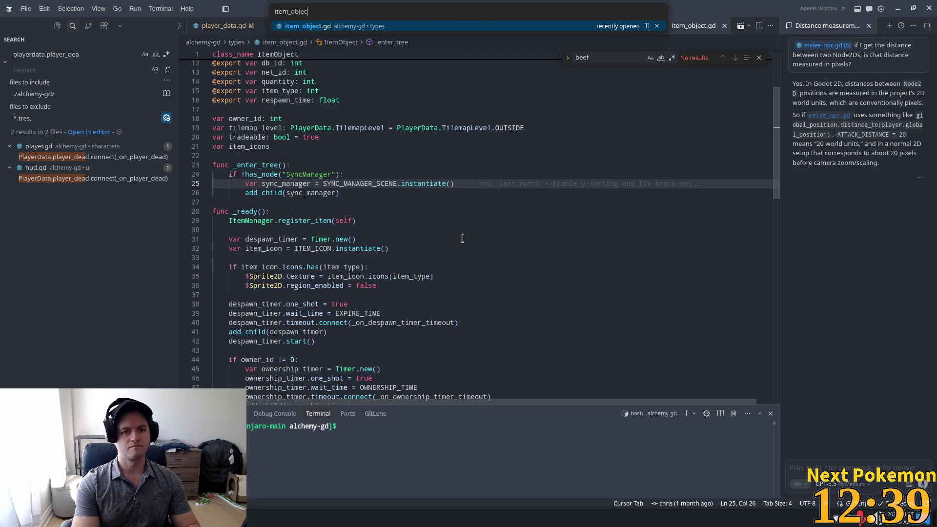
pyautogui.press('Return')
pyautogui.click(525, 146)
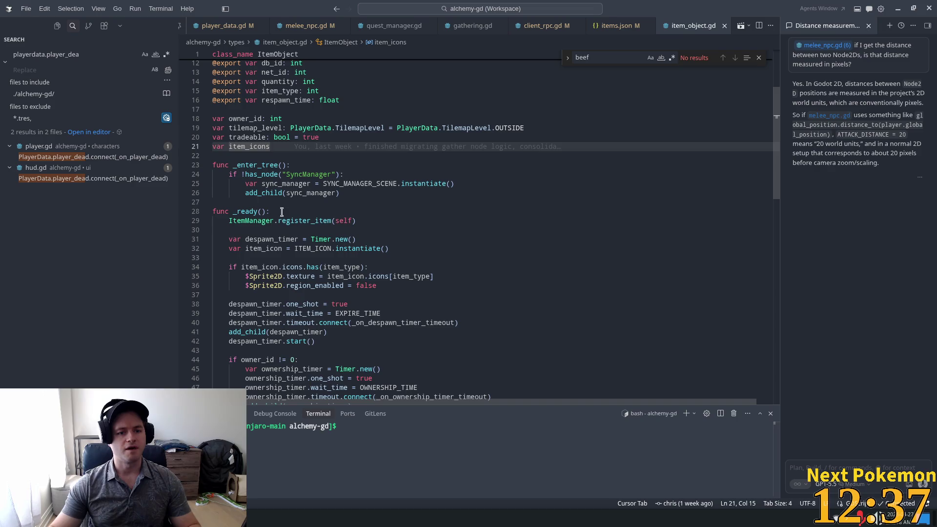
pyautogui.doubleClick(255, 184)
pyautogui.scroll(-1, 451, 188)
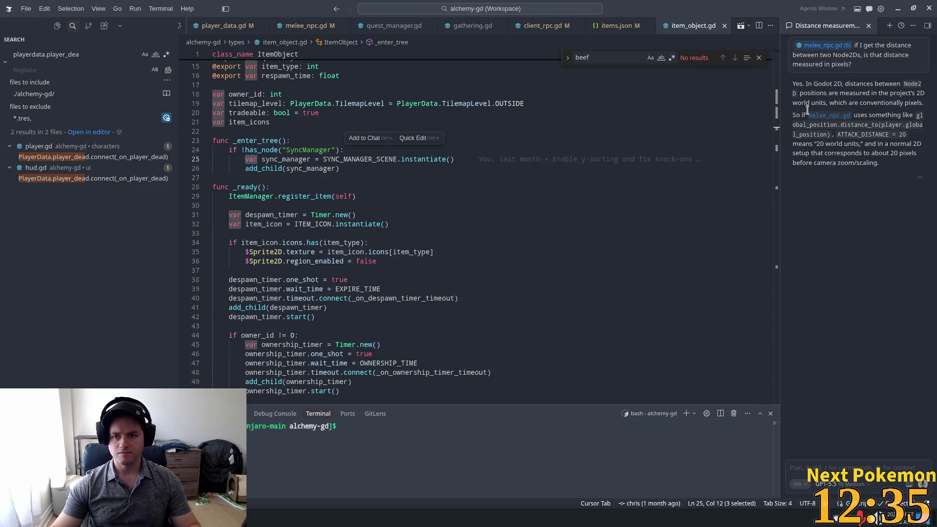
pyautogui.moveTo(776, 147)
pyautogui.mouseDown()
pyautogui.moveTo(785, 263)
pyautogui.moveTo(790, 238)
pyautogui.mouseUp()
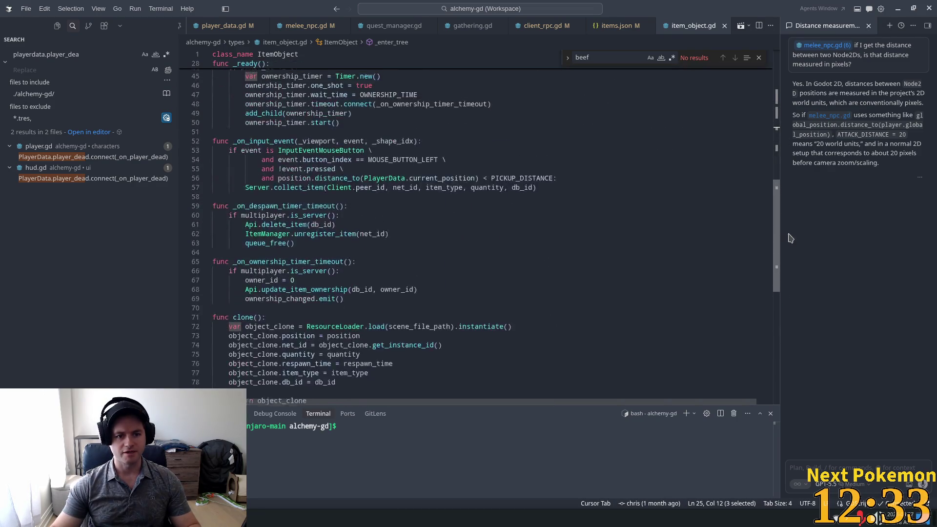
pyautogui.scroll(3, 537, 234)
pyautogui.click(364, 233)
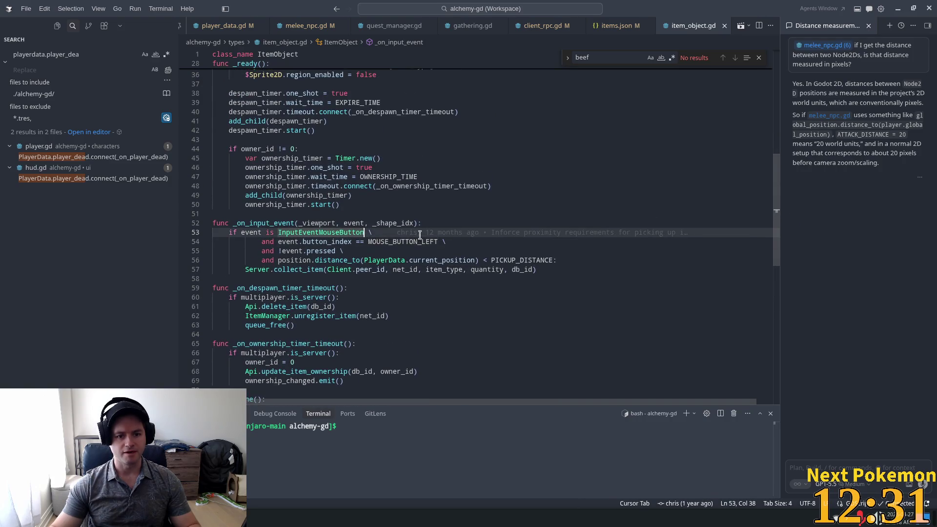
pyautogui.click(274, 261)
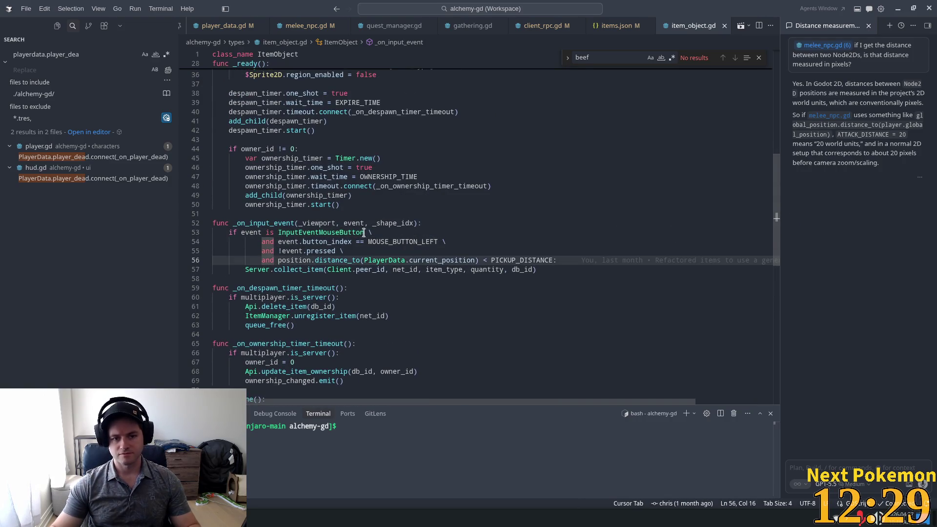
pyautogui.click(327, 233)
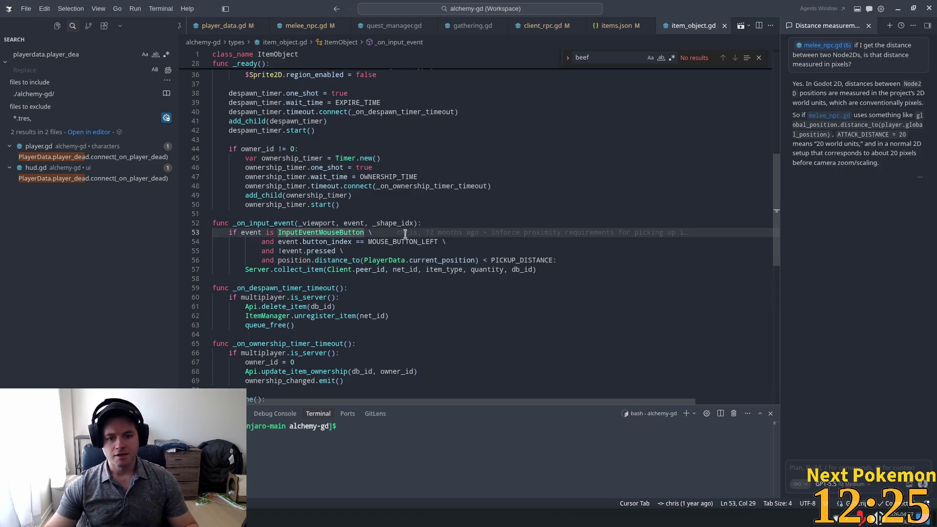
pyautogui.doubleClick(413, 241)
pyautogui.doubleClick(299, 251)
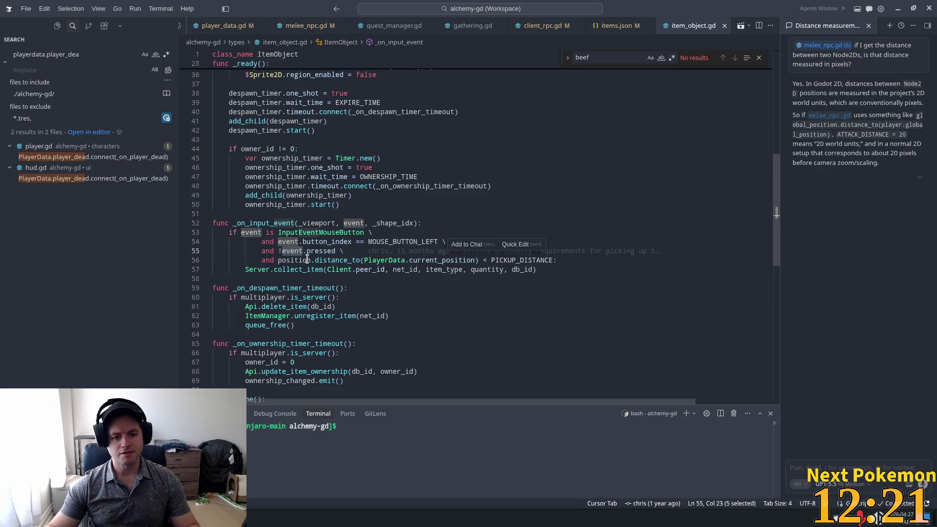
pyautogui.press('End')
pyautogui.hotkey('shift', 'Left')
pyautogui.hotkey('shift', 'Left')
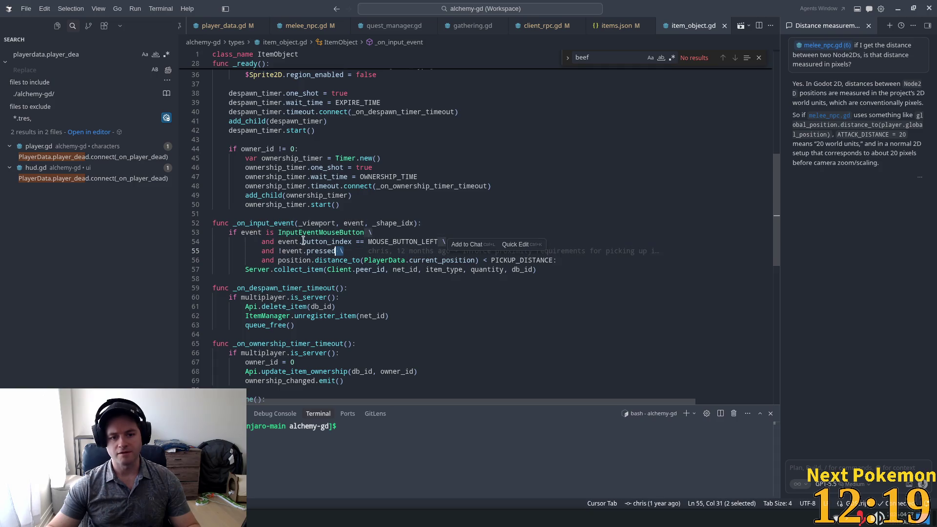
pyautogui.click(332, 233)
pyautogui.press('Down')
pyautogui.press('Down')
pyautogui.press('Down')
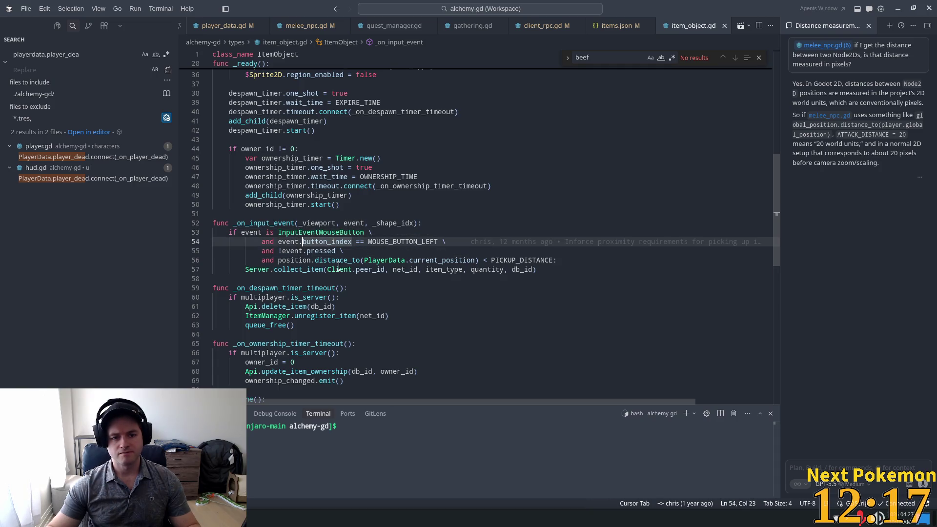
pyautogui.hotkey('ctrl', 'd')
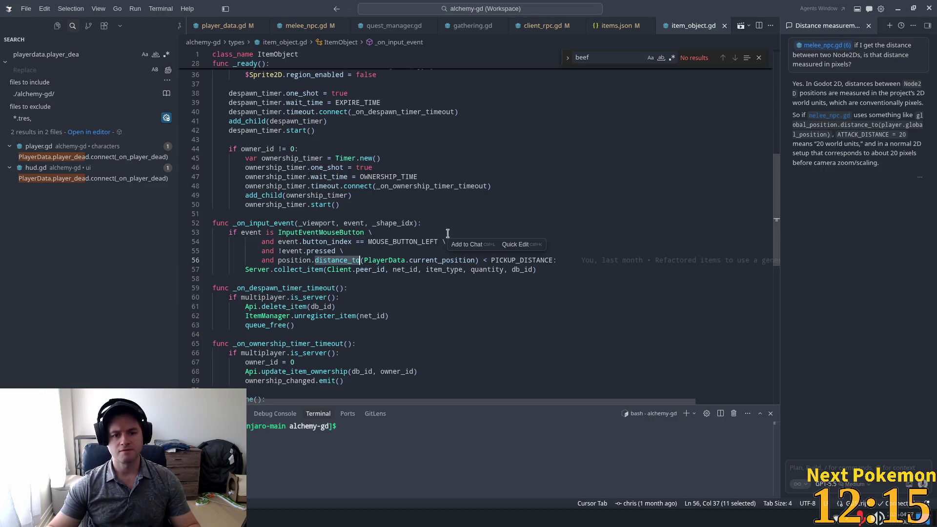
pyautogui.click(337, 222)
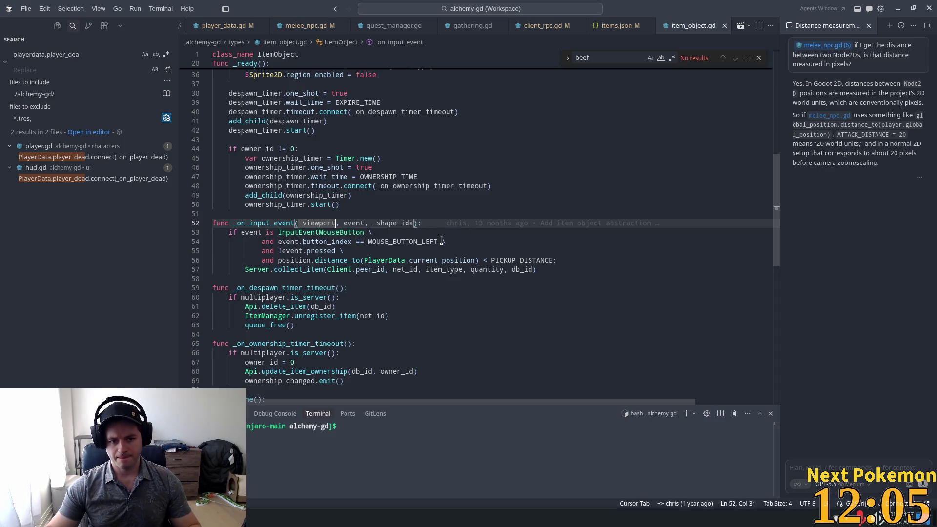
pyautogui.moveTo(445, 241)
pyautogui.mouseDown()
pyautogui.moveTo(215, 241)
pyautogui.moveTo(262, 238)
pyautogui.mouseUp()
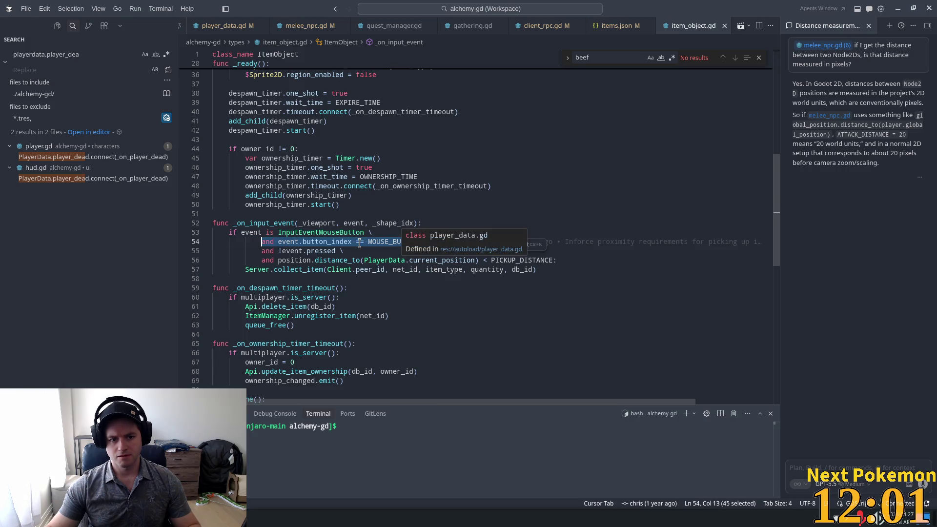
pyautogui.click(313, 232)
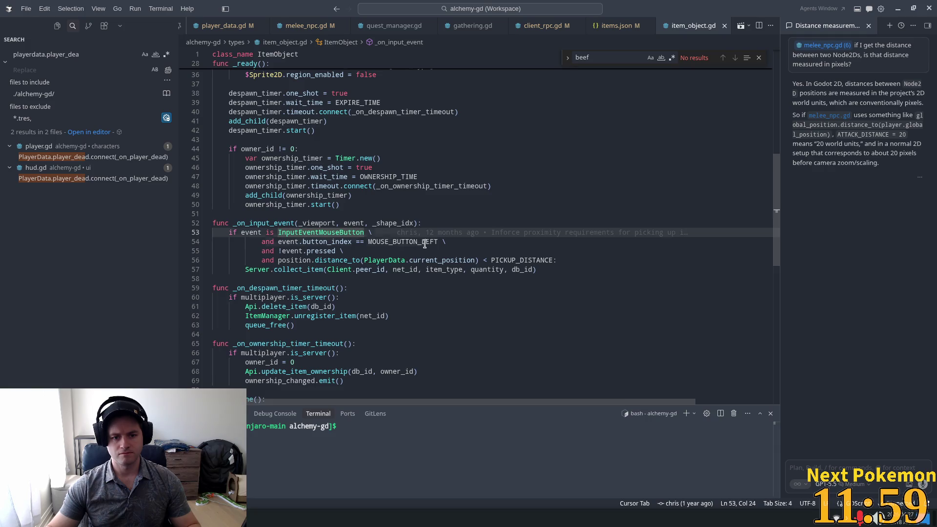
pyautogui.click(401, 232)
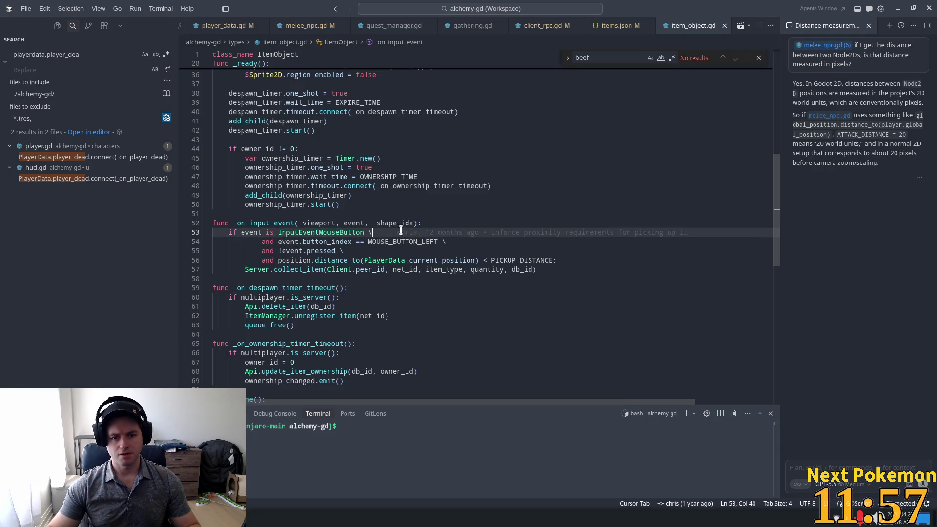
pyautogui.moveTo(467, 231)
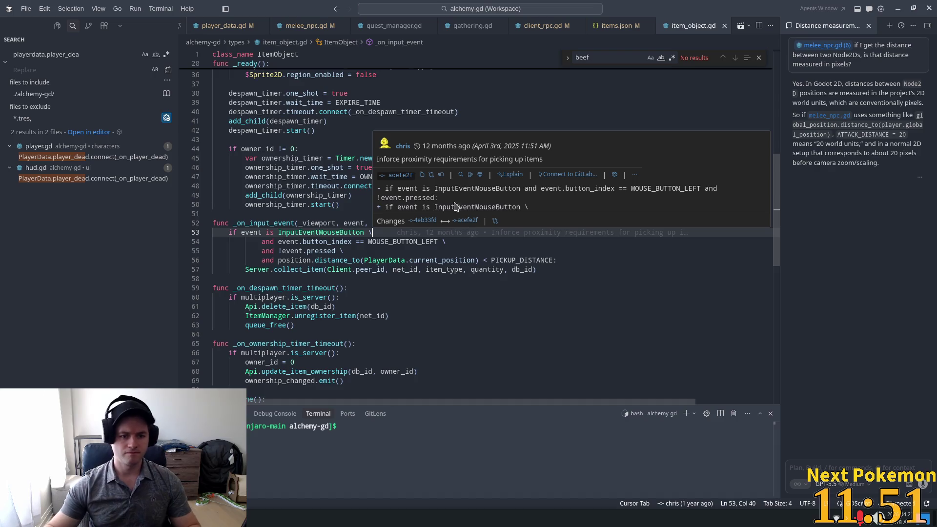
pyautogui.moveTo(345, 251)
pyautogui.mouseDown()
pyautogui.moveTo(353, 252)
pyautogui.moveTo(261, 250)
pyautogui.mouseUp()
pyautogui.click(315, 242)
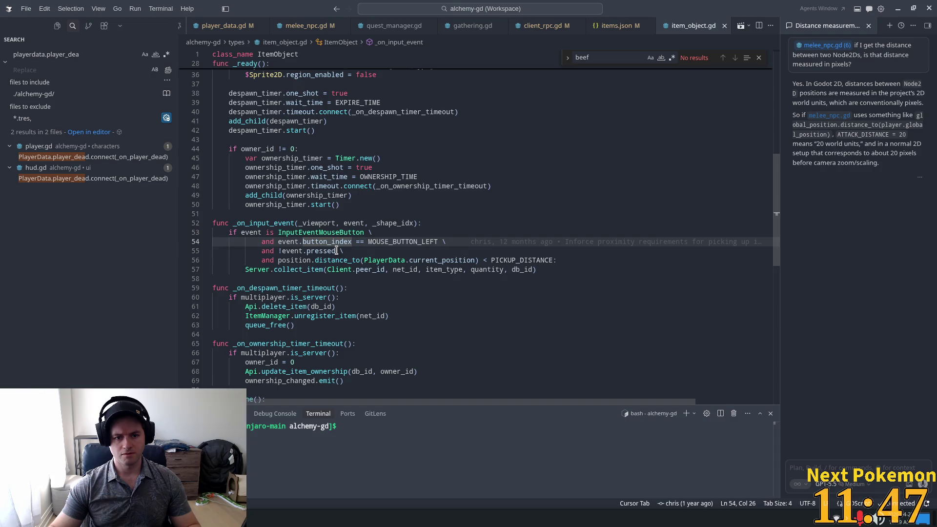
pyautogui.moveTo(337, 251); pyautogui.dragTo(278, 251)
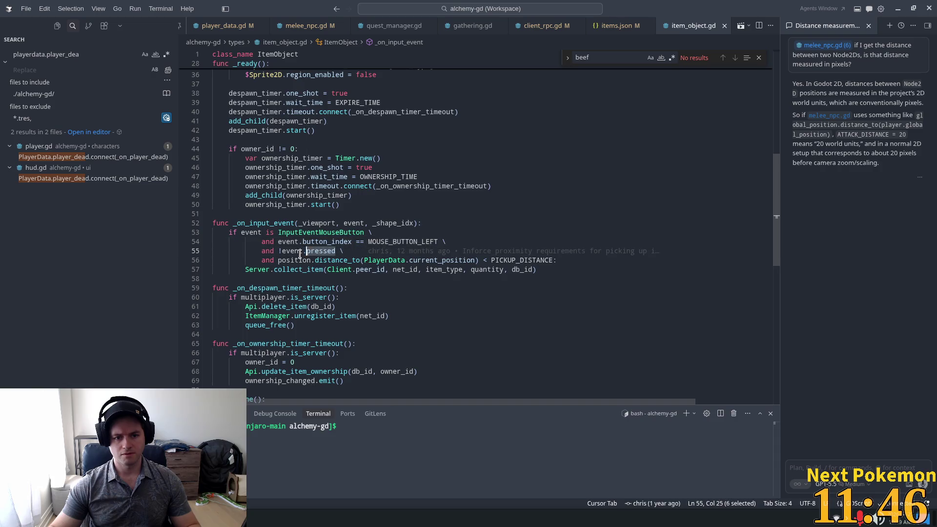
# Move '!event.pressed' onto line 53's condition and delete the leftover empty condition line.
pyautogui.press('BackSpace')
pyautogui.click(367, 232)
pyautogui.write('and !event.pressed')
pyautogui.press('Tab')
pyautogui.click(279, 251)
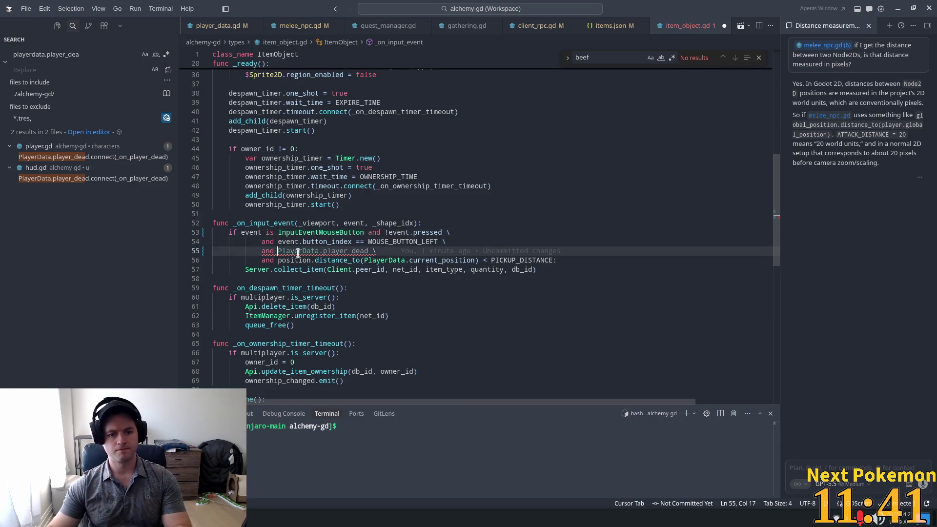
pyautogui.moveTo(384, 251); pyautogui.dragTo(188, 247)
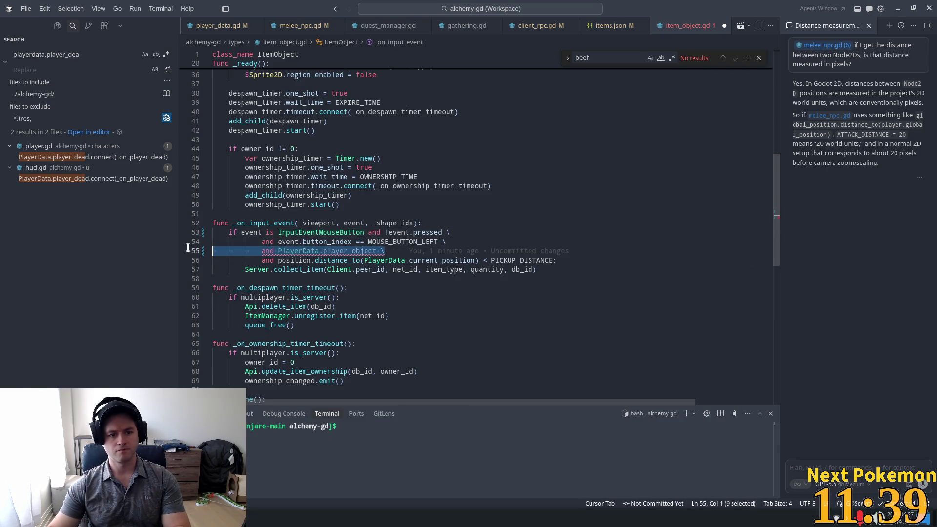
pyautogui.press('BackSpace')
pyautogui.press('BackSpace')
# Join the PICKUP_DISTANCE check into a nested if ending in a colon, accepting the elif drop_item suggestion.
pyautogui.click(375, 186)
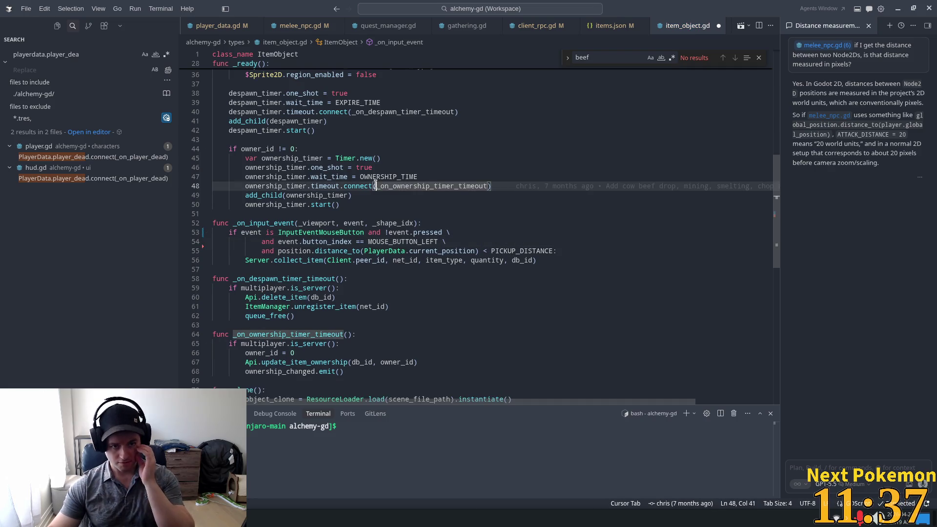
pyautogui.click(279, 243)
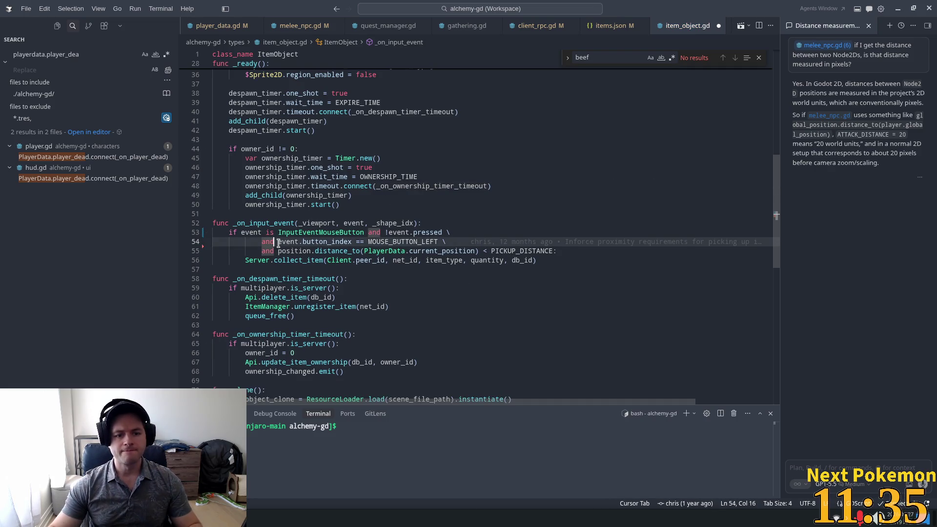
pyautogui.press('BackSpace')
pyautogui.press('BackSpace')
pyautogui.press('BackSpace')
pyautogui.write('i')
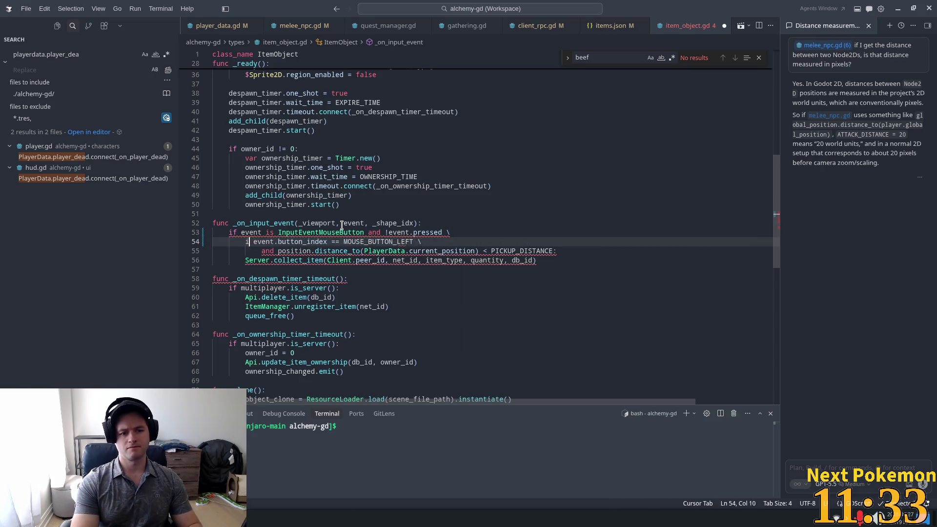
pyautogui.write('f')
pyautogui.hotkey('ctrl', 'z')
pyautogui.hotkey('ctrl', 'z')
pyautogui.moveTo(262, 251); pyautogui.dragTo(422, 241)
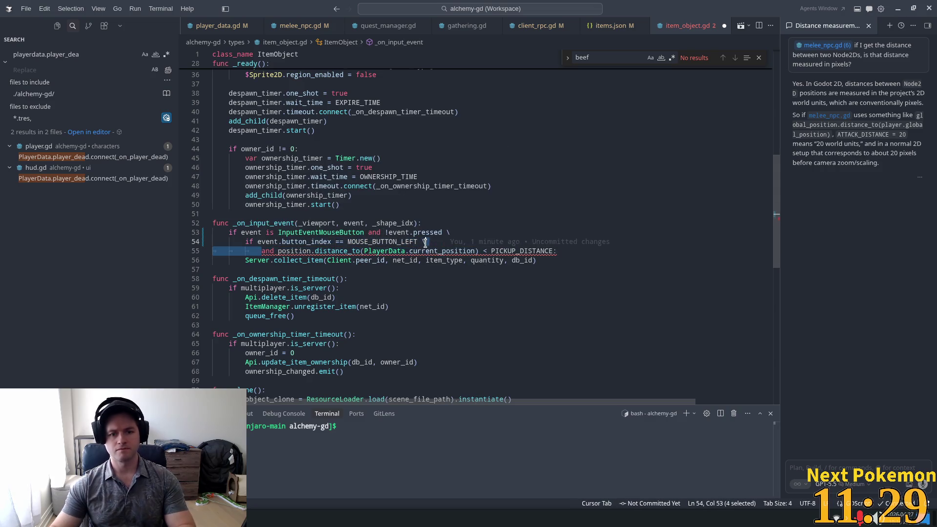
pyautogui.press('BackSpace')
pyautogui.click(726, 241)
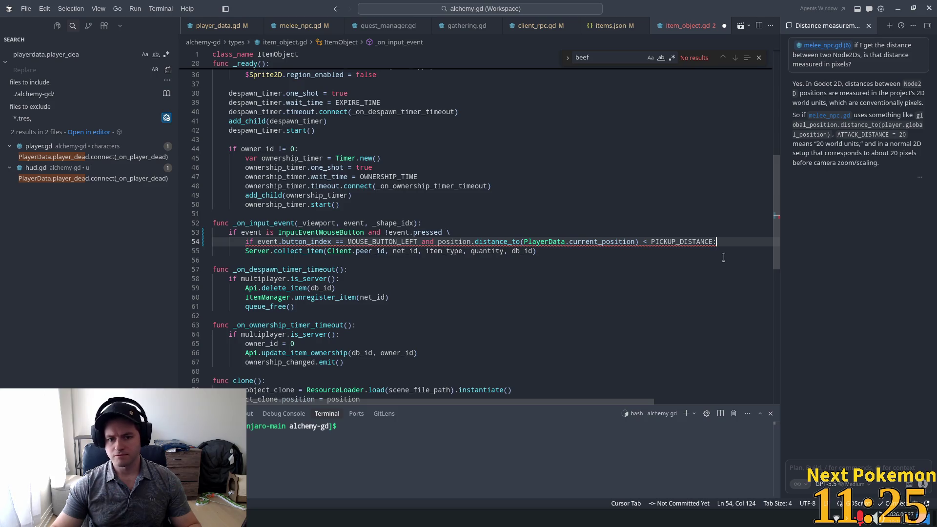
pyautogui.click(483, 230)
pyautogui.press('BackSpace')
pyautogui.press('BackSpace')
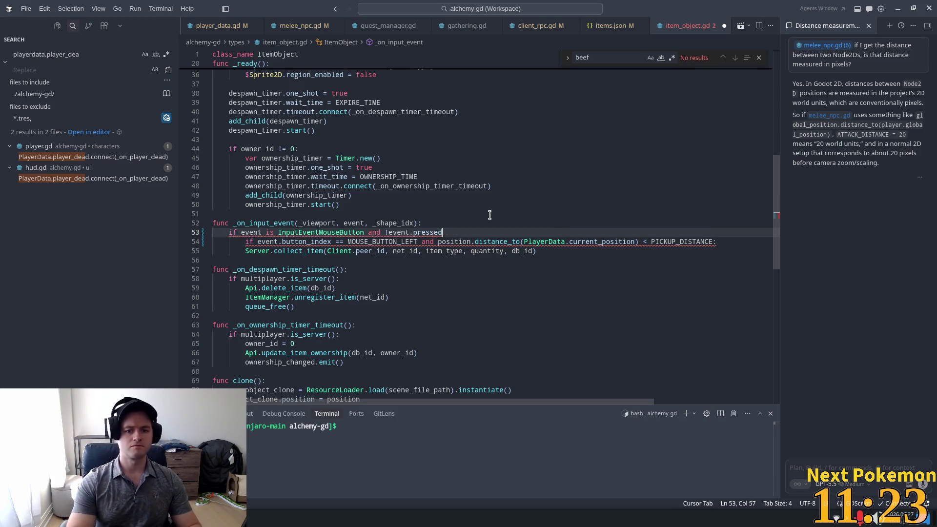
pyautogui.write(':')
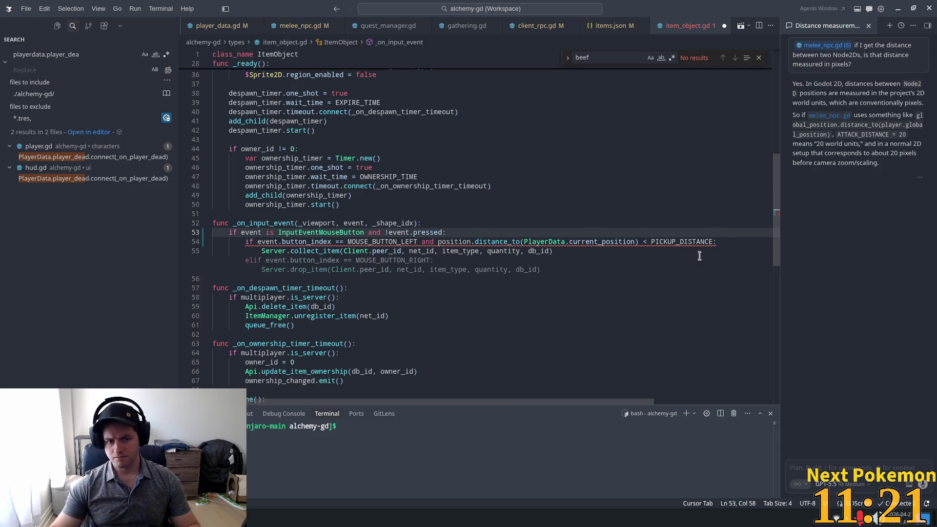
pyautogui.press('Tab')
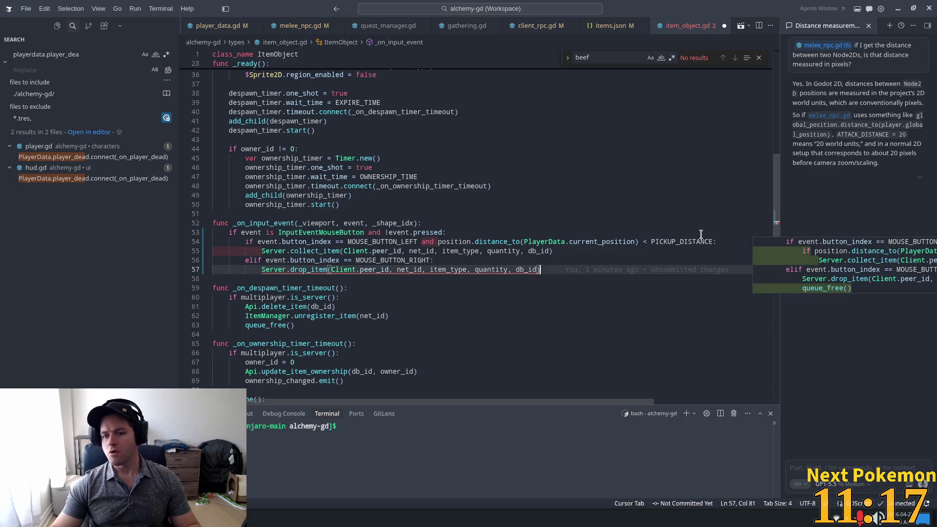
# Review the combined condition, the elif branch and collect_item's Client argument.
pyautogui.click(717, 242)
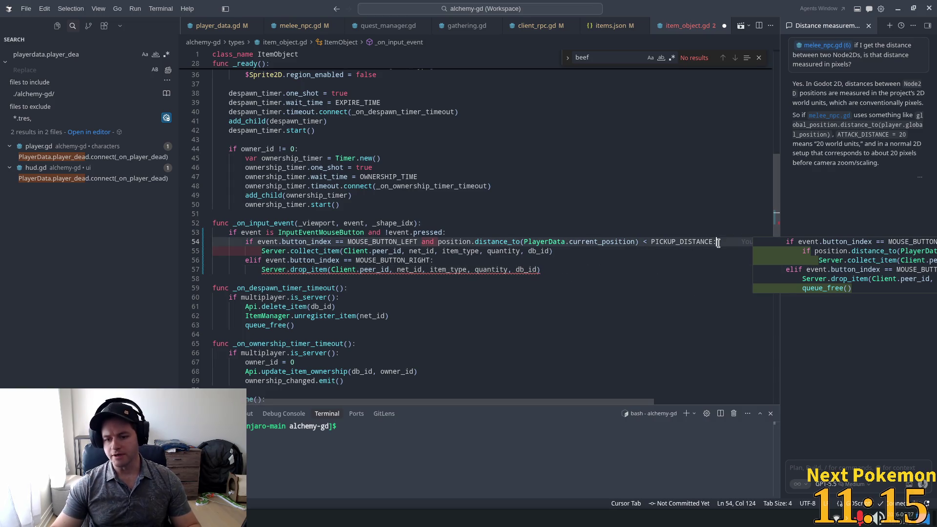
pyautogui.press('Down')
pyautogui.press('Down')
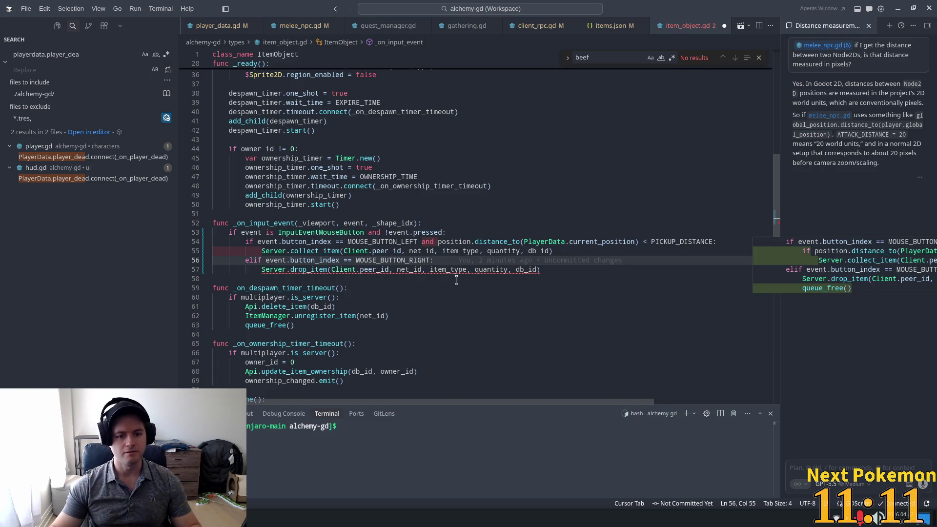
pyautogui.click(352, 249)
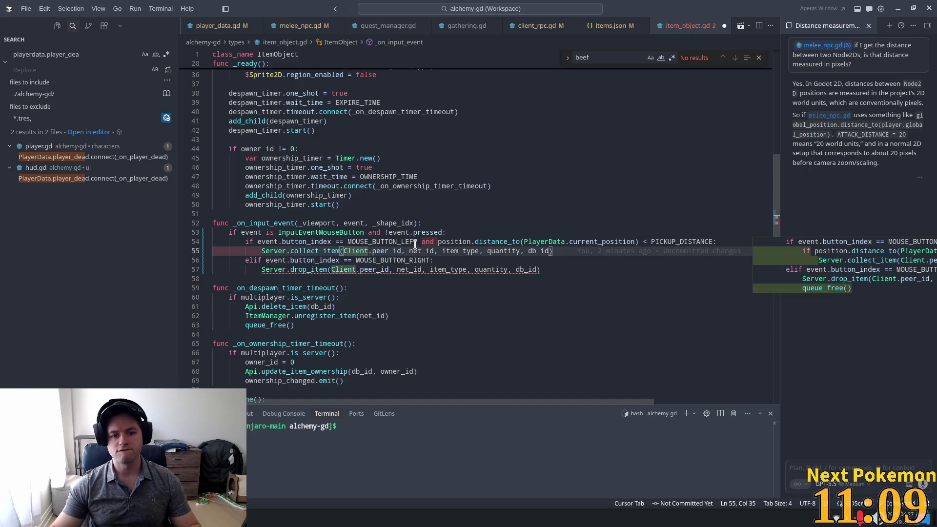
pyautogui.click(497, 229)
pyautogui.doubleClick(536, 240)
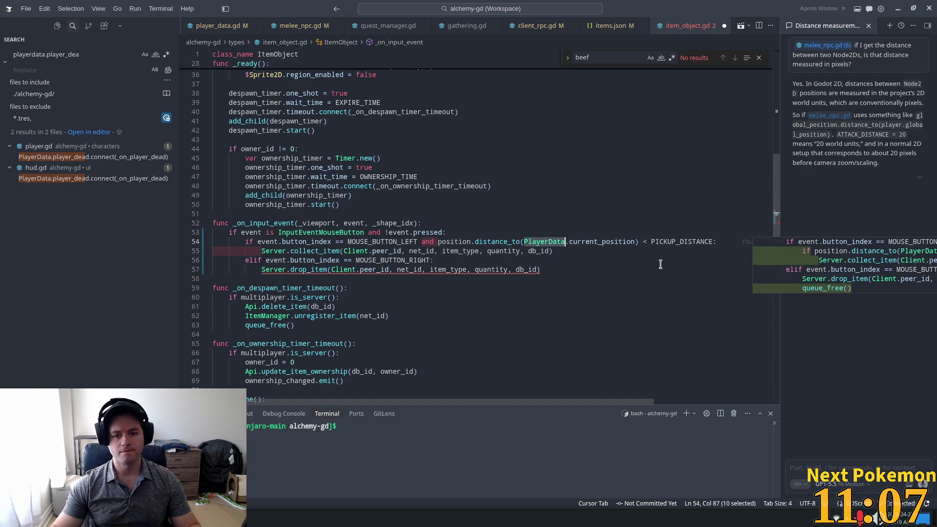
pyautogui.click(479, 258)
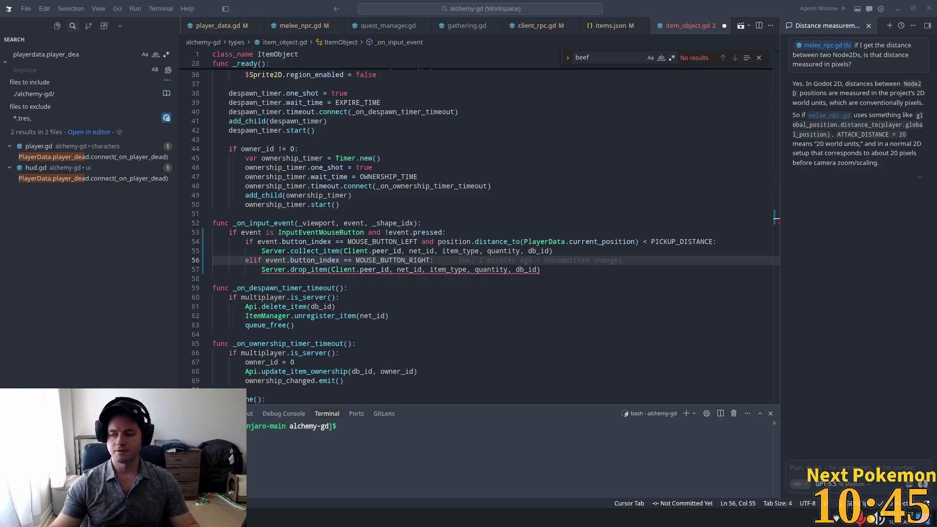
# Review the edited click handler, dismiss the inline suggestion, and bring up the quick file search.
pyautogui.click(446, 233)
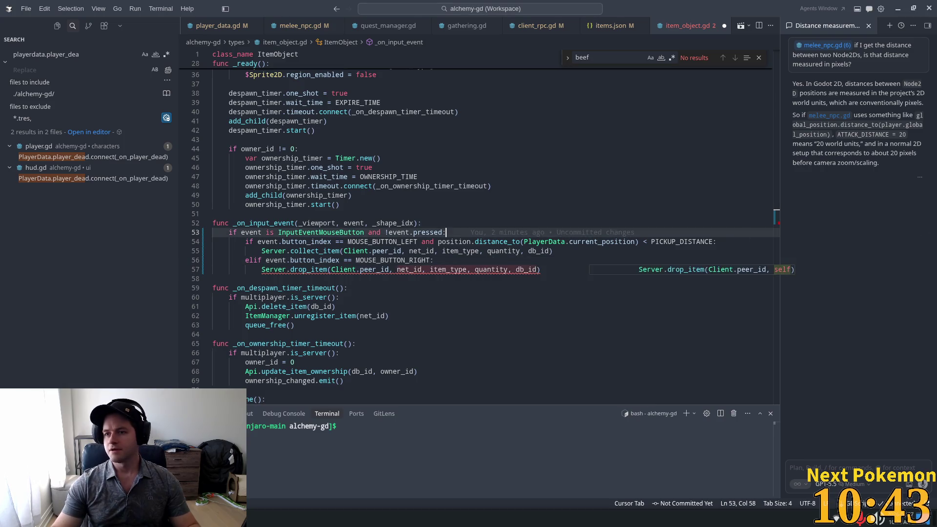
pyautogui.press('Escape')
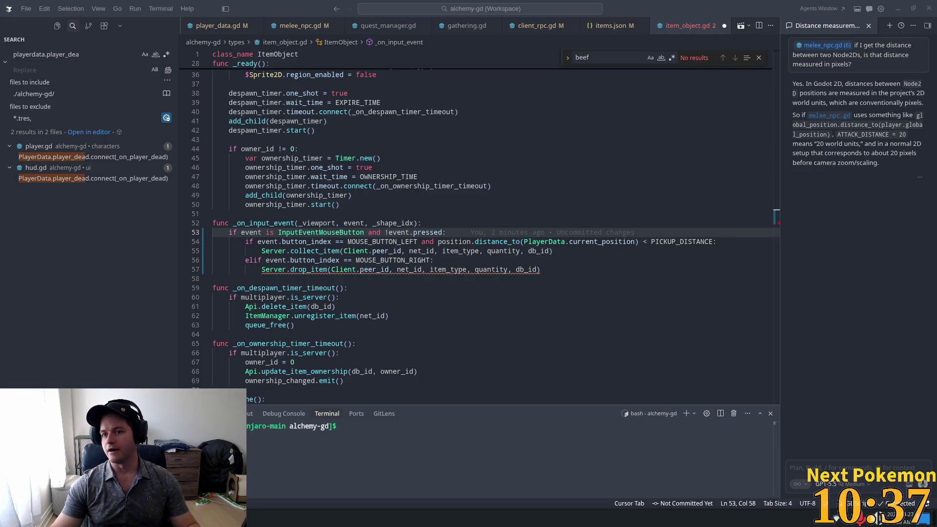
pyautogui.click(324, 250)
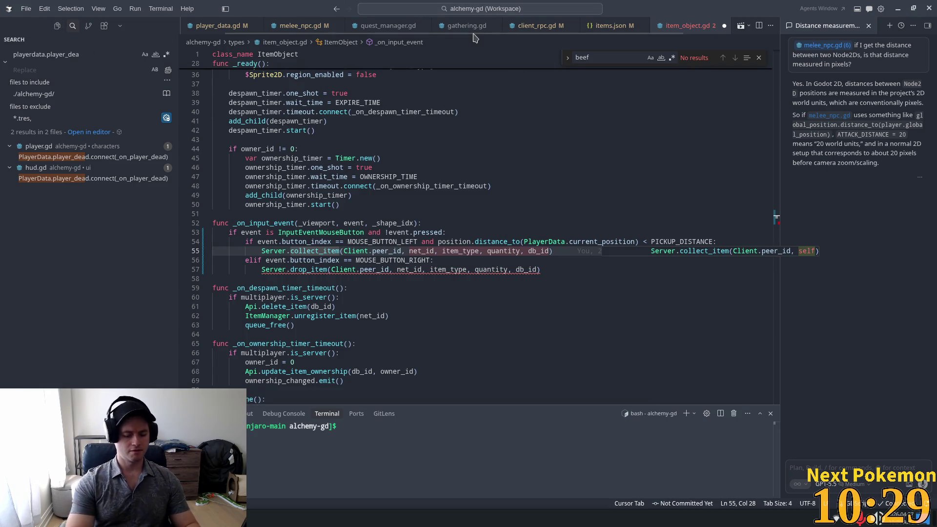
pyautogui.hotkey('ctrl', 'p')
pyautogui.write('item_icon')
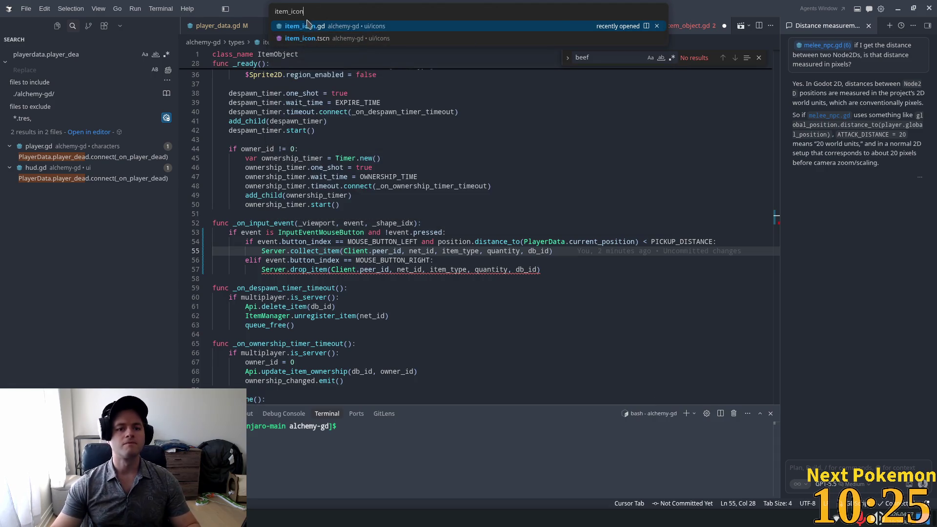
pyautogui.click(308, 26)
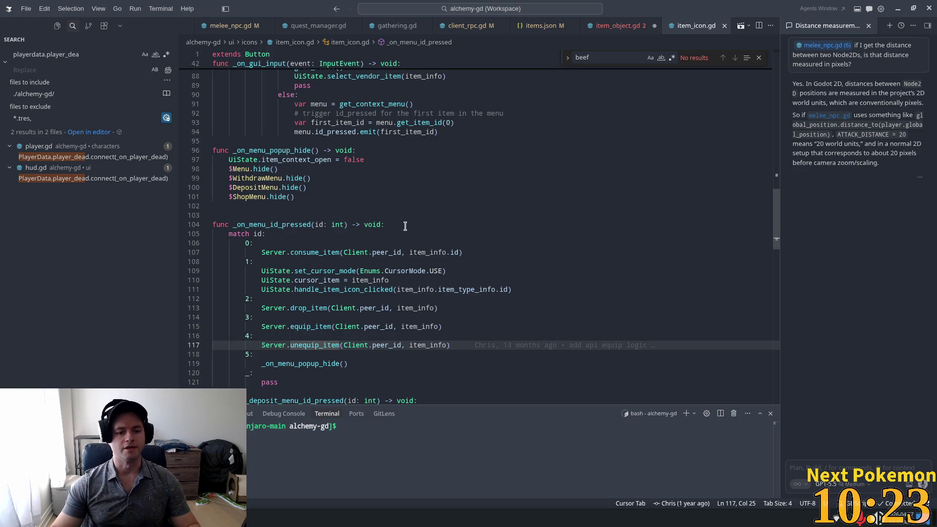
pyautogui.click(280, 169)
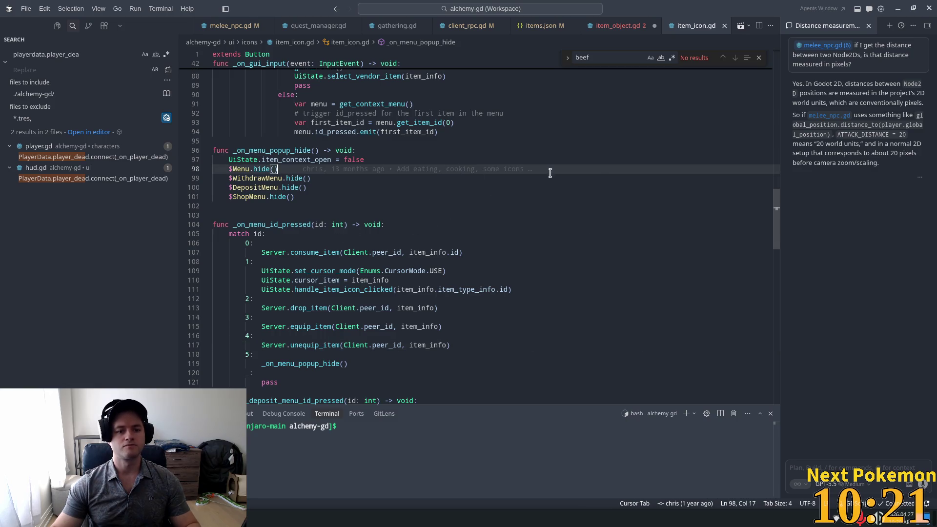
pyautogui.hotkey('ctrl', 'f')
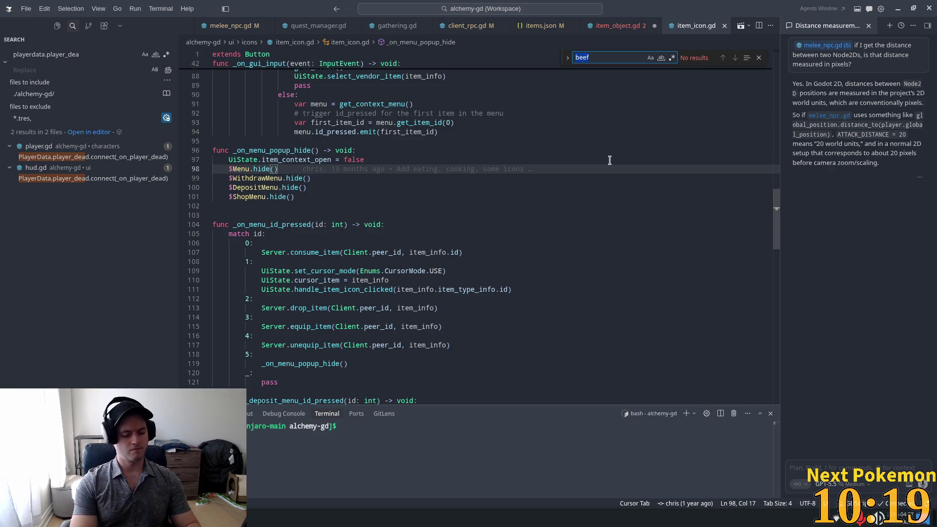
pyautogui.write('$Me')
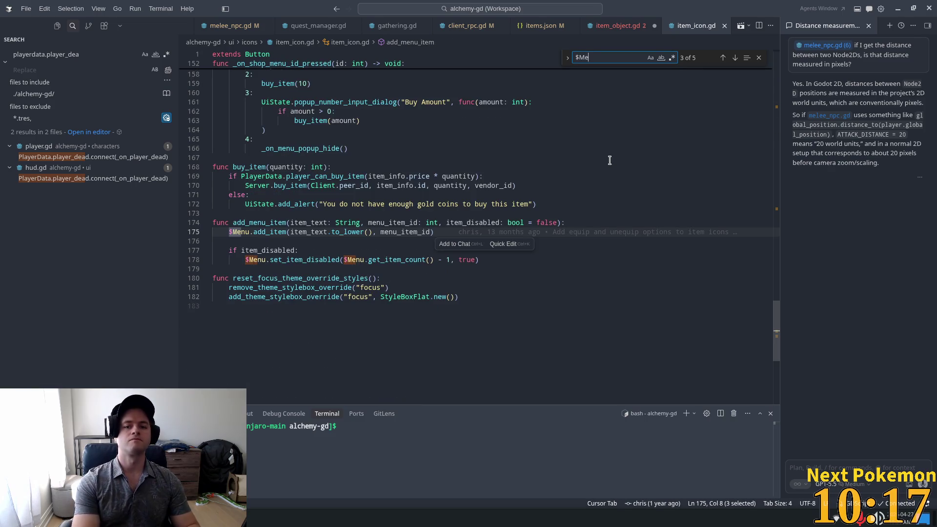
pyautogui.write('nu.sho')
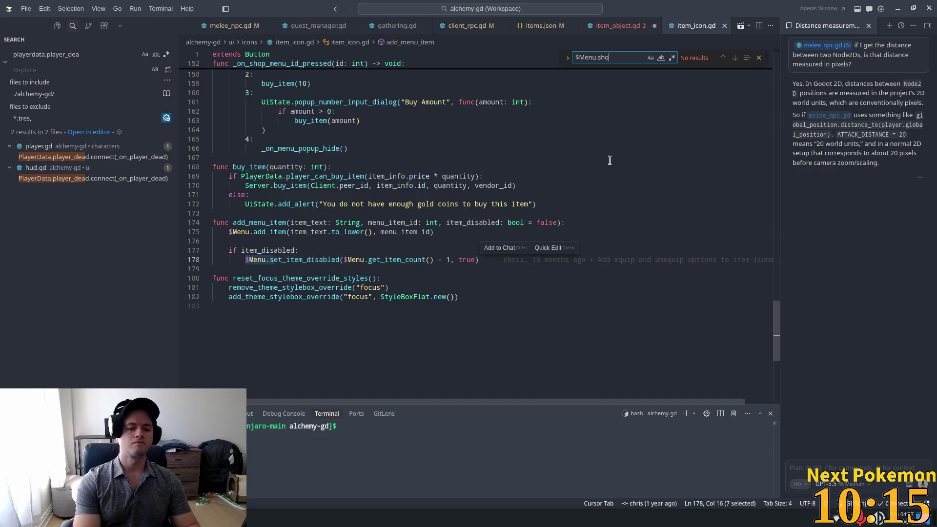
pyautogui.write('w')
pyautogui.press('BackSpace')
pyautogui.press('BackSpace')
pyautogui.press('BackSpace')
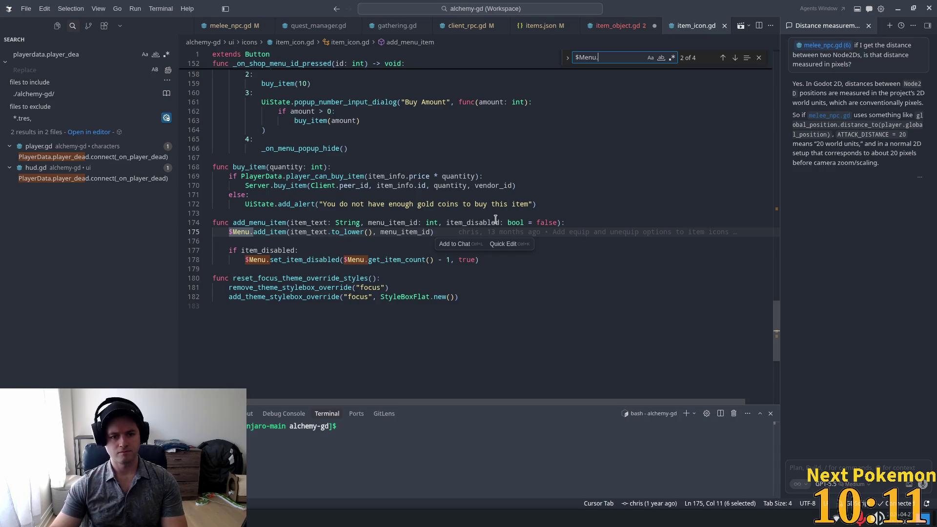
pyautogui.moveTo(267, 236)
pyautogui.press('Return')
pyautogui.press('Return')
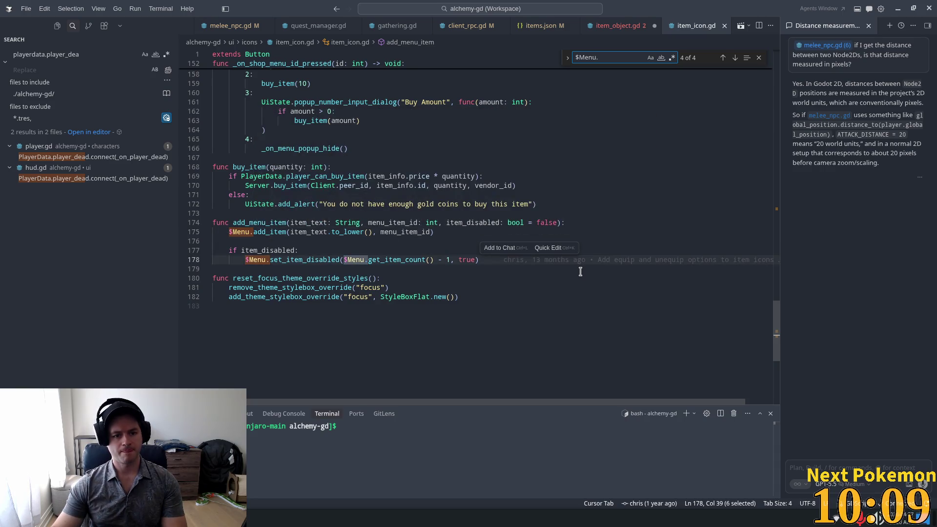
pyautogui.press('Return')
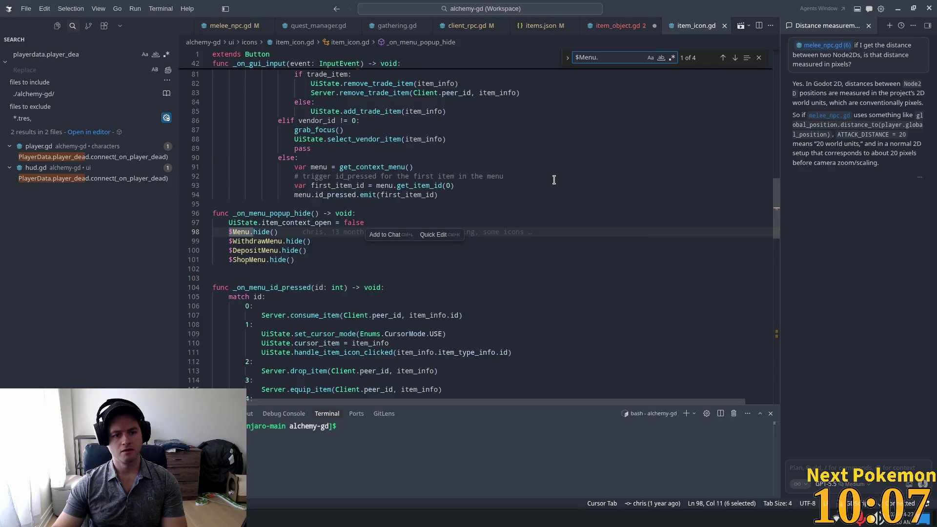
pyautogui.hotkey('shift', 'Return')
pyautogui.press('Return')
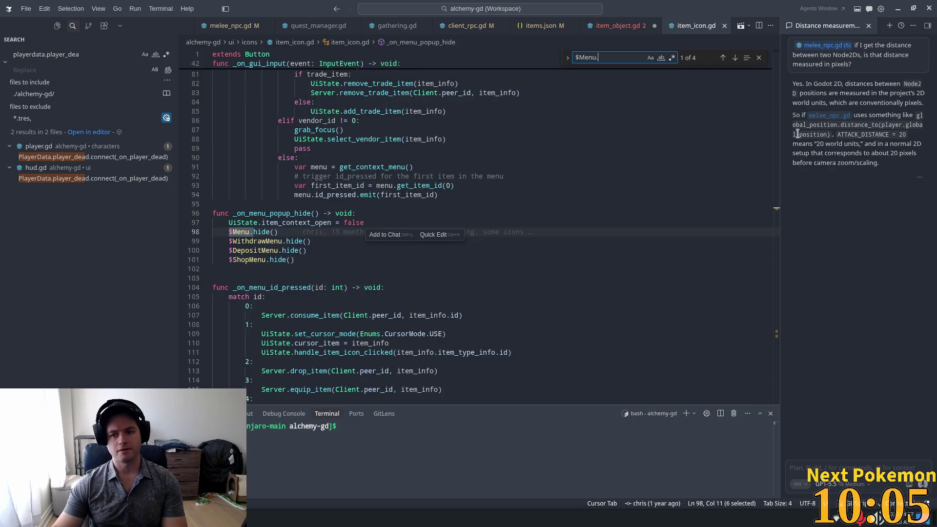
pyautogui.scroll(7, 773, 175)
pyautogui.moveTo(773, 175); pyautogui.dragTo(779, 154)
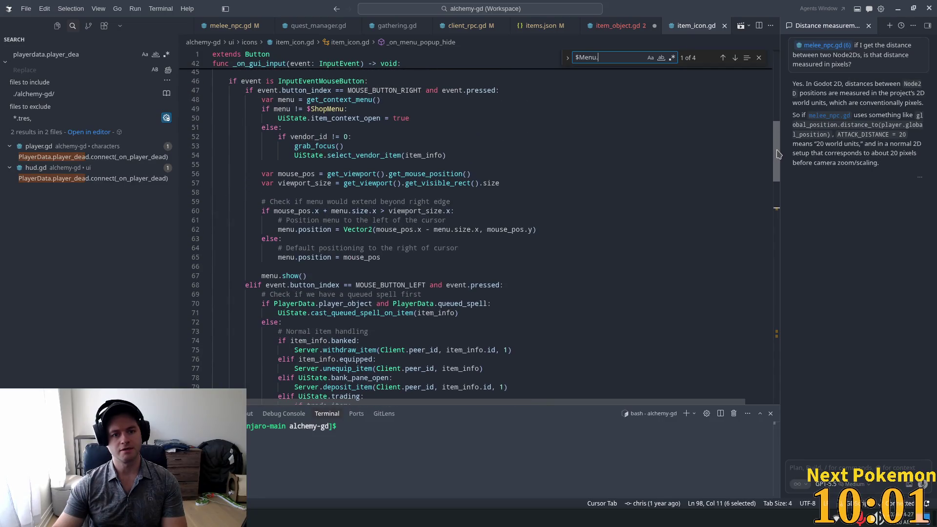
pyautogui.doubleClick(378, 89)
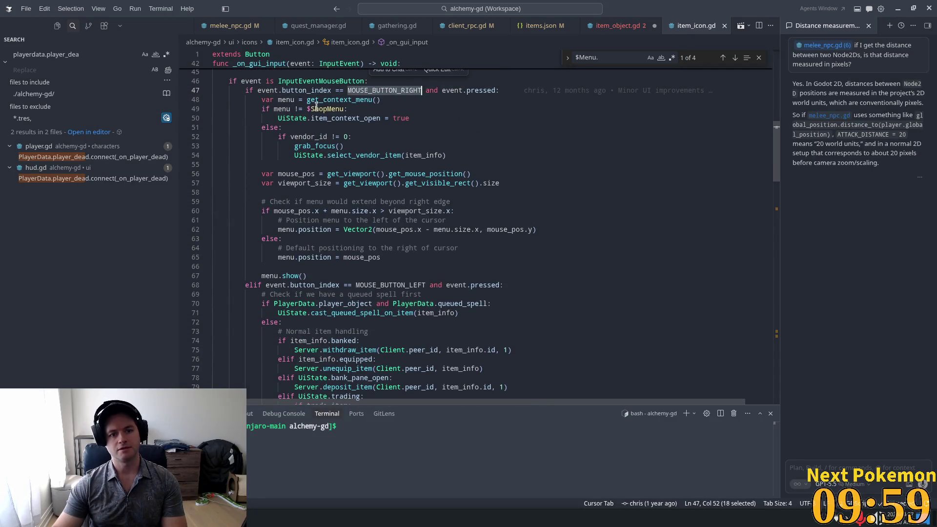
pyautogui.doubleClick(281, 101)
pyautogui.doubleClick(282, 108)
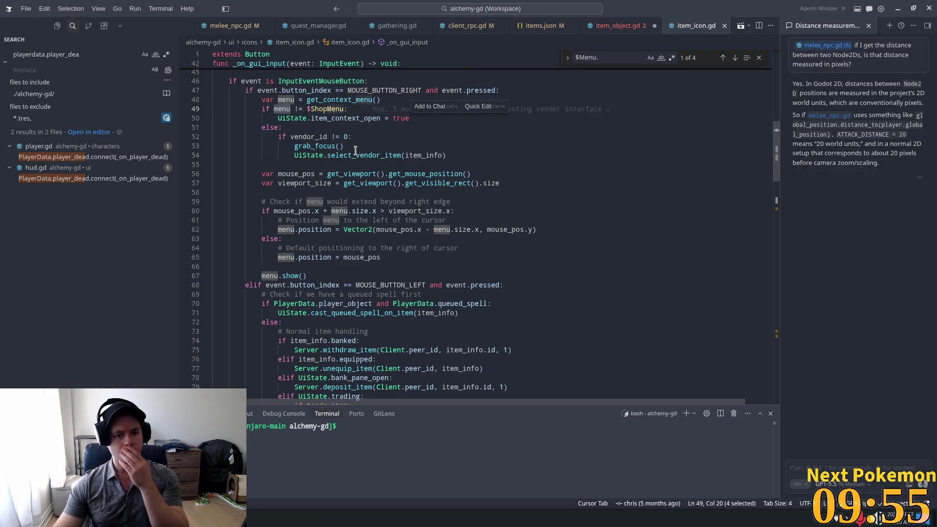
pyautogui.moveTo(339, 151)
pyautogui.moveTo(402, 174)
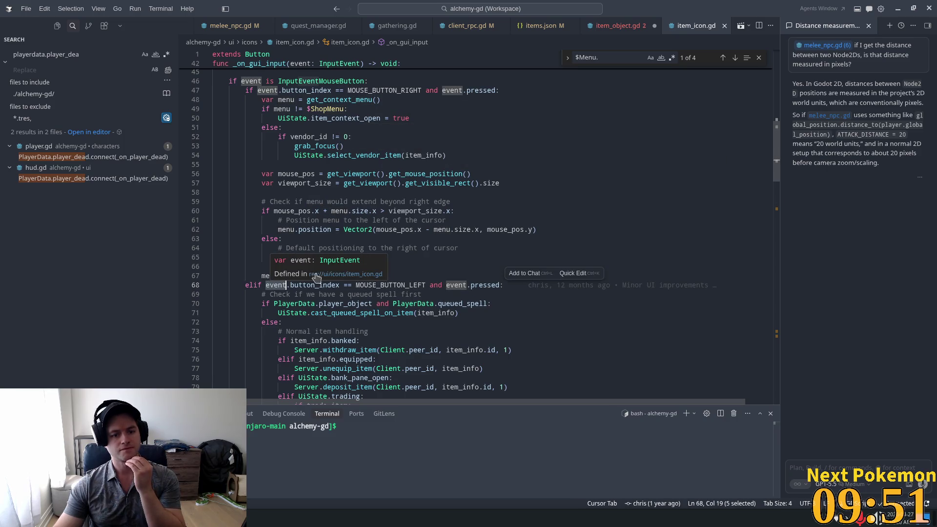
pyautogui.click(426, 174)
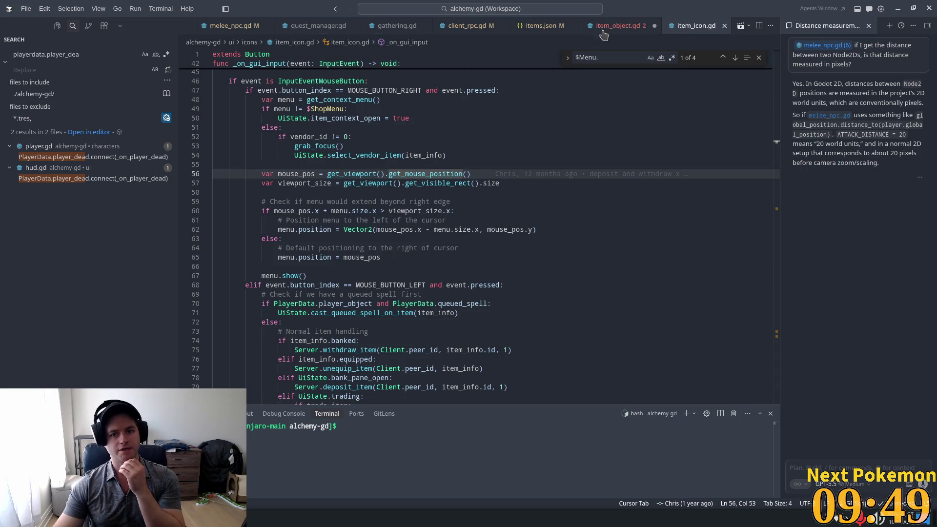
pyautogui.click(606, 25)
pyautogui.click(701, 26)
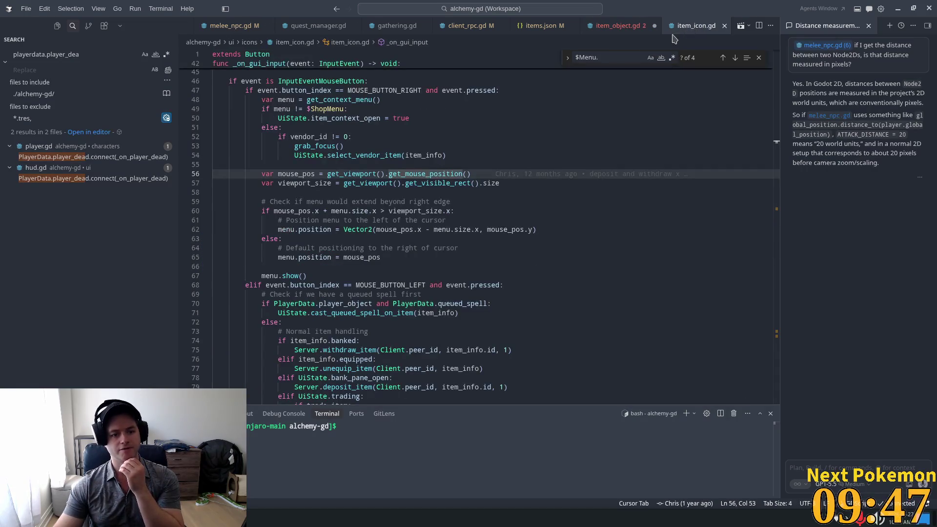
pyautogui.click(605, 27)
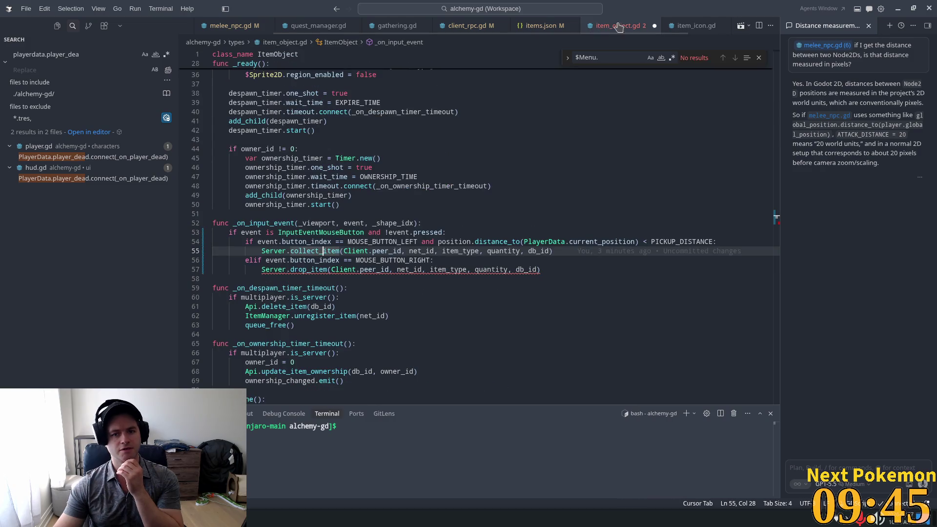
pyautogui.click(693, 27)
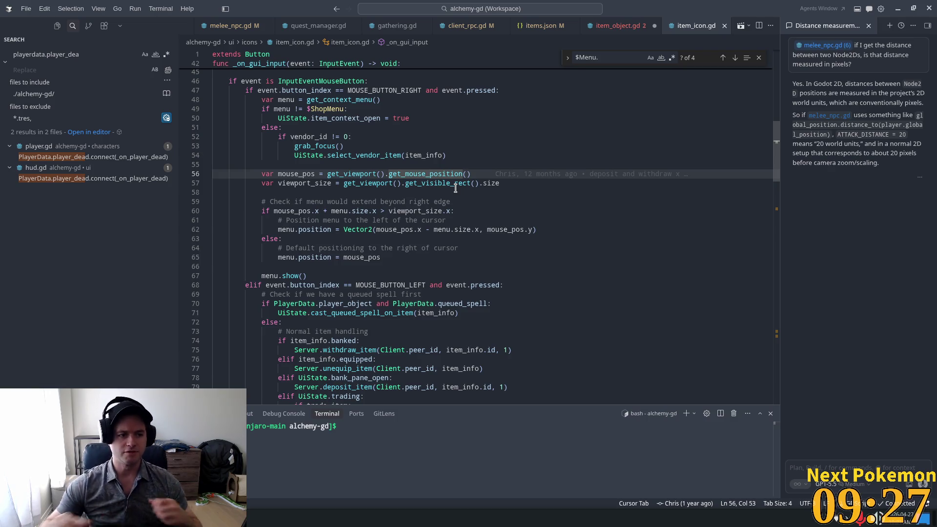
pyautogui.moveTo(315, 256)
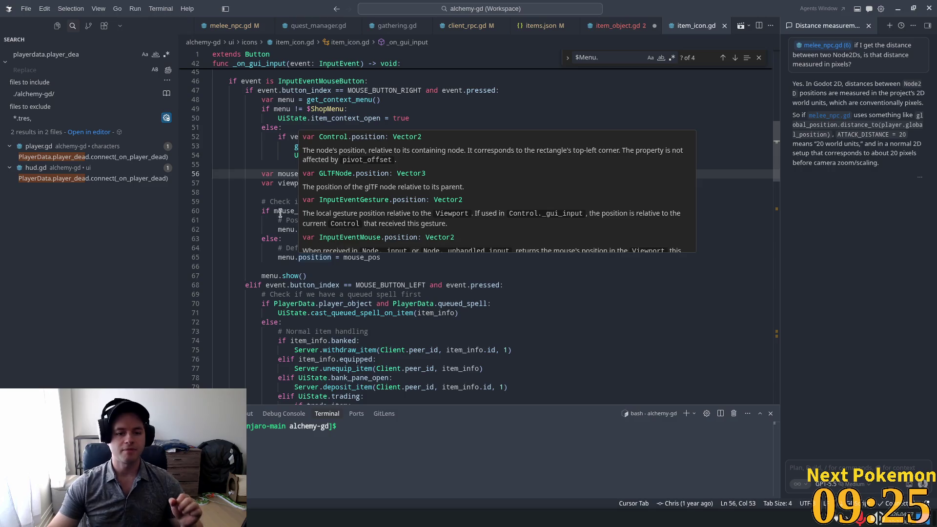
pyautogui.click(251, 174)
pyautogui.moveTo(316, 279)
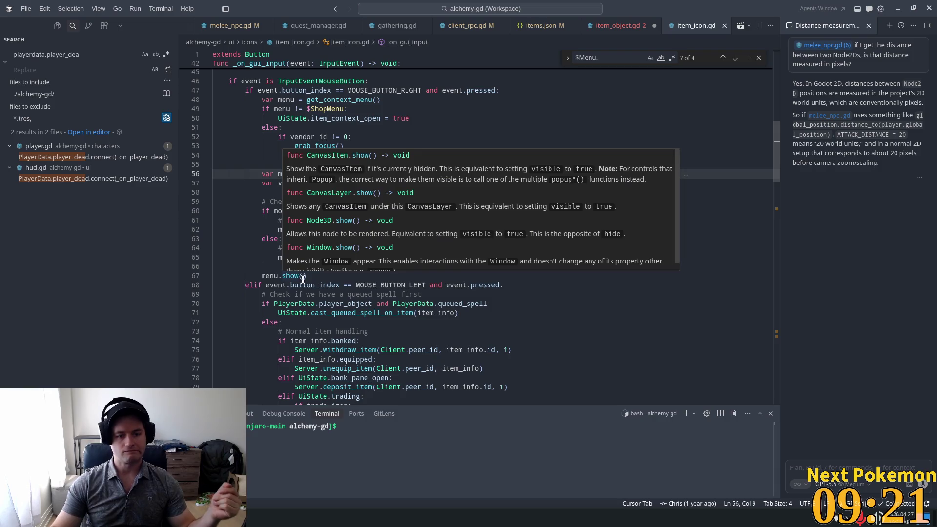
pyautogui.click(296, 189)
pyautogui.click(326, 139)
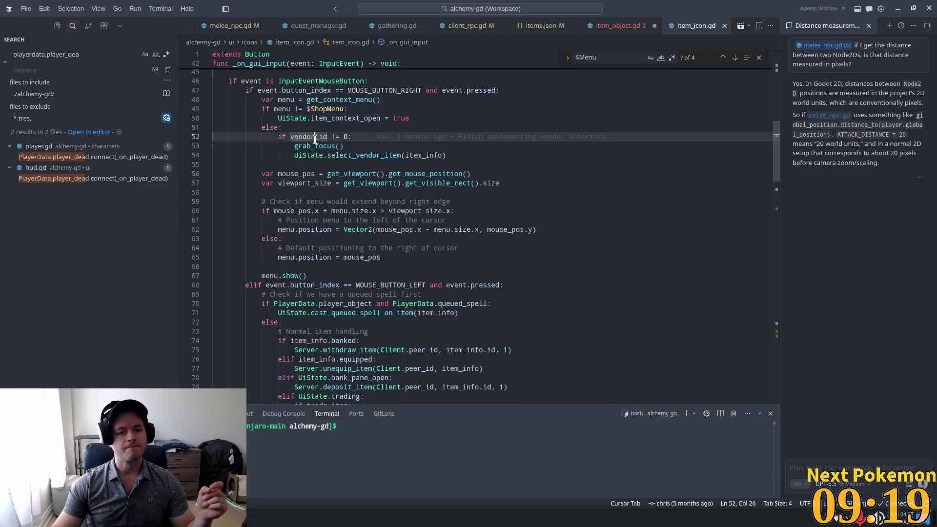
pyautogui.doubleClick(326, 146)
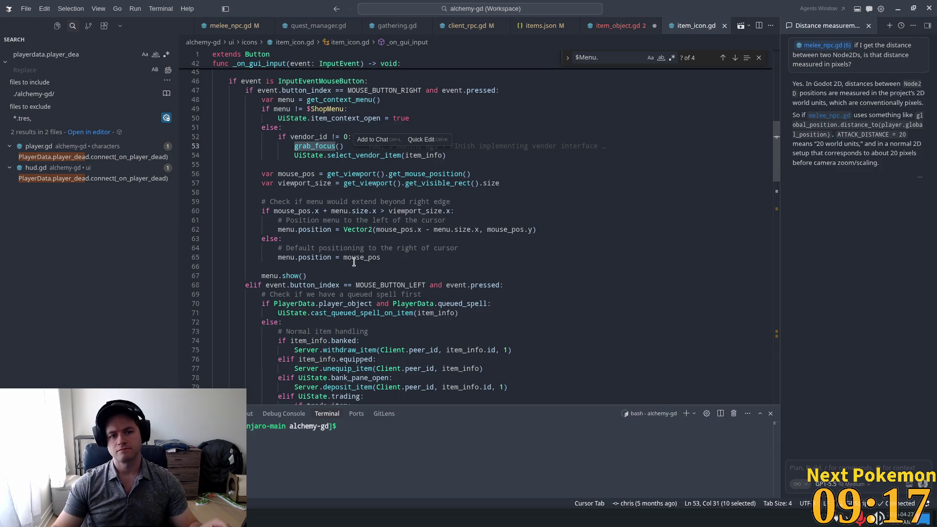
pyautogui.moveTo(308, 276); pyautogui.dragTo(265, 177)
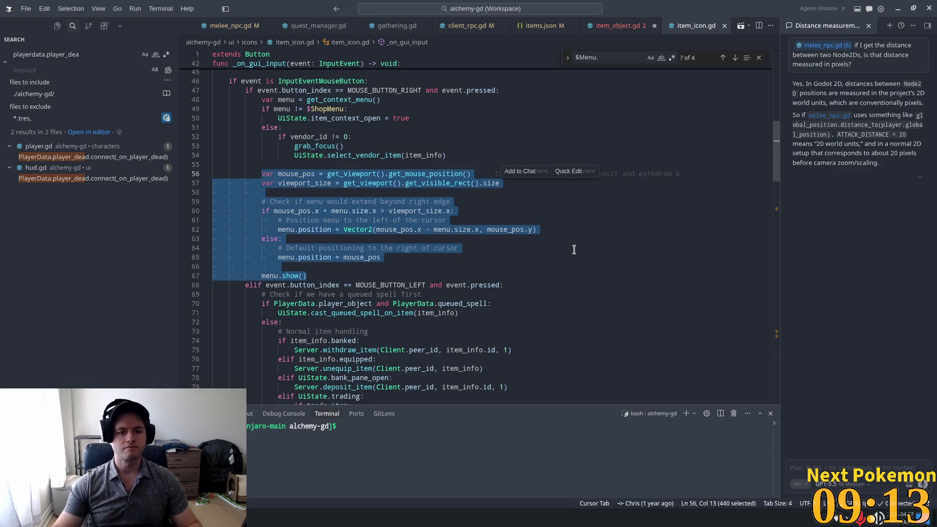
# Return to item_object.gd's _on_input_event handler, placing the caret in its viewport parameter.
pyautogui.click(617, 27)
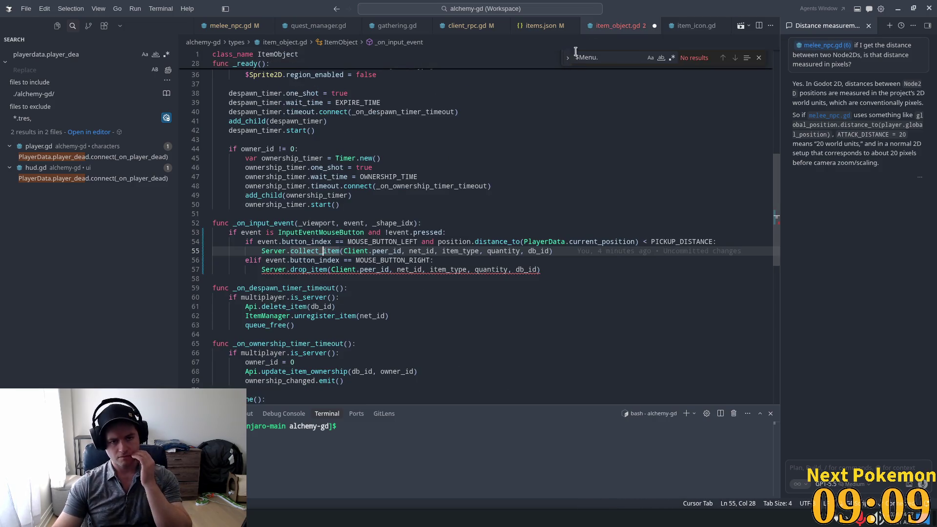
pyautogui.click(676, 27)
pyautogui.scroll(2, 295, 107)
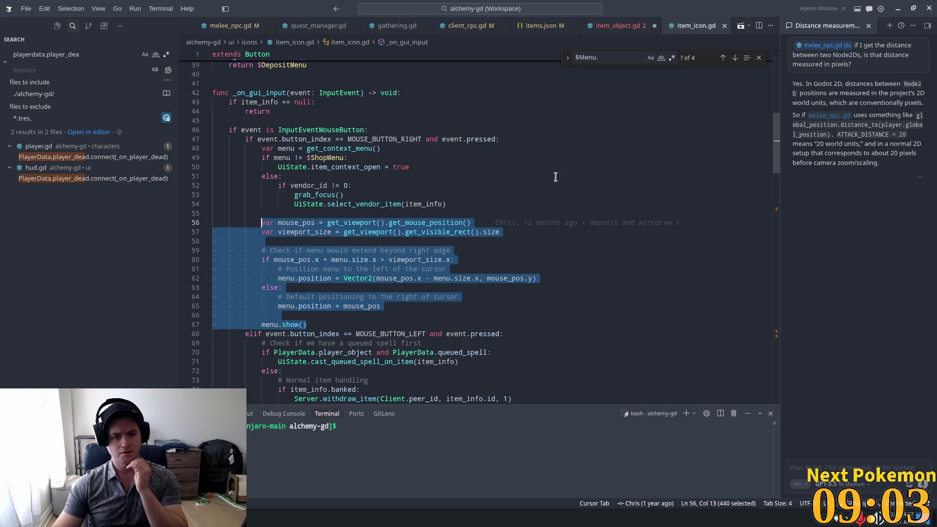
pyautogui.click(603, 27)
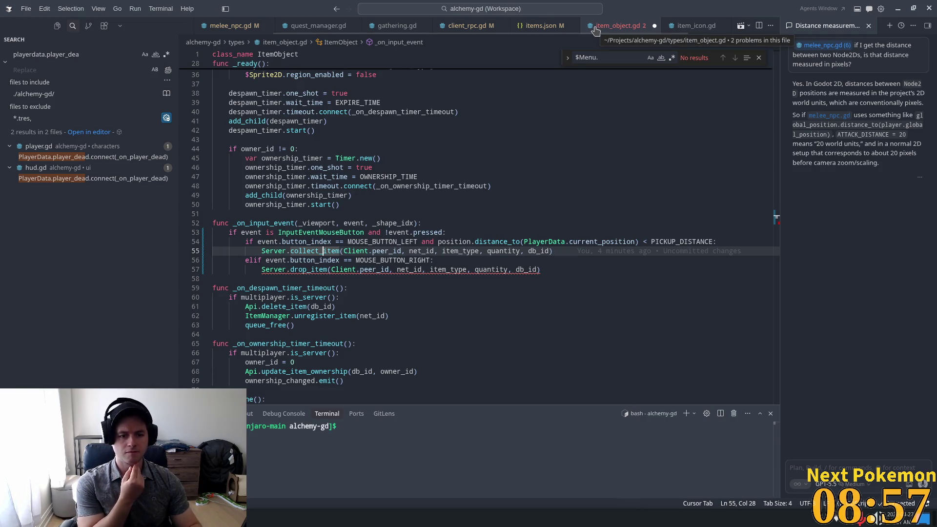
pyautogui.click(303, 223)
# Replace the drop_item call on line 57 with the right-click menu positioning code.
pyautogui.press('BackSpace')
pyautogui.click(499, 251)
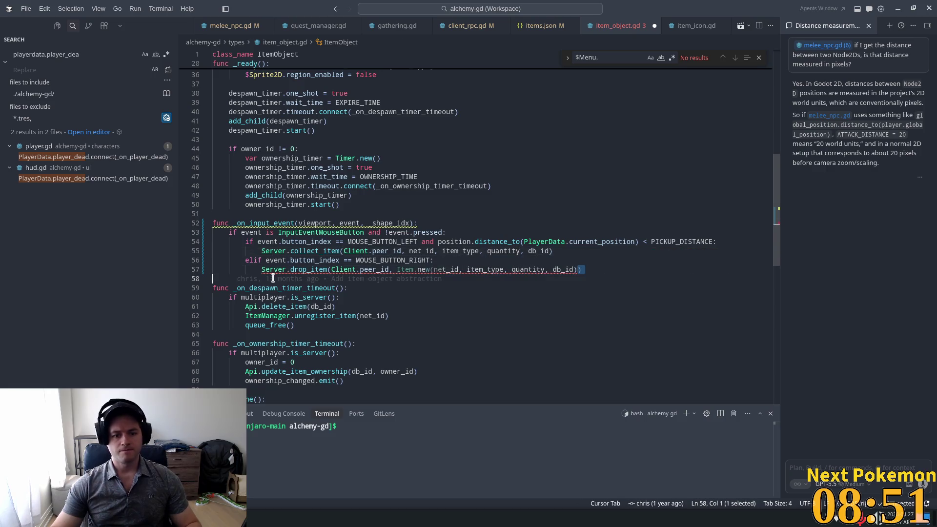
pyautogui.moveTo(580, 270); pyautogui.dragTo(260, 269)
pyautogui.press('Tab')
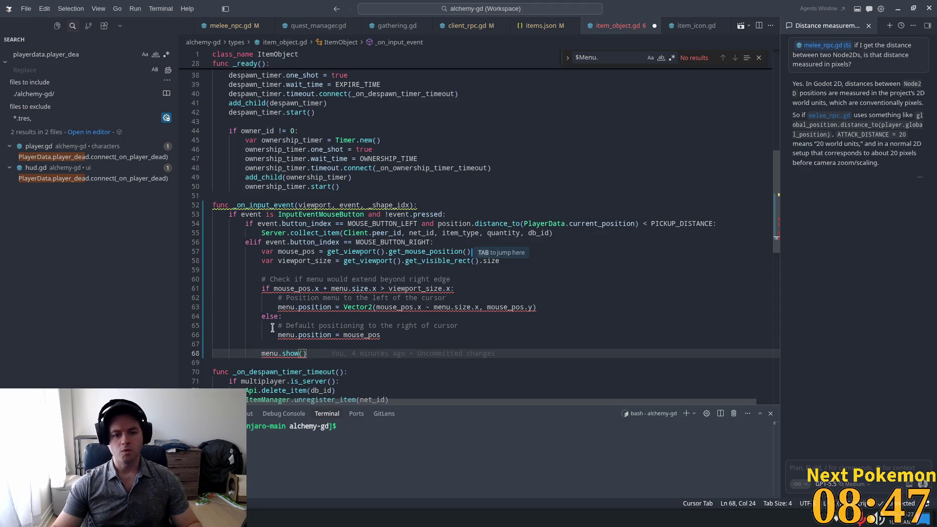
# Use the viewport parameter instead of get_viewport() for the mouse position on line 58.
pyautogui.click(316, 204)
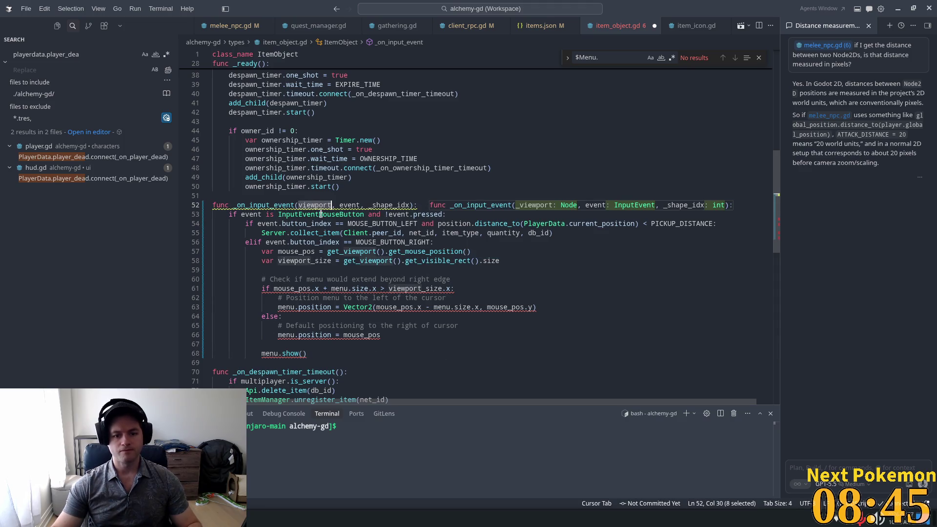
pyautogui.click(408, 288)
pyautogui.click(481, 260)
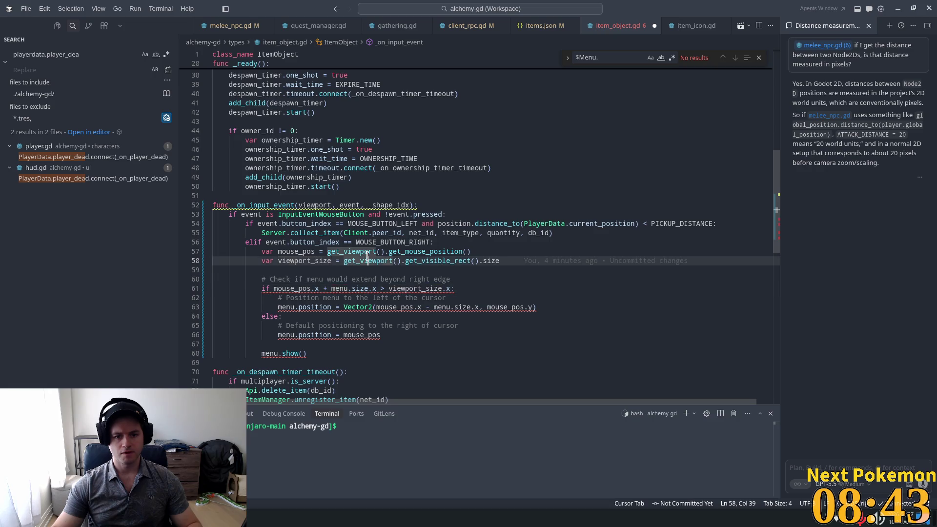
pyautogui.moveTo(478, 261)
pyautogui.mouseDown()
pyautogui.moveTo(342, 252)
pyautogui.moveTo(337, 262)
pyautogui.moveTo(340, 252)
pyautogui.moveTo(320, 251)
pyautogui.mouseUp()
pyautogui.write('= viewport')
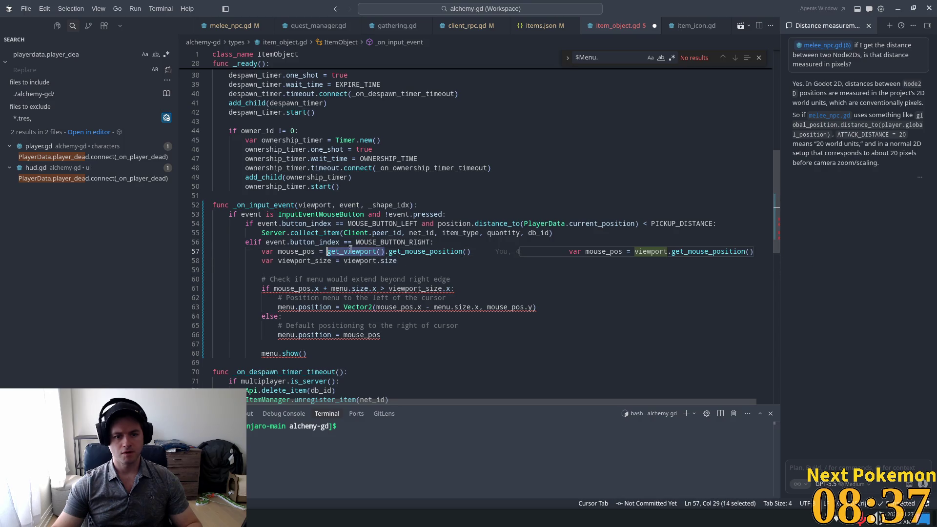
pyautogui.press('Tab')
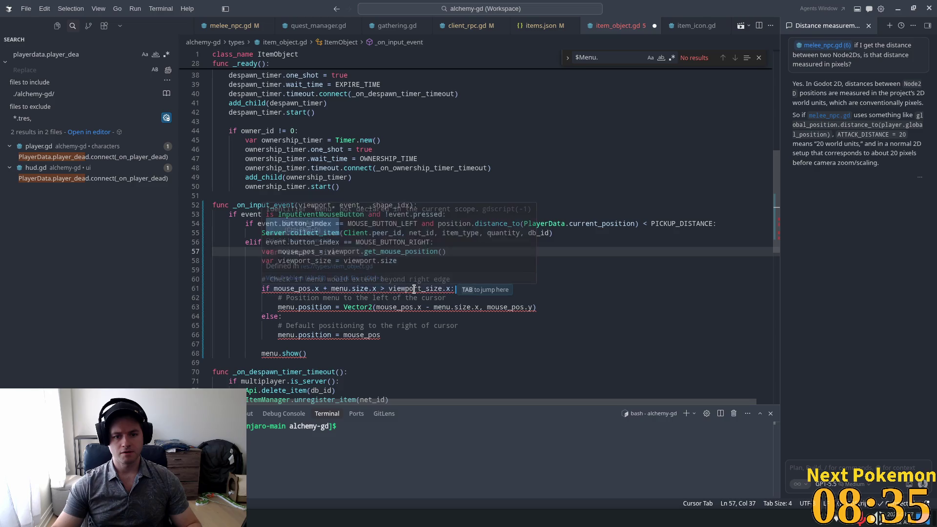
# Check viewport_size and menu on line 61, then save item_object.gd.
pyautogui.click(326, 298)
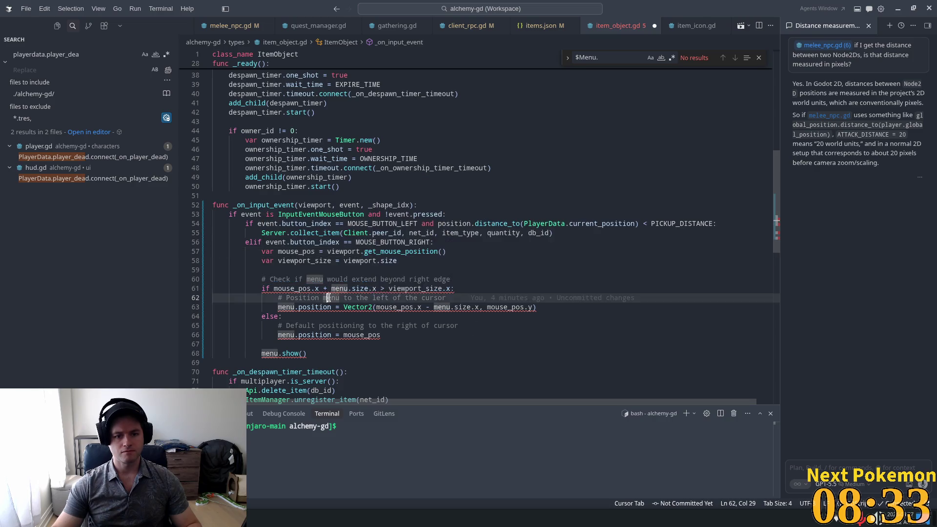
pyautogui.doubleClick(423, 288)
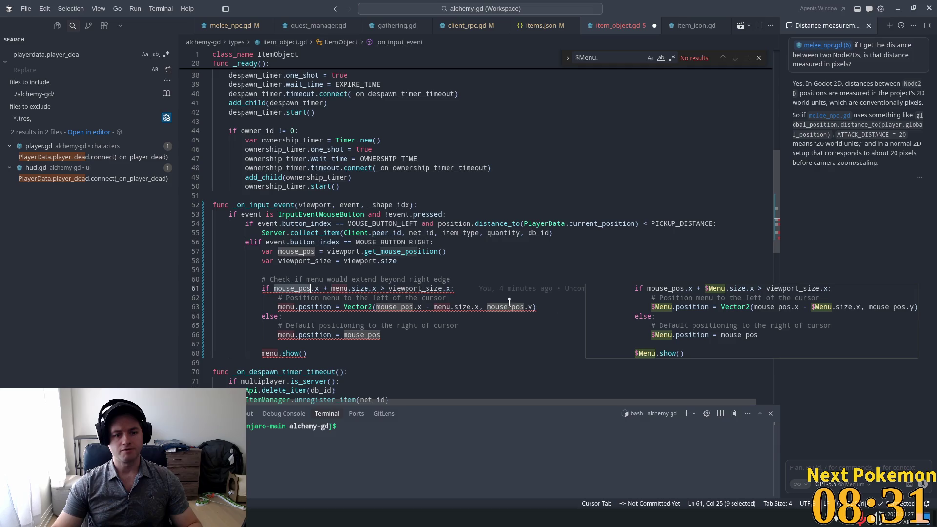
pyautogui.doubleClick(339, 288)
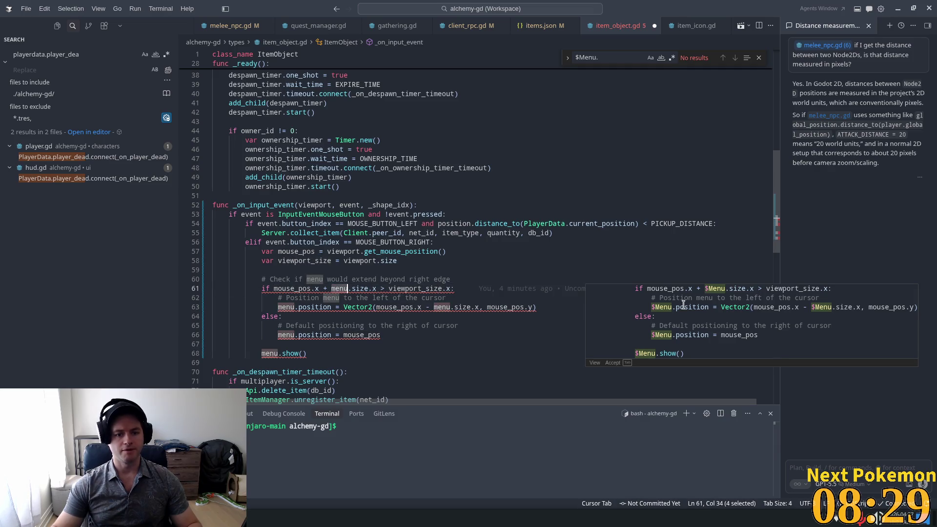
pyautogui.hotkey('ctrl', 's')
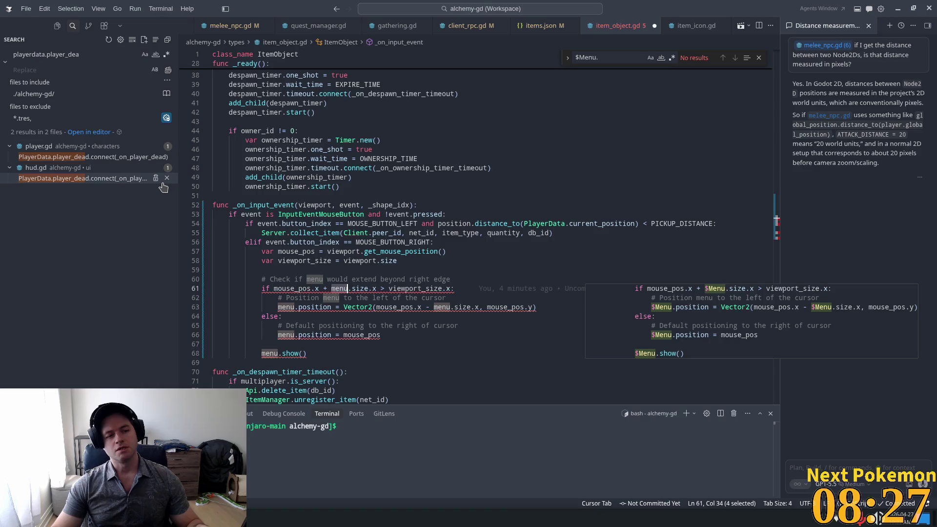
pyautogui.hotkey('alt', 'Tab')
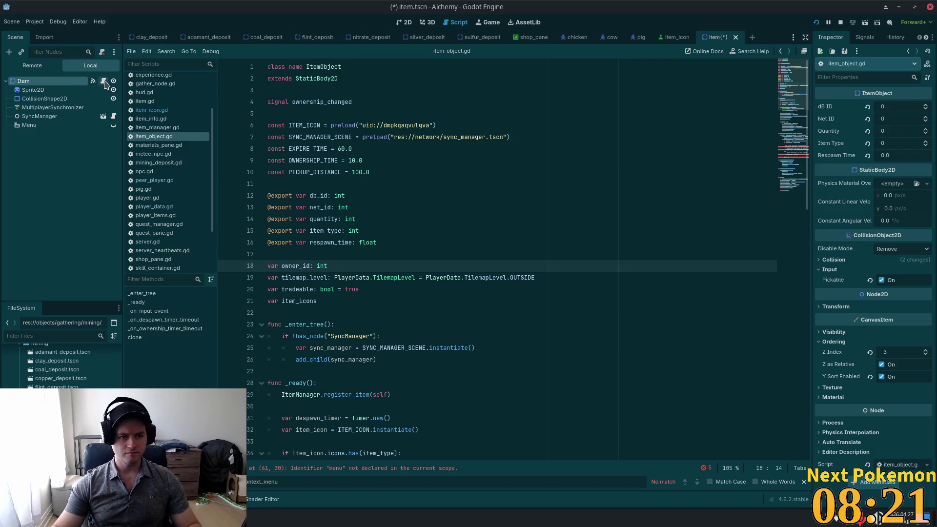
pyautogui.click(394, 123)
pyautogui.click(382, 181)
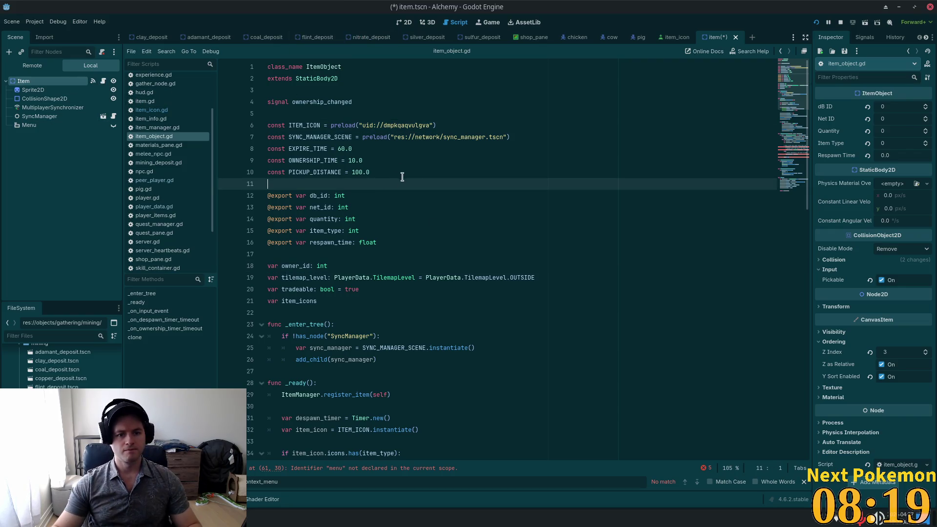
pyautogui.click(402, 245)
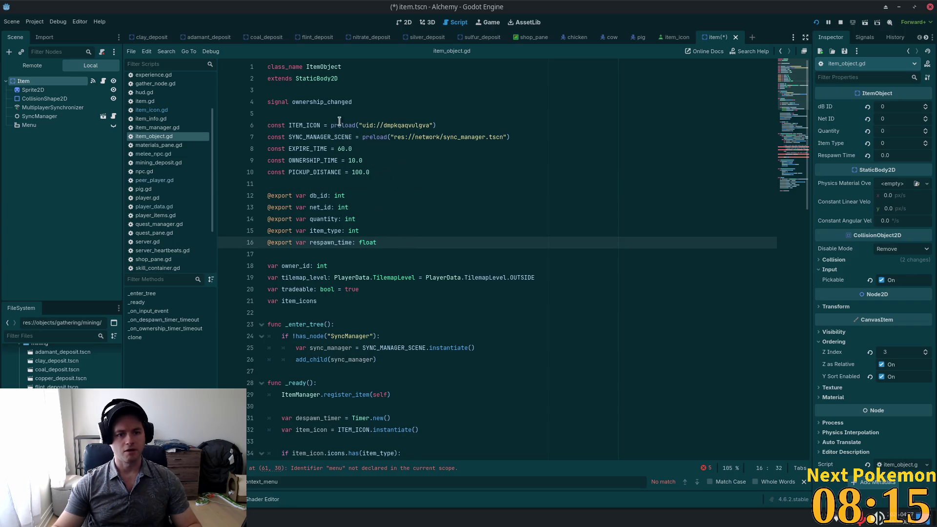
pyautogui.click(386, 104)
pyautogui.press('Return')
pyautogui.press('Return')
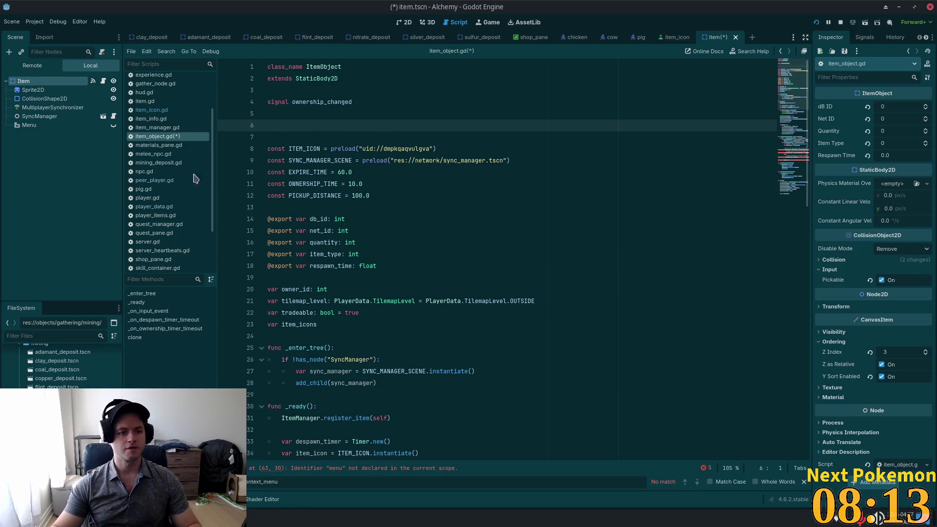
pyautogui.moveTo(29, 125); pyautogui.dragTo(289, 123)
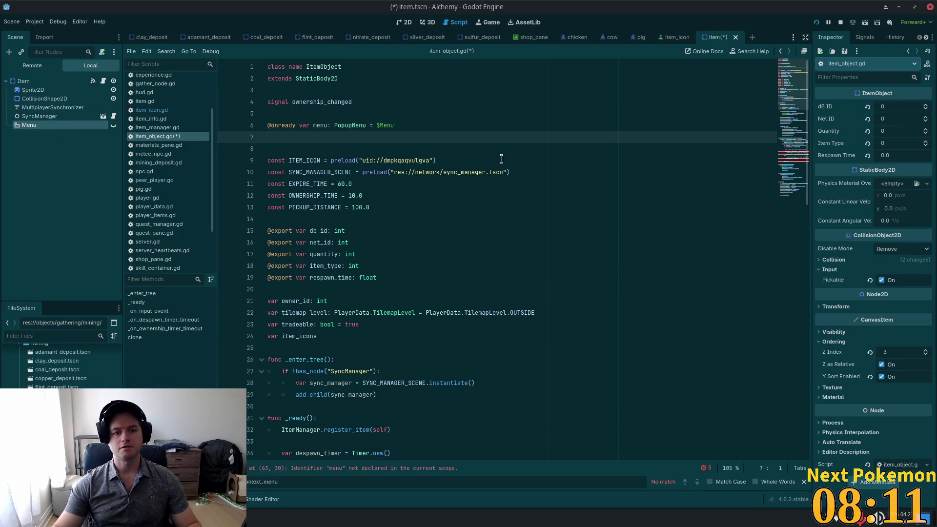
pyautogui.click(320, 111)
pyautogui.hotkey('ctrl', 's')
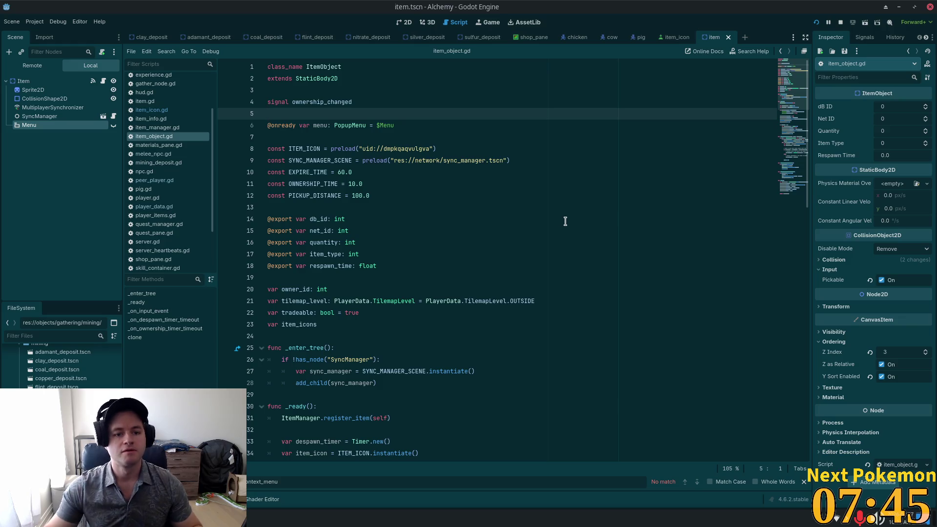
pyautogui.click(336, 126)
pyautogui.hotkey('alt', 'Tab')
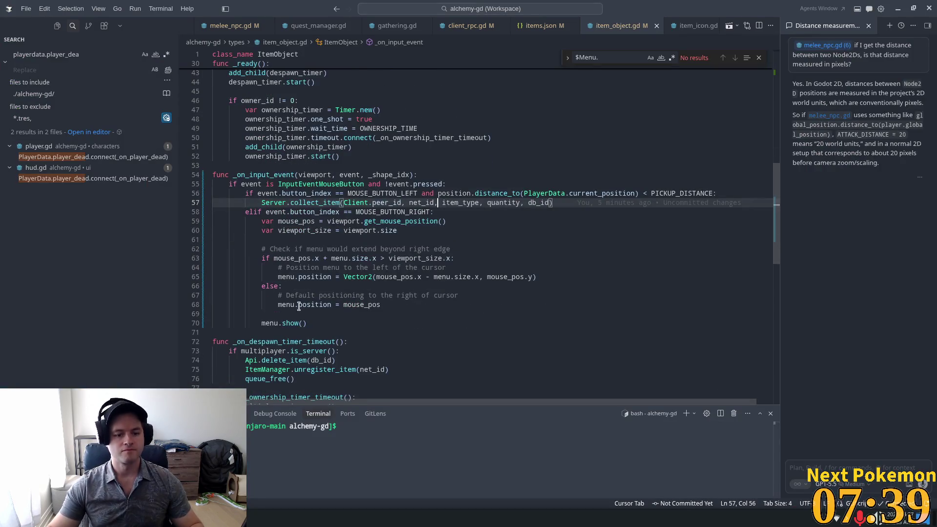
pyautogui.click(269, 322)
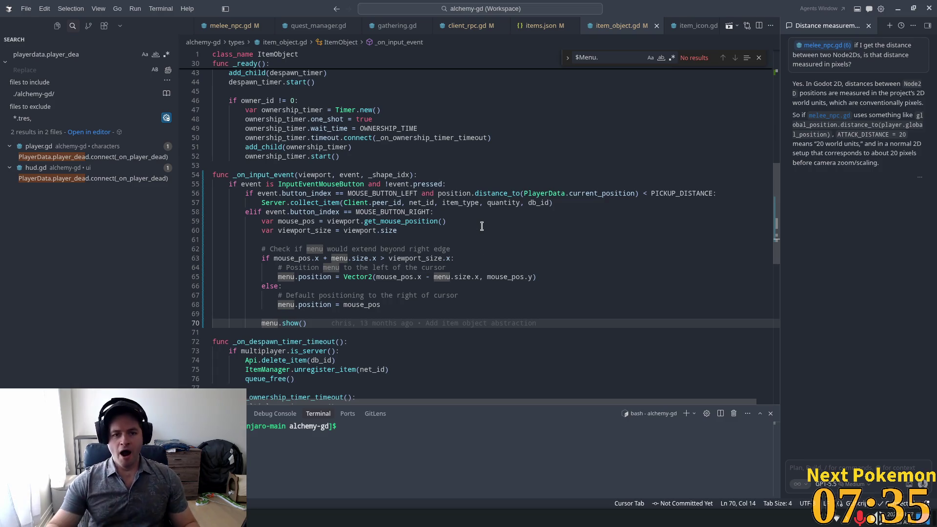
pyautogui.hotkey('alt', 'Tab')
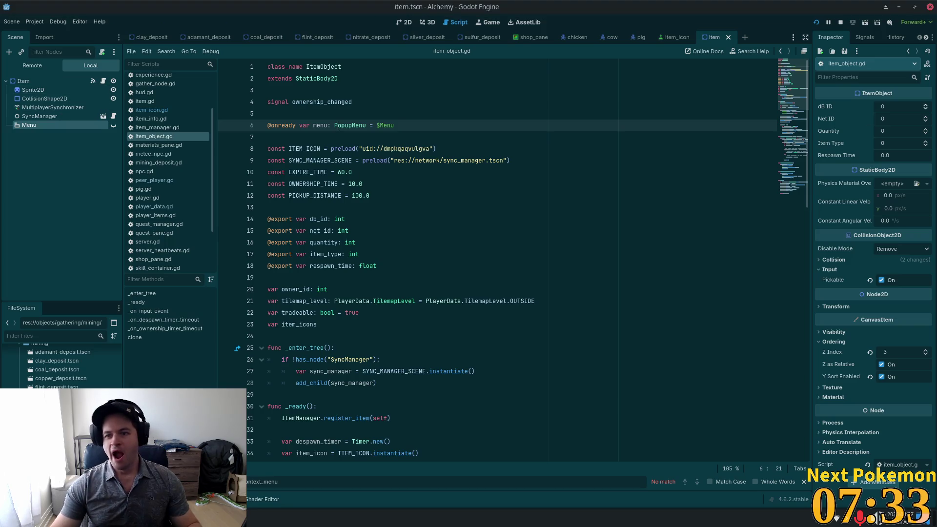
pyautogui.click(864, 38)
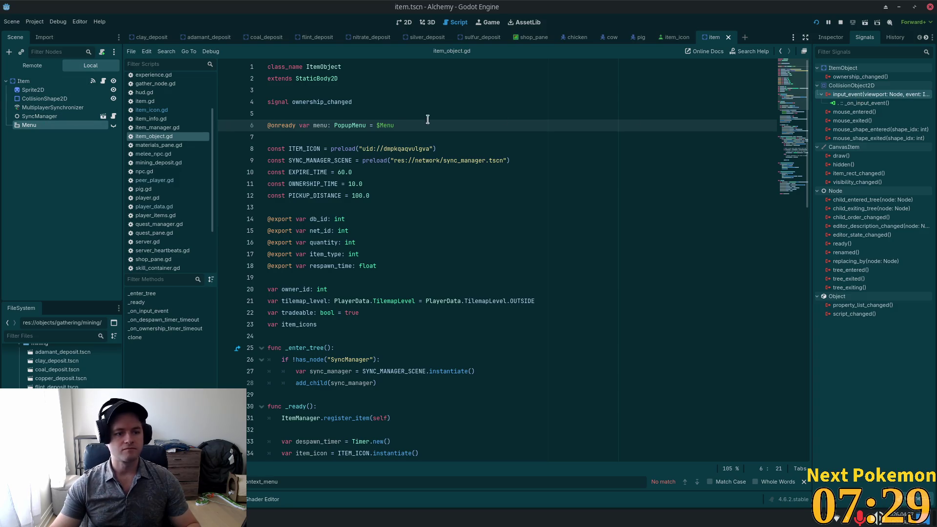
# Disconnect _on_input_event from input_event and pick the Menu node's id_pressed signal.
pyautogui.click(864, 103)
pyautogui.press('Delete')
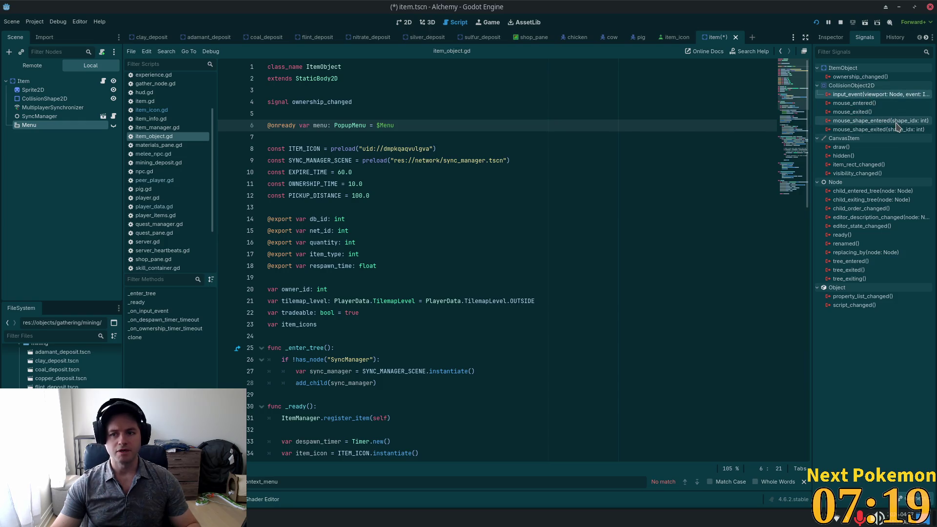
pyautogui.moveTo(894, 207)
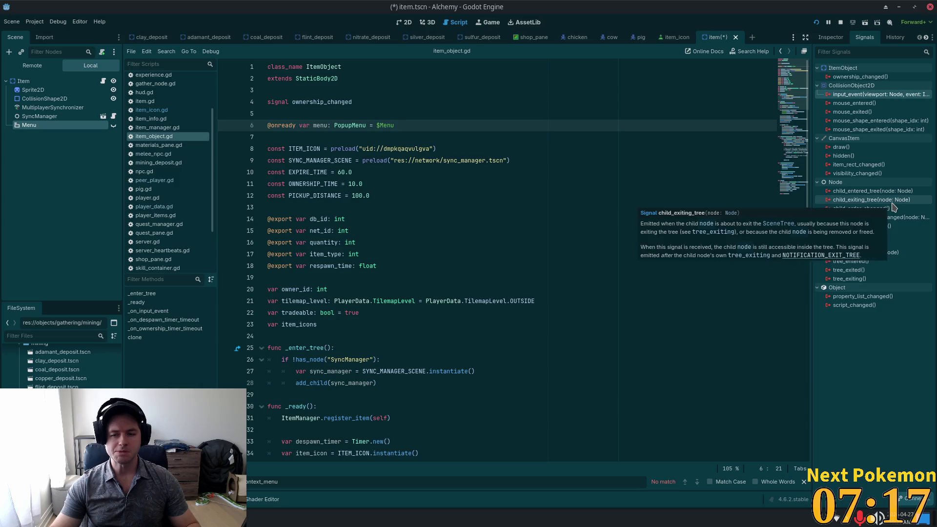
pyautogui.click(29, 125)
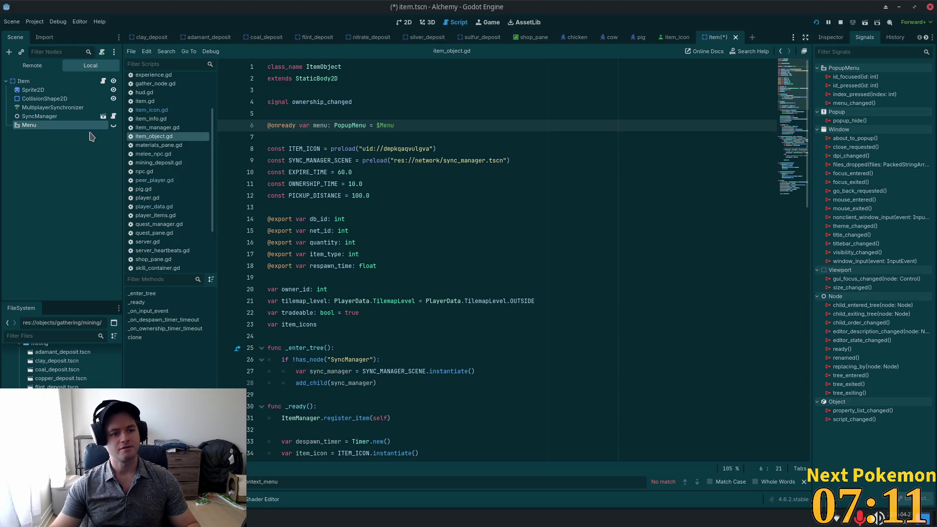
pyautogui.click(669, 40)
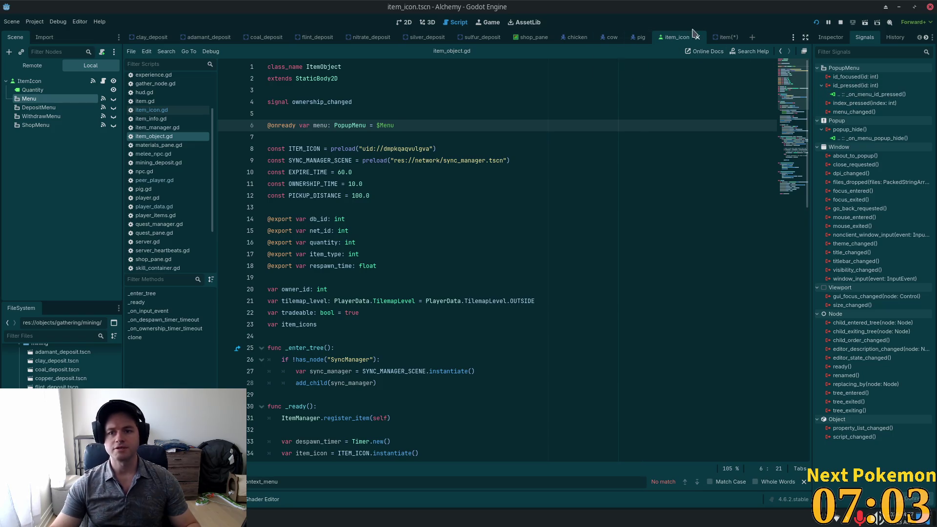
pyautogui.click(718, 37)
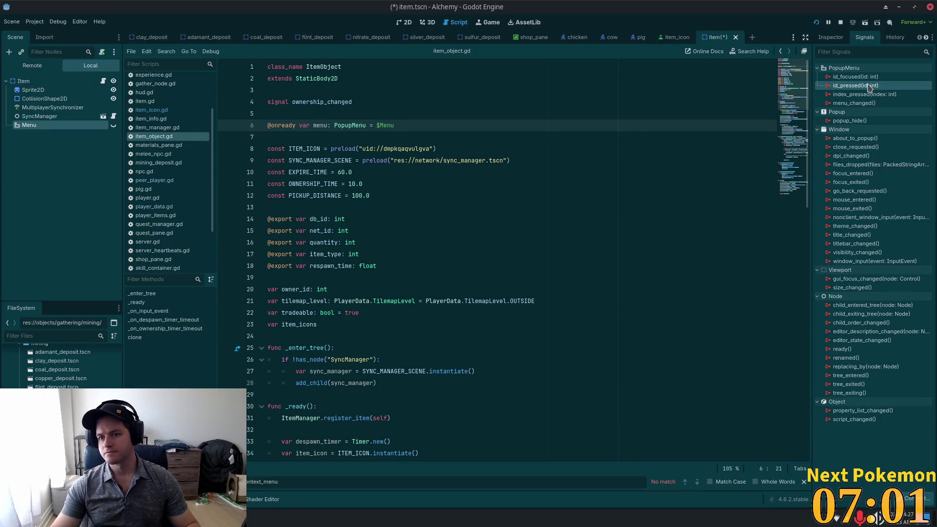
pyautogui.click(846, 87)
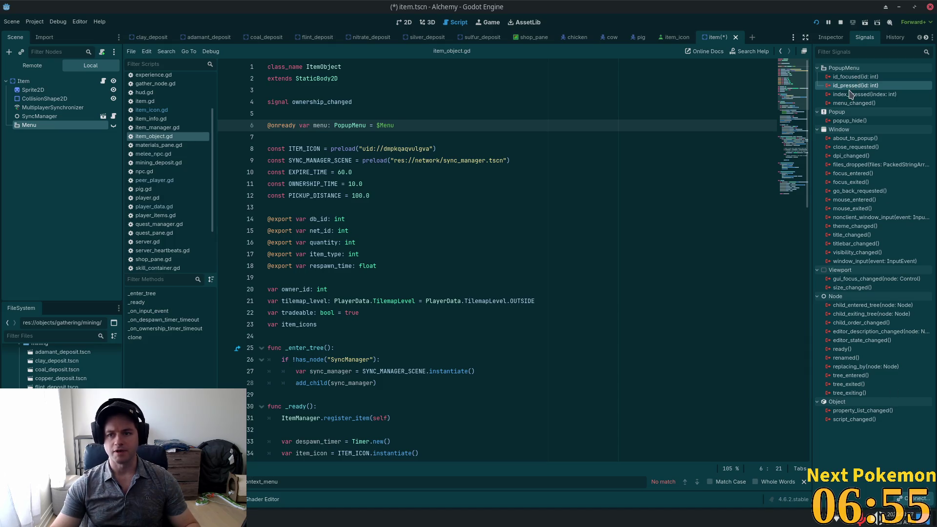
pyautogui.hotkey('alt', 'Tab')
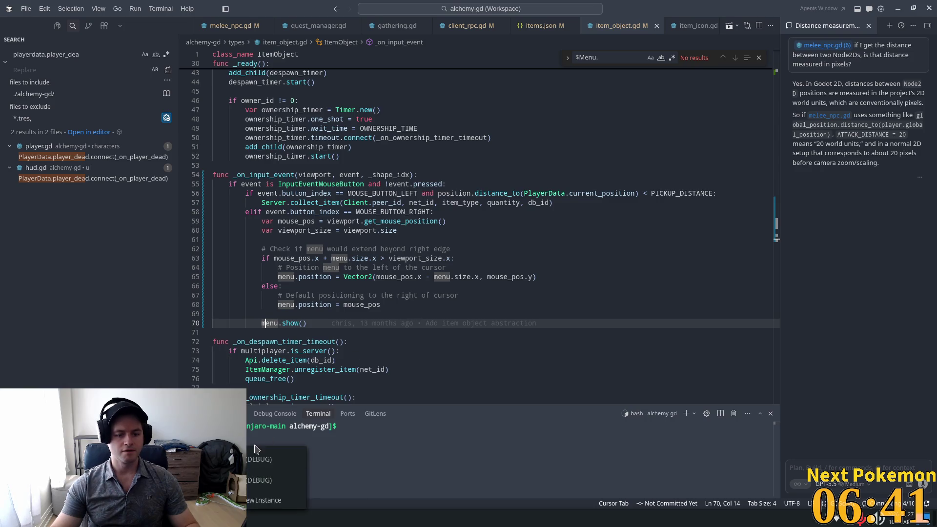
# Exit both running Alchemy (DEBUG) game windows.
pyautogui.press('Escape')
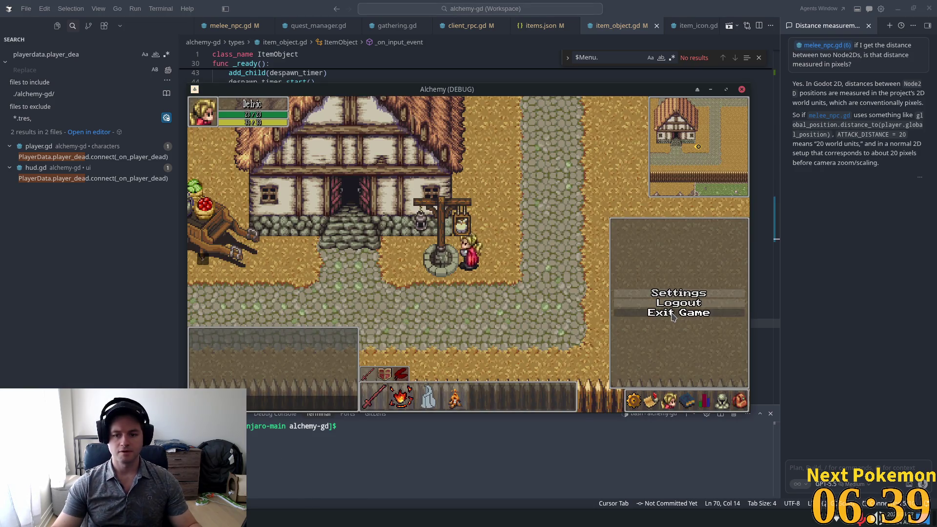
pyautogui.click(674, 315)
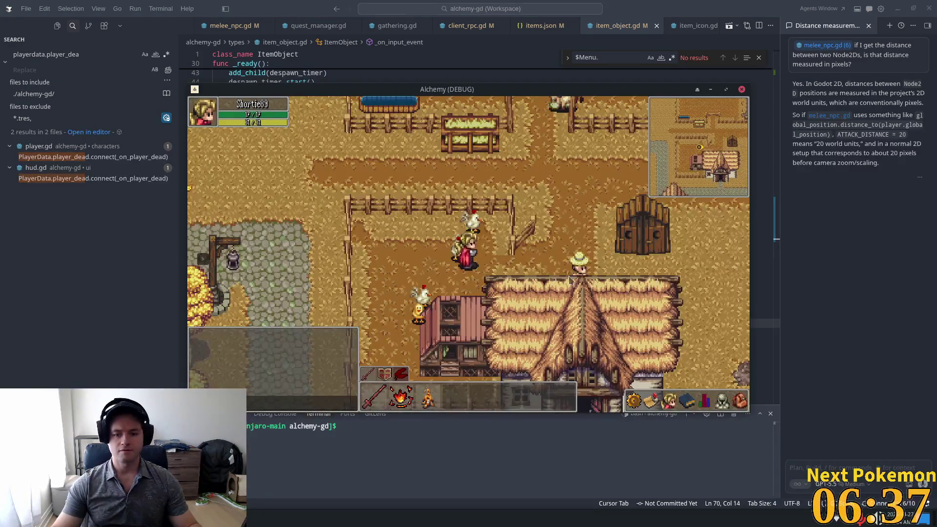
pyautogui.press('Escape')
pyautogui.click(678, 316)
pyautogui.click(480, 305)
pyautogui.click(447, 324)
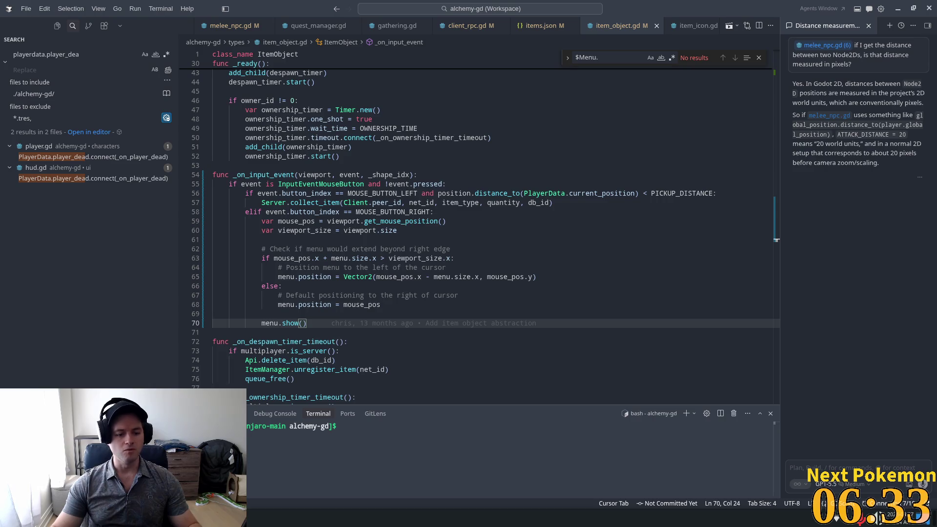
# Launch Terminal Emulator from the application menu by searching 'term'.
pyautogui.press('super')
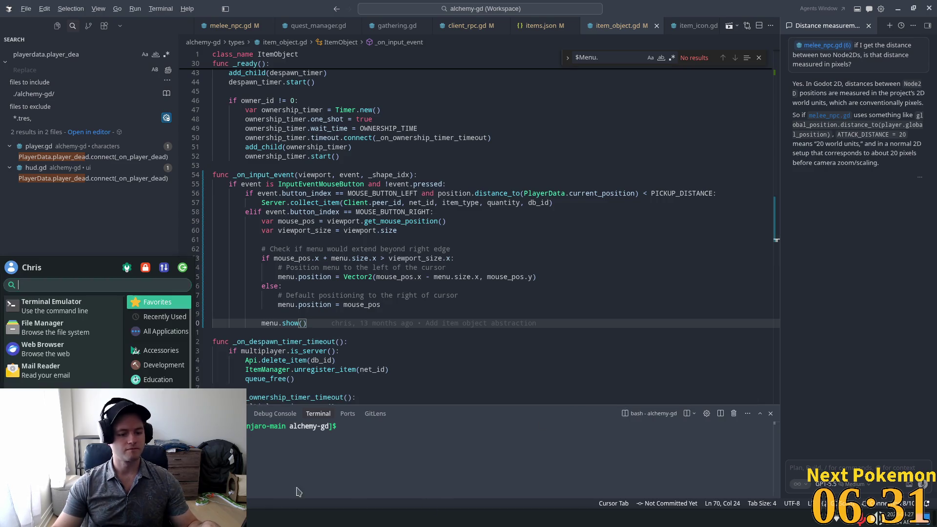
pyautogui.write('term')
pyautogui.press('Return')
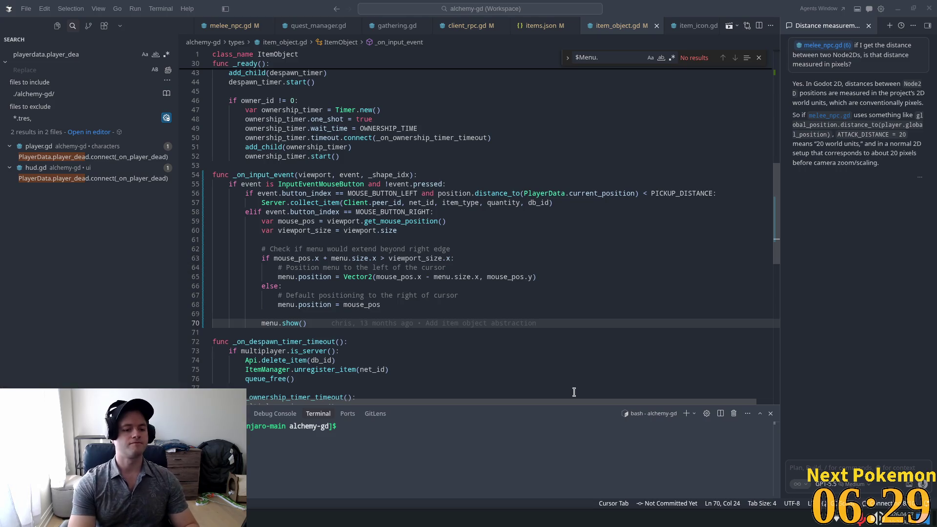
# List godot processes with ps -aux | grep godot and kill -9 the leftover Godot PID.
pyautogui.write('pas')
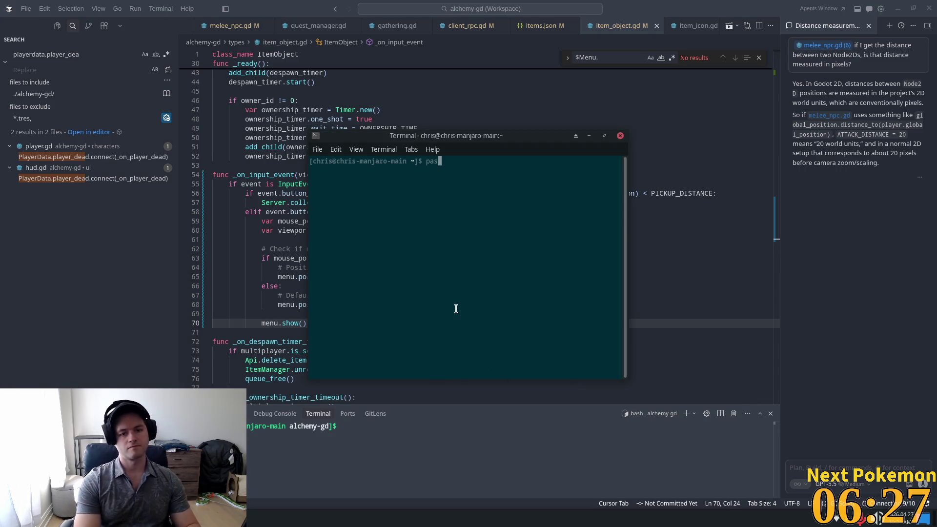
pyautogui.press('BackSpace')
pyautogui.press('BackSpace')
pyautogui.write('s -aux ')
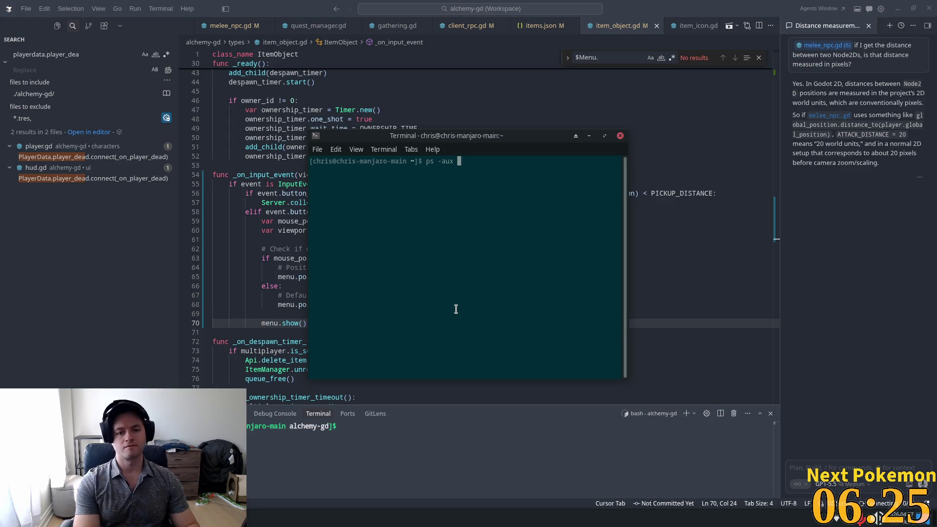
pyautogui.write('rep godot')
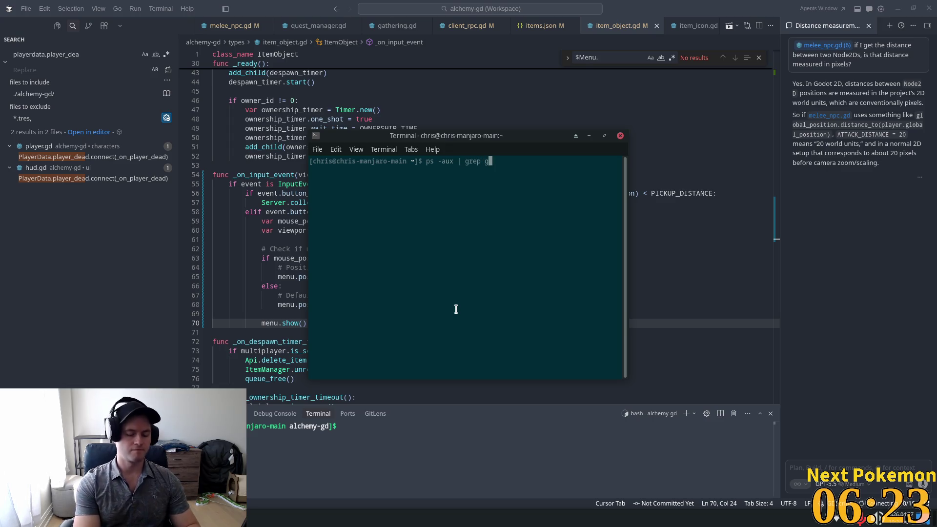
pyautogui.press('Return')
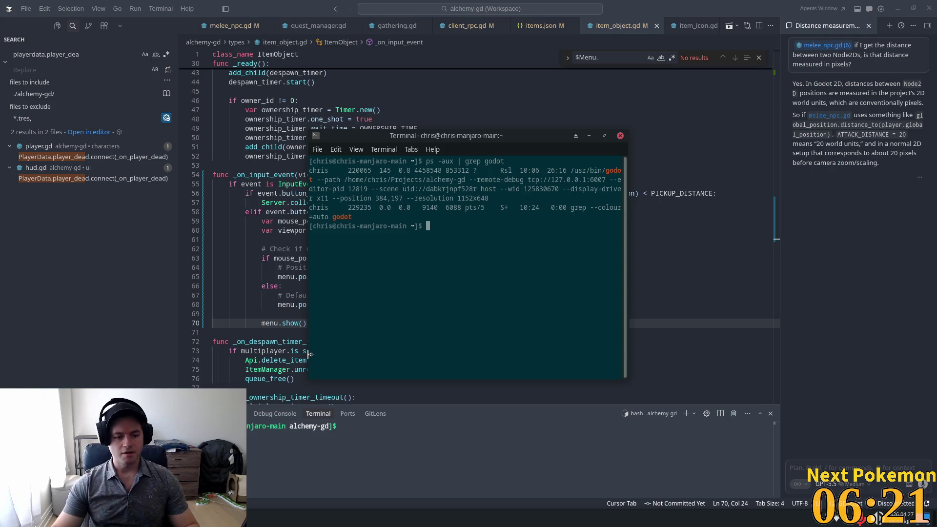
pyautogui.doubleClick(362, 171)
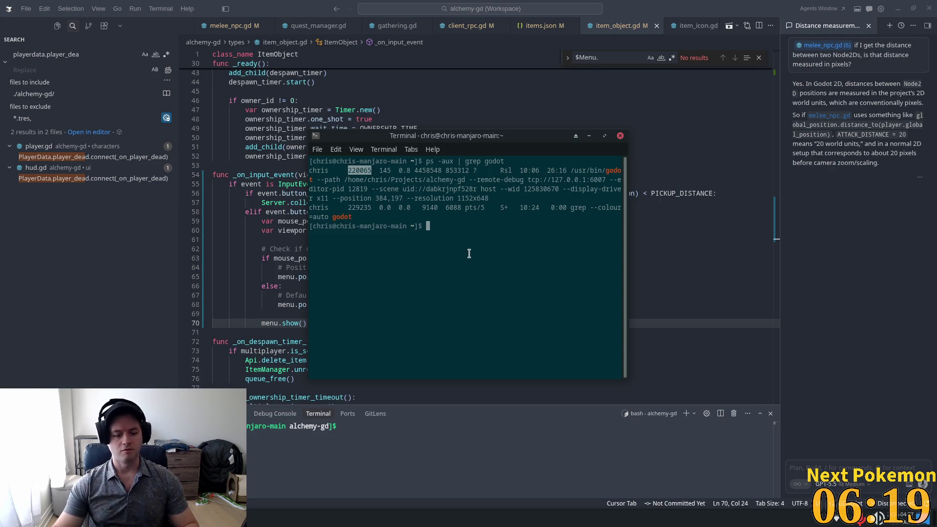
pyautogui.write('kiul')
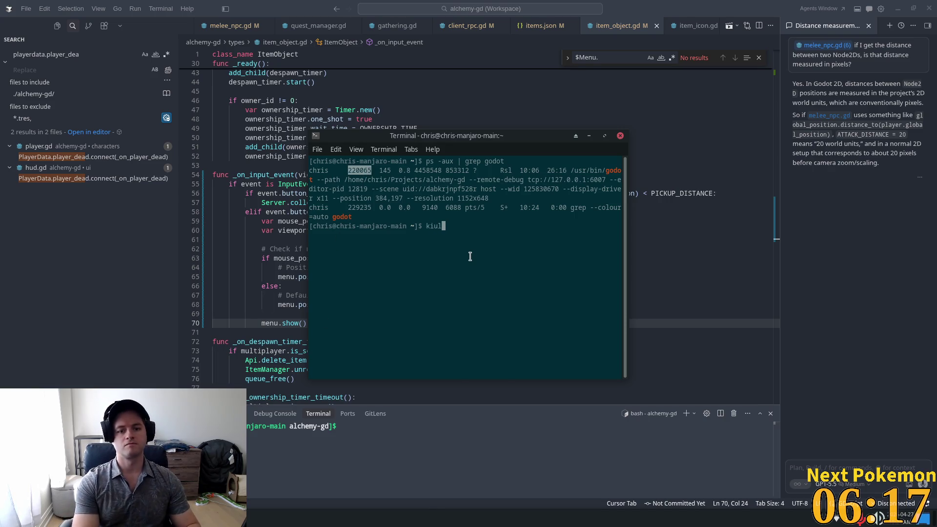
pyautogui.write(' -')
pyautogui.middleClick(470, 256)
pyautogui.press('Return')
# Re-run the godot process search to confirm none remain, then close the terminal.
pyautogui.press('Up')
pyautogui.press('Up')
pyautogui.press('Up')
pyautogui.press('Return')
pyautogui.press('Return')
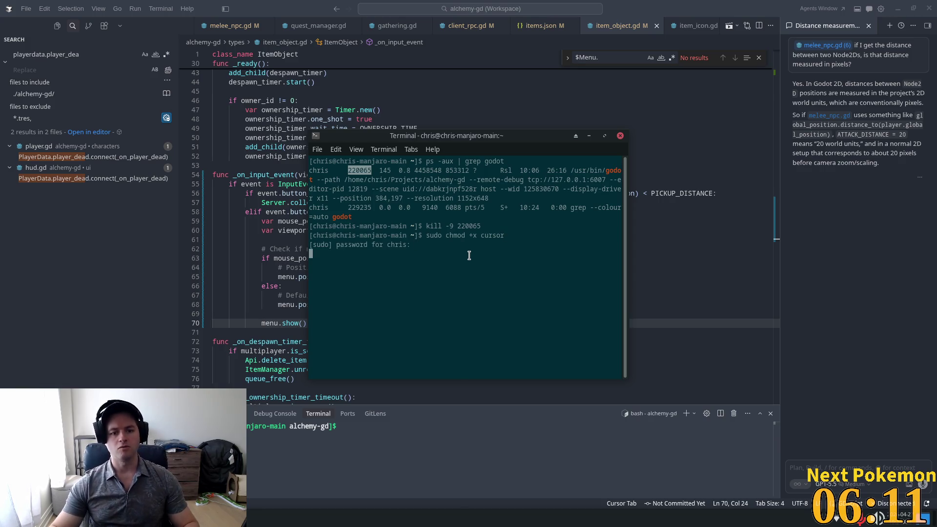
pyautogui.press('Up')
pyautogui.press('Up')
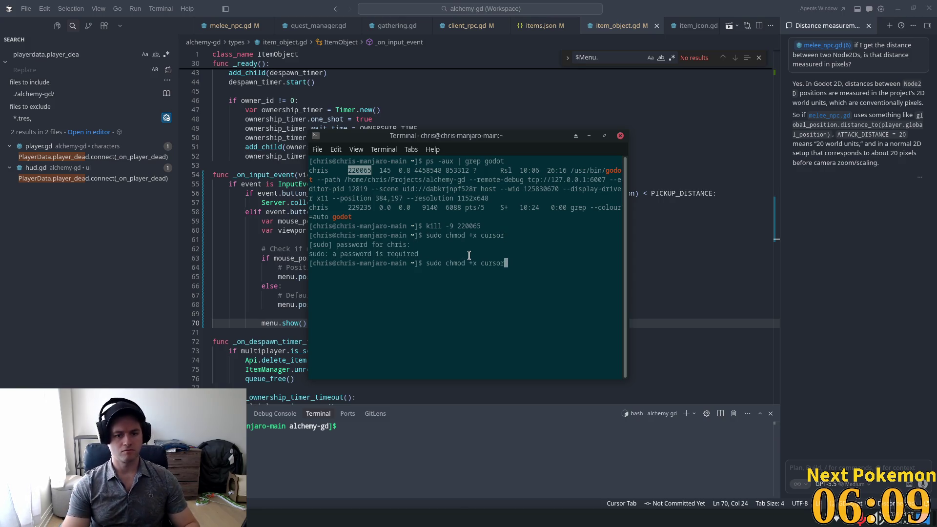
pyautogui.press('Up')
pyautogui.press('Return')
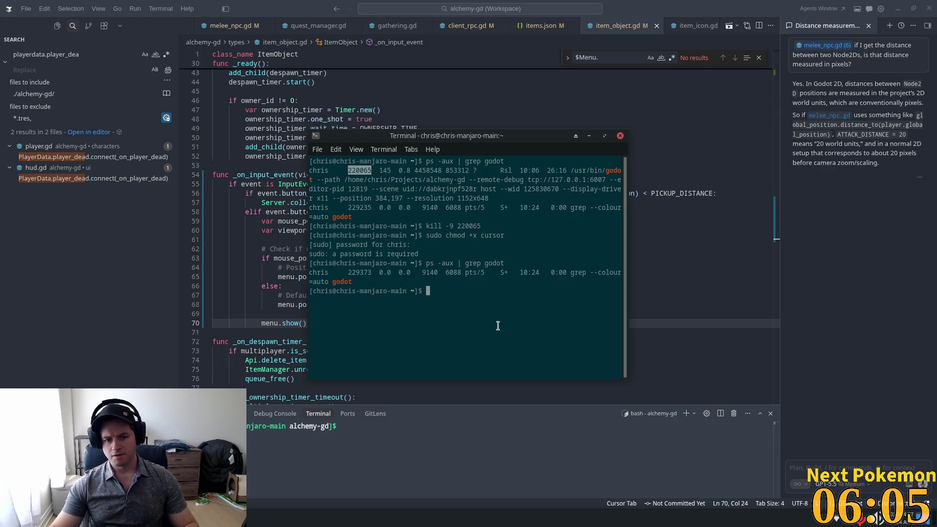
pyautogui.moveTo(482, 238); pyautogui.dragTo(371, 227)
pyautogui.click(574, 381)
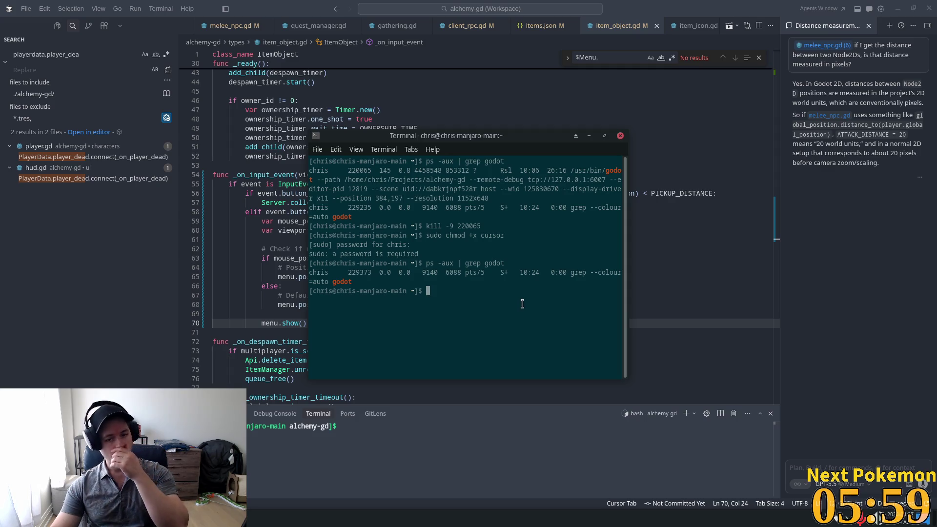
pyautogui.click(620, 135)
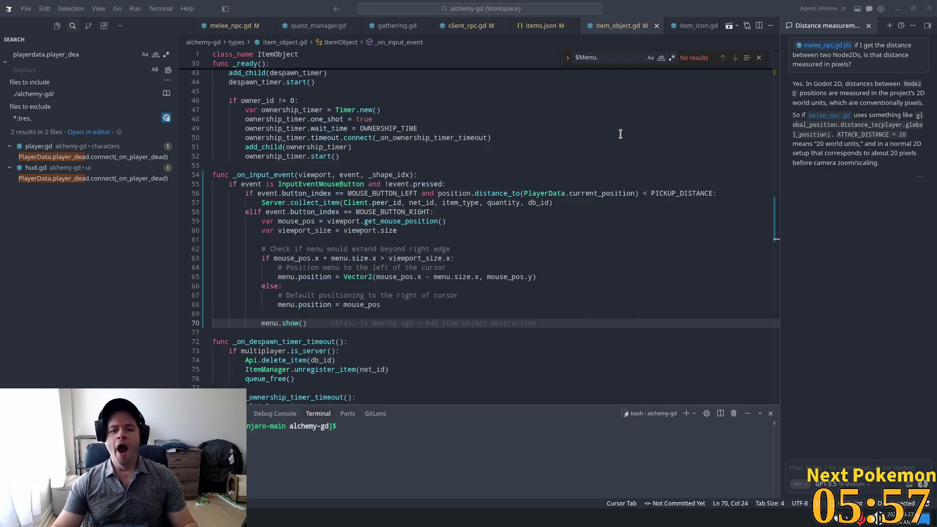
# Relaunch Godot from the launcher and open the Alchemy project.
pyautogui.press('super')
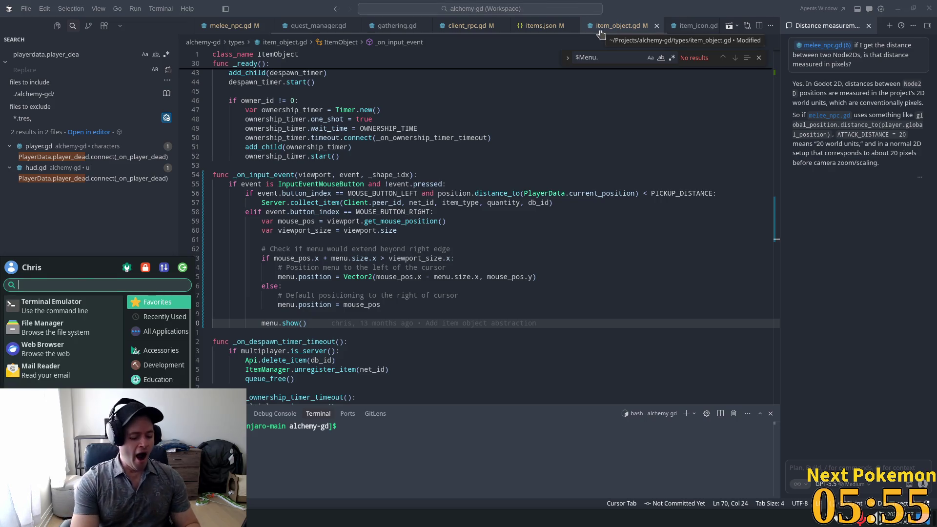
pyautogui.write('godot')
pyautogui.press('Return')
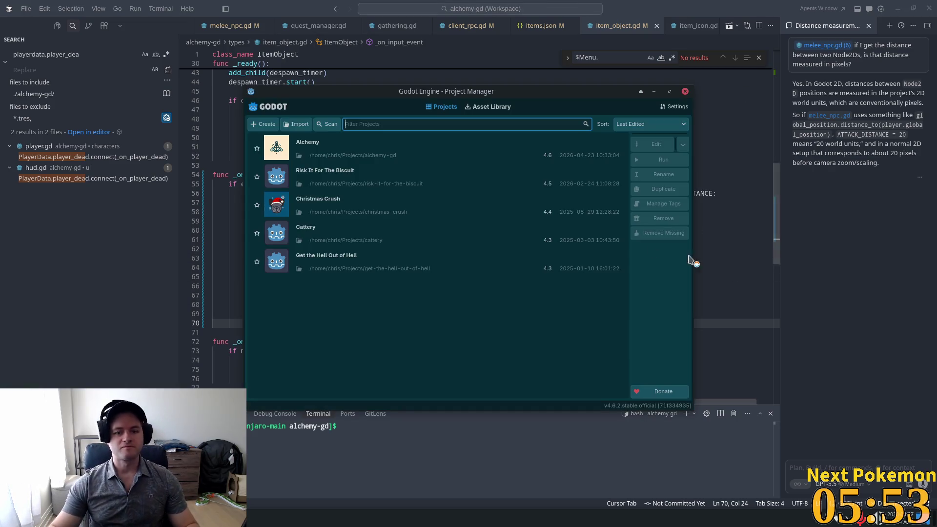
pyautogui.doubleClick(419, 151)
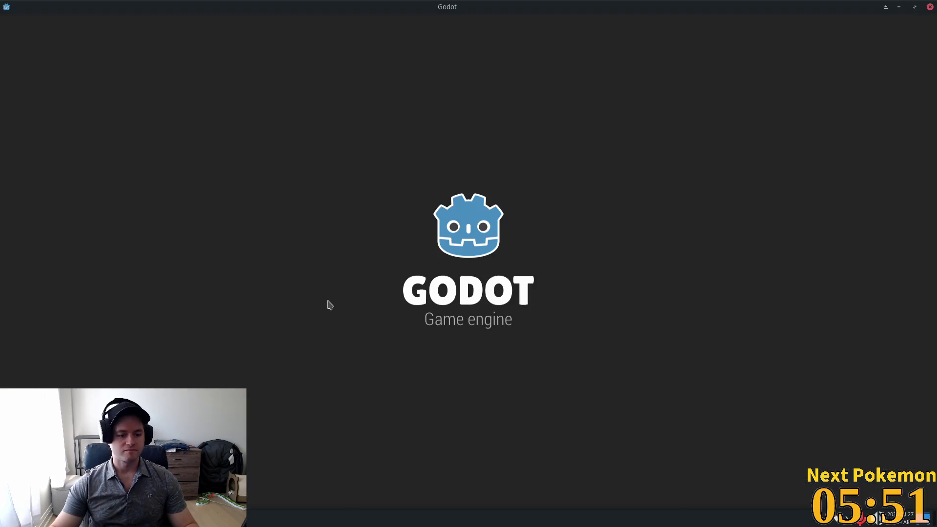
# Close the find bar in Cursor's item_object.gd and return to Godot's script editor.
pyautogui.hotkey('alt', 'Tab')
pyautogui.click(618, 157)
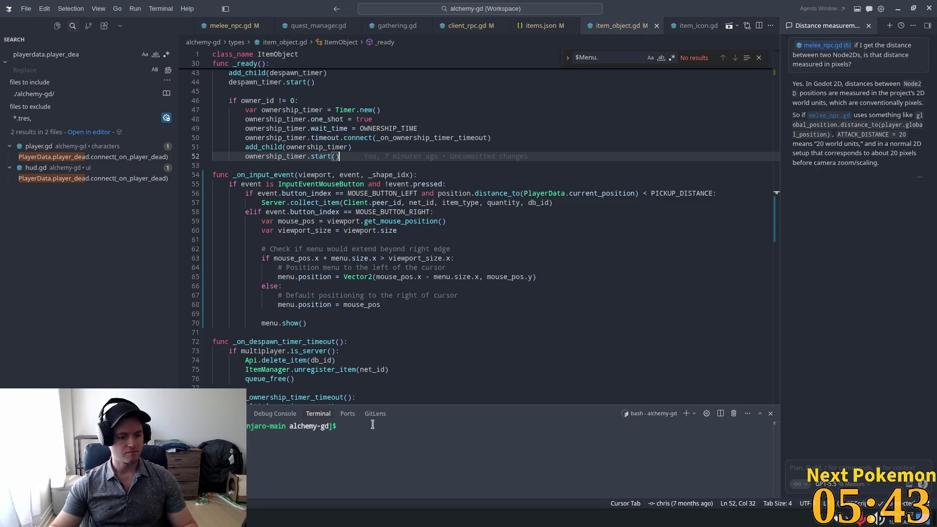
pyautogui.click(579, 166)
pyautogui.click(756, 59)
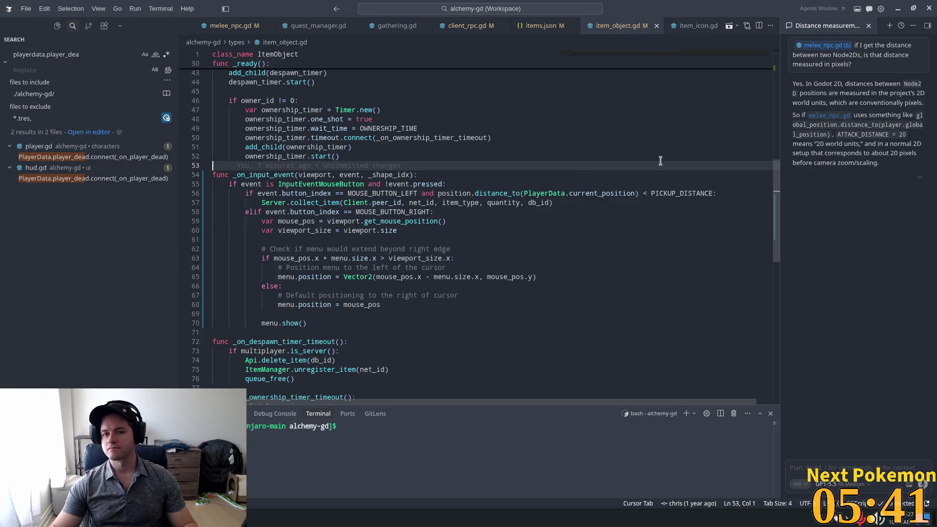
pyautogui.click(567, 221)
pyautogui.hotkey('alt', 'Tab')
pyautogui.click(452, 173)
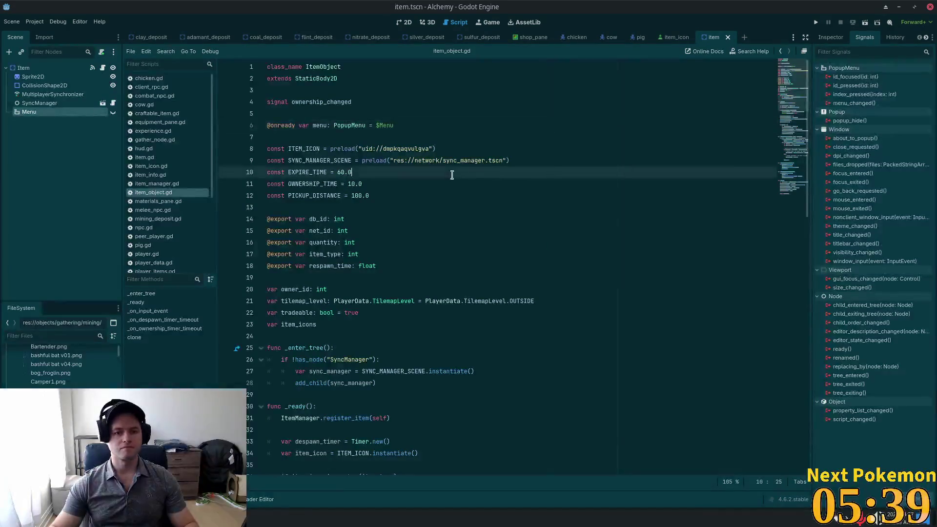
# Connect the Menu node's id_pressed signal to a new _on_menu_id_pressed(id: int) stub.
pyautogui.click(29, 112)
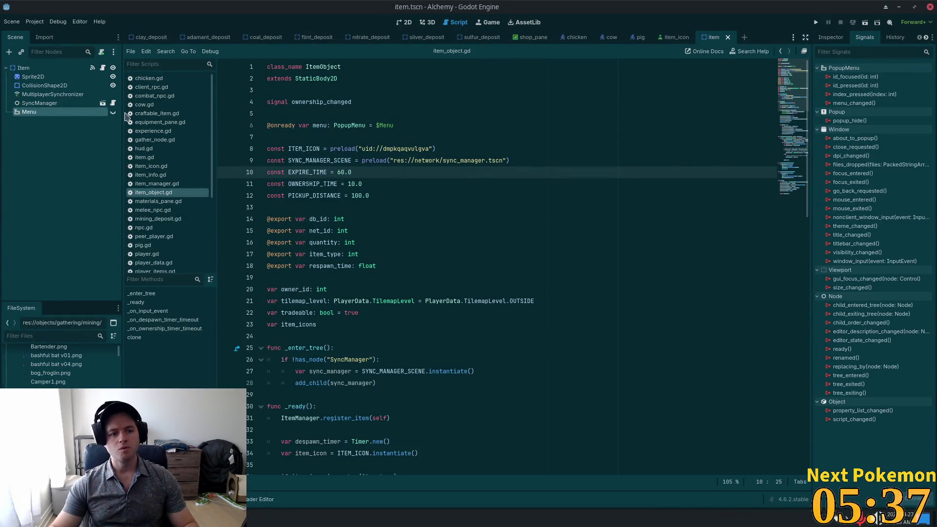
pyautogui.doubleClick(856, 86)
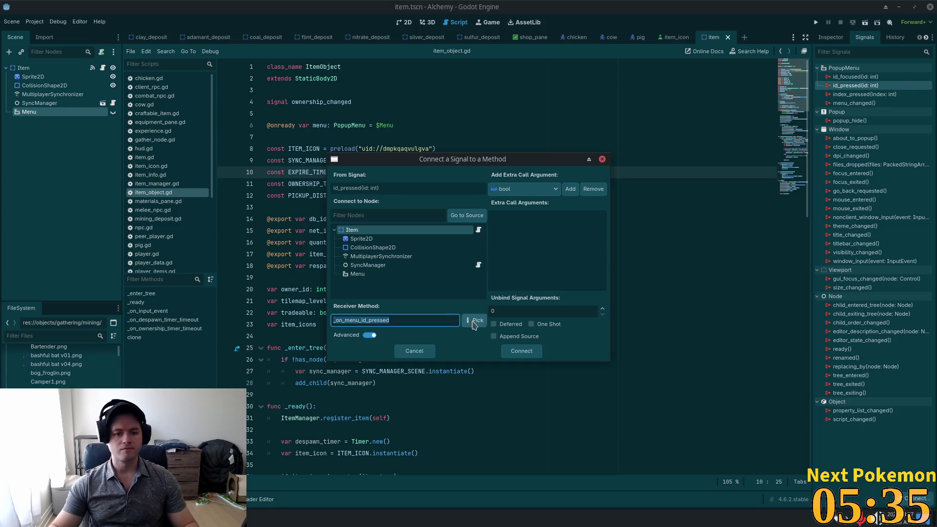
pyautogui.click(519, 351)
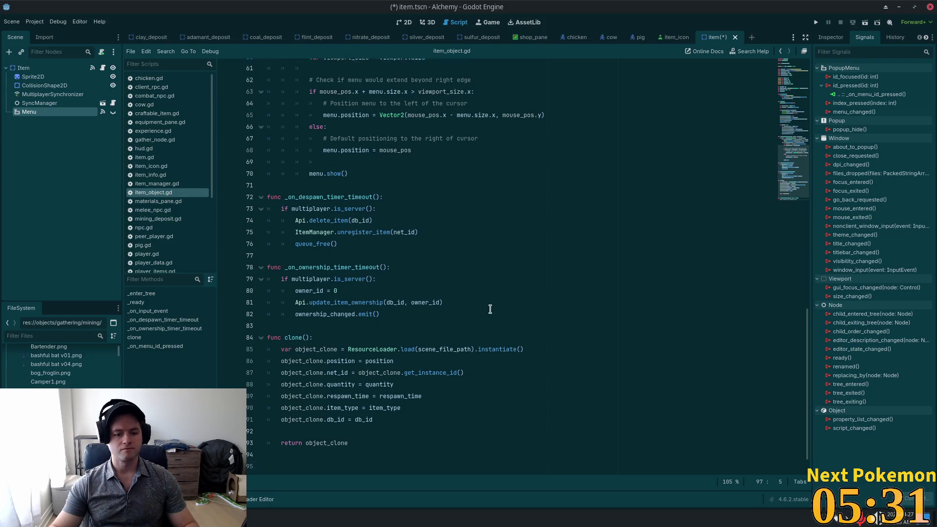
pyautogui.scroll(-1, 694, 101)
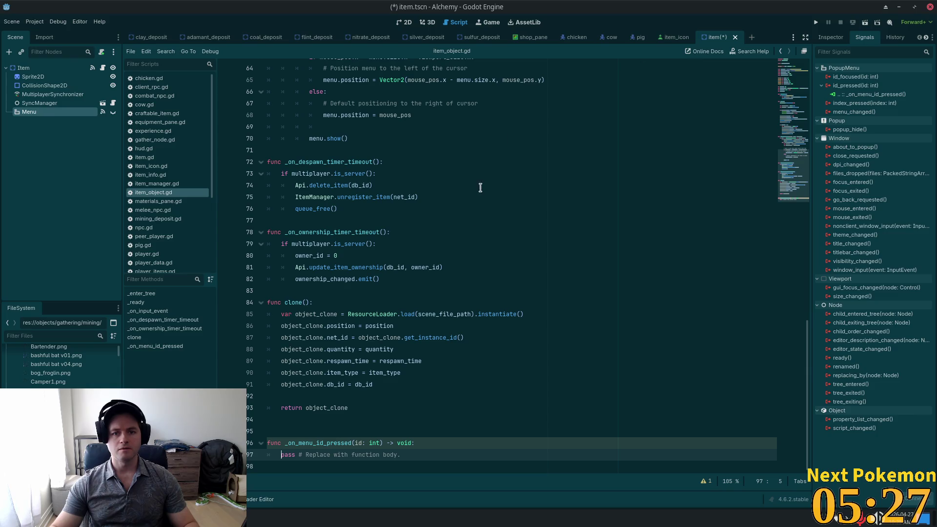
pyautogui.hotkey('alt', 'Tab')
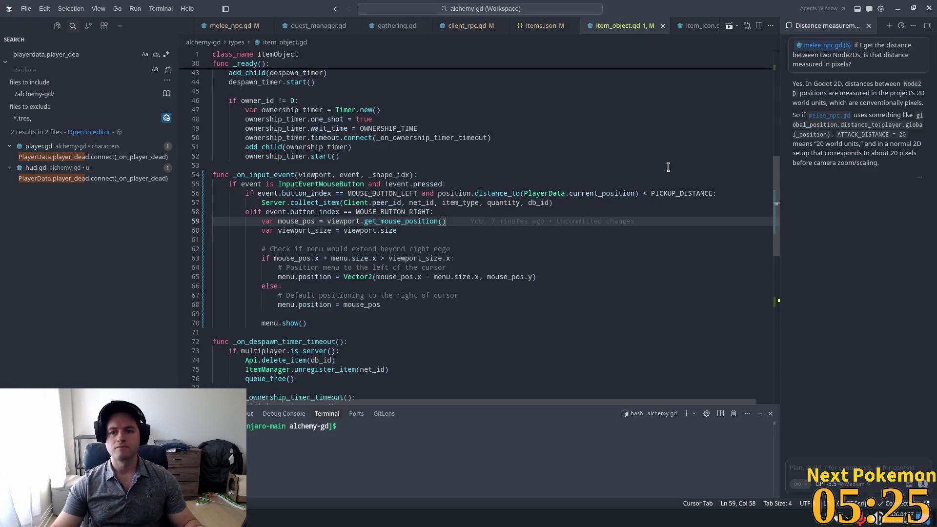
pyautogui.hotkey('alt', 'Tab')
pyautogui.click(682, 167)
pyautogui.press('super')
pyautogui.click(641, 194)
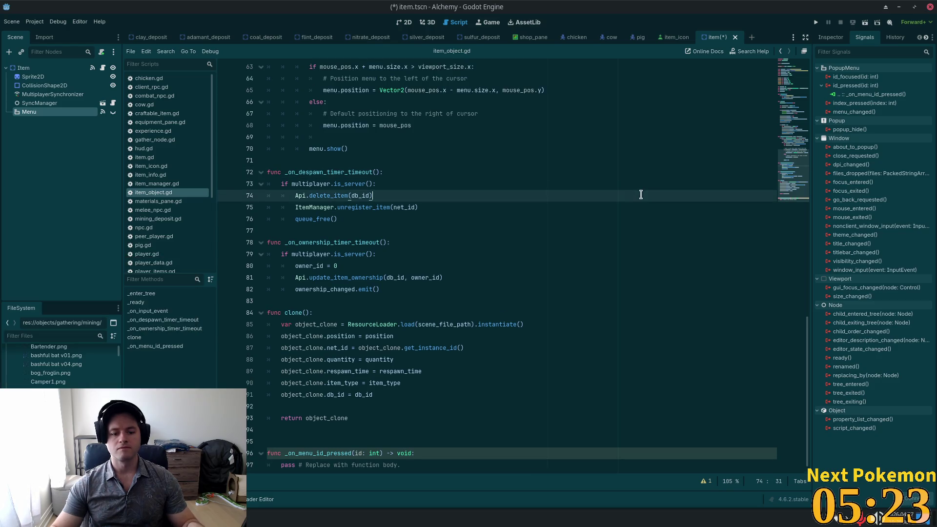
pyautogui.hotkey('alt', 'Tab')
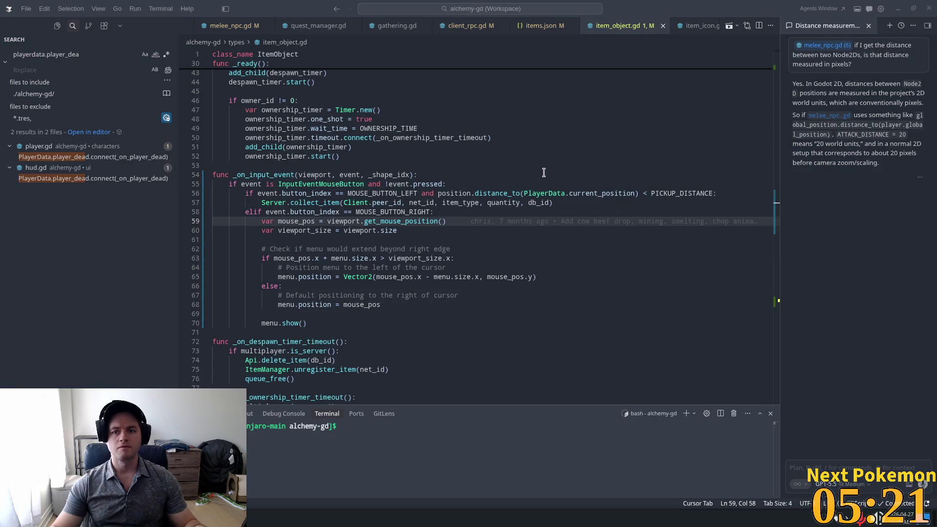
pyautogui.click(565, 122)
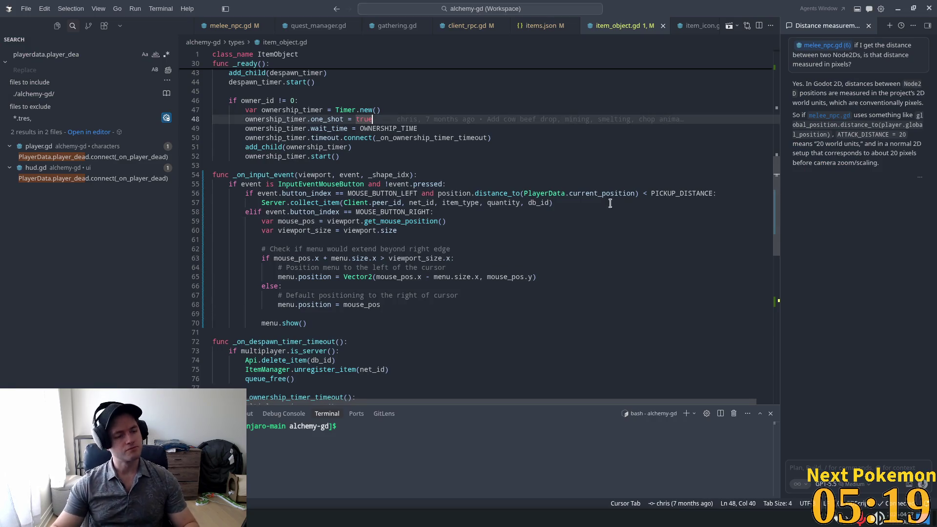
pyautogui.click(694, 29)
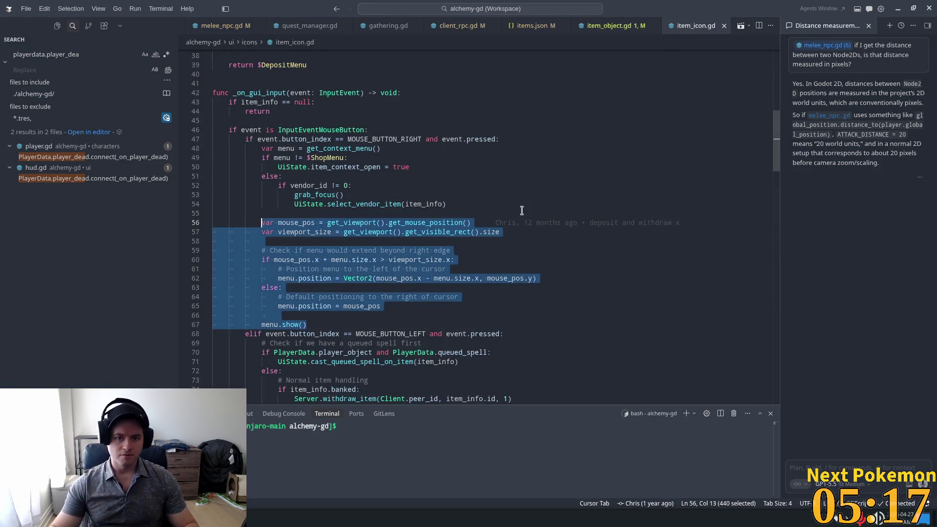
pyautogui.click(548, 142)
pyautogui.scroll(-1, 561, 215)
pyautogui.moveTo(777, 151)
pyautogui.mouseDown()
pyautogui.moveTo(769, 312)
pyautogui.moveTo(760, 325)
pyautogui.moveTo(778, 245)
pyautogui.moveTo(733, 226)
pyautogui.mouseUp()
pyautogui.click(691, 243)
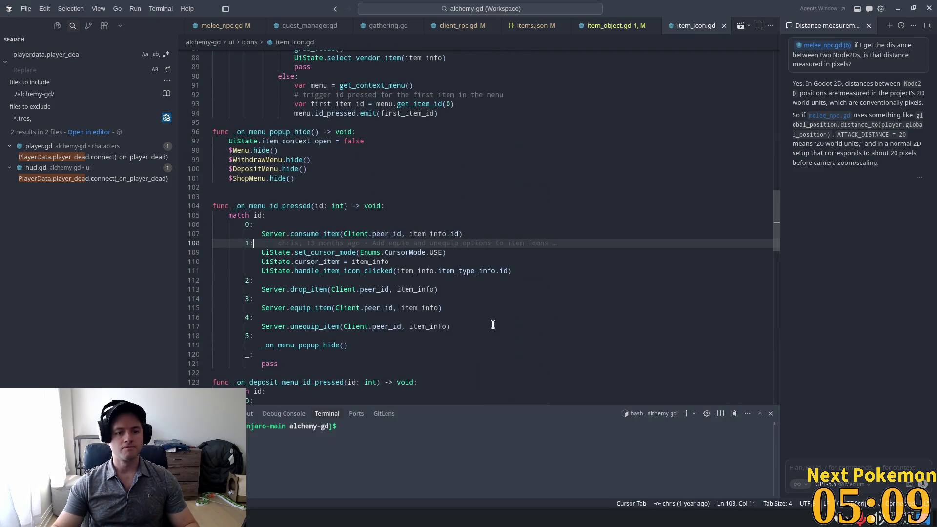
pyautogui.doubleClick(300, 234)
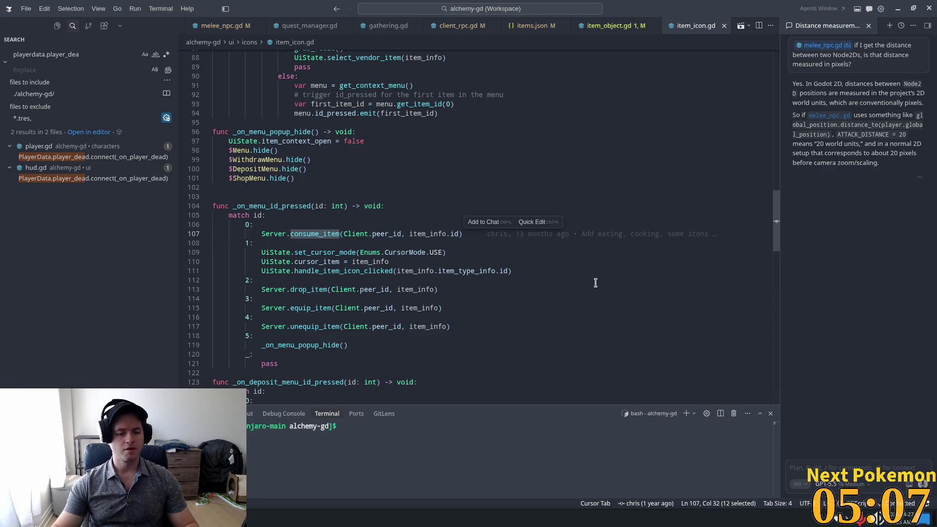
pyautogui.moveTo(366, 307)
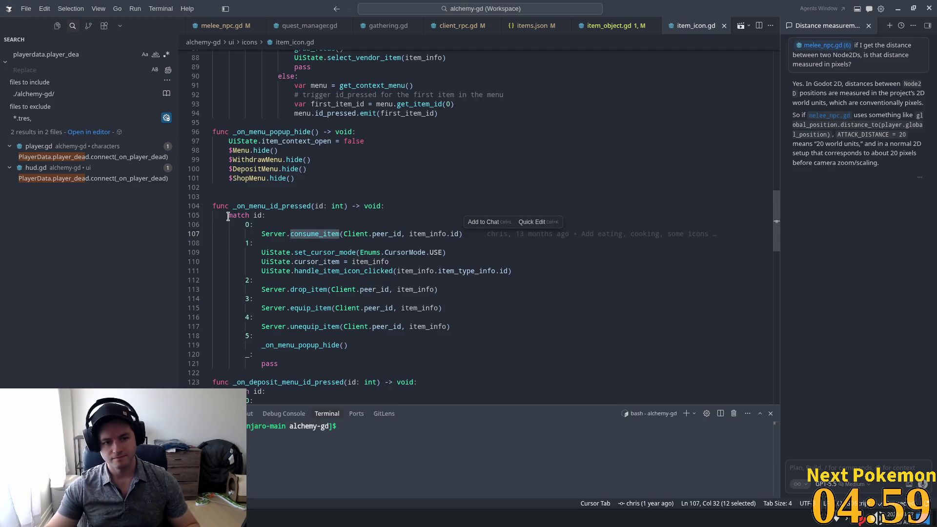
pyautogui.moveTo(229, 216); pyautogui.dragTo(274, 224)
pyautogui.click(610, 25)
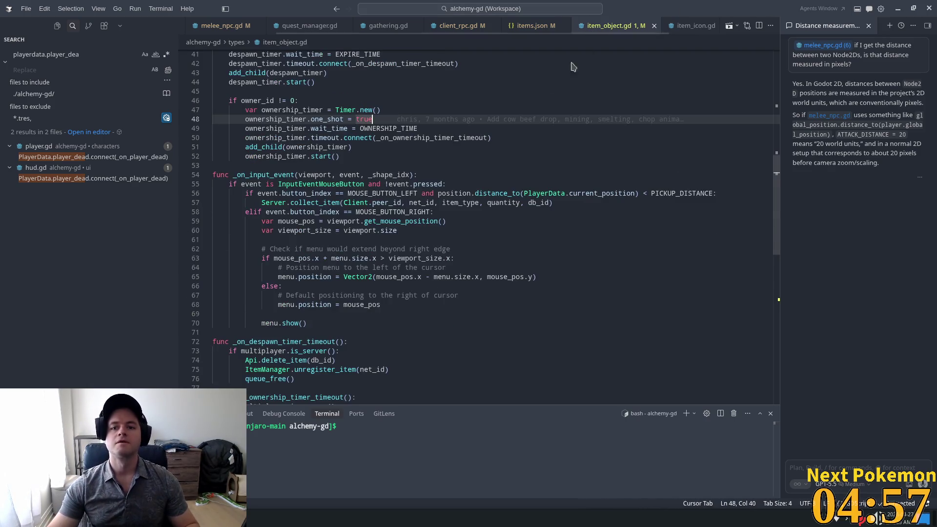
# Replace the stub body with `match id:` and a single `0:` case, then save.
pyautogui.moveTo(776, 210); pyautogui.dragTo(772, 344)
pyautogui.click(373, 130)
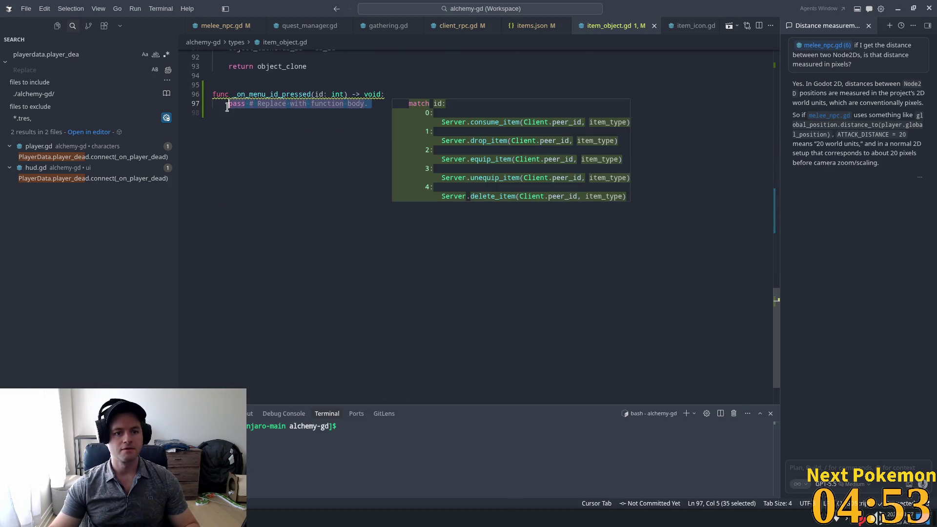
pyautogui.moveTo(370, 104); pyautogui.dragTo(227, 104)
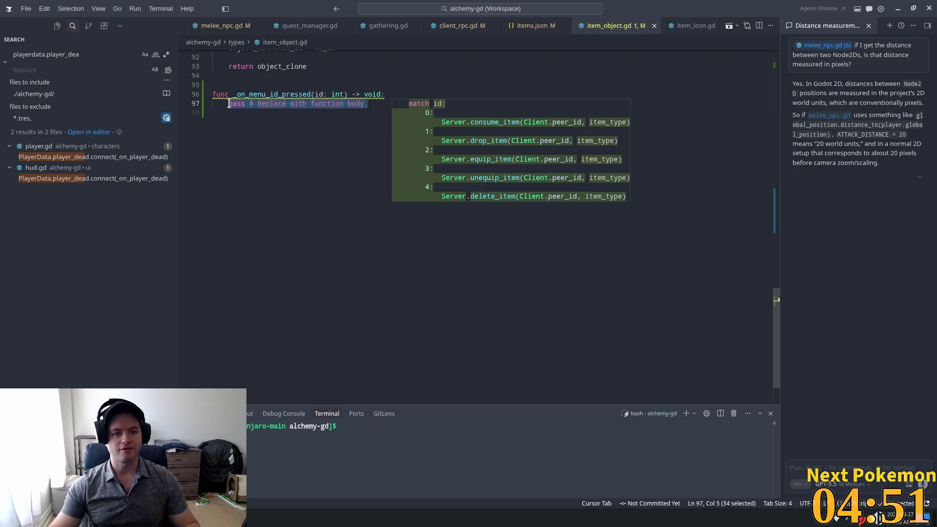
pyautogui.write('match id:')
pyautogui.press('Return')
pyautogui.write('0:')
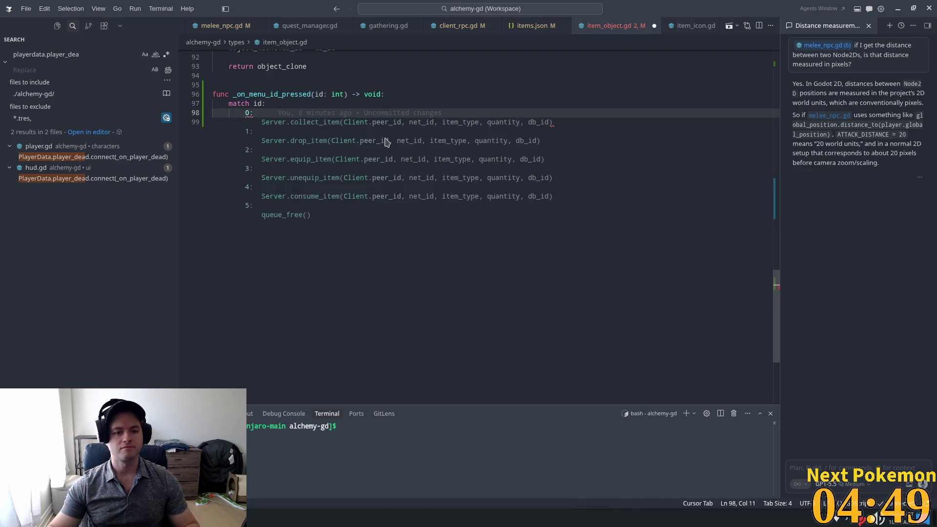
pyautogui.press('Tab')
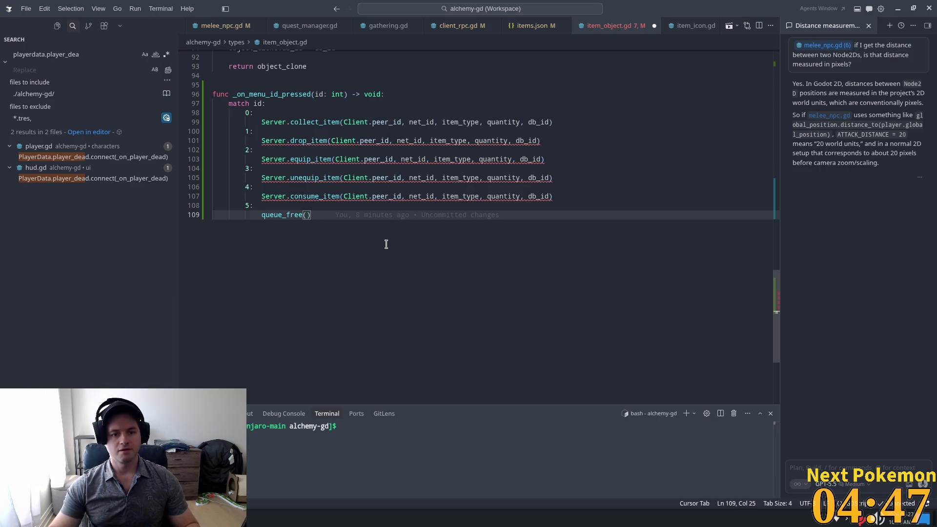
pyautogui.moveTo(385, 243); pyautogui.dragTo(211, 135)
pyautogui.press('BackSpace')
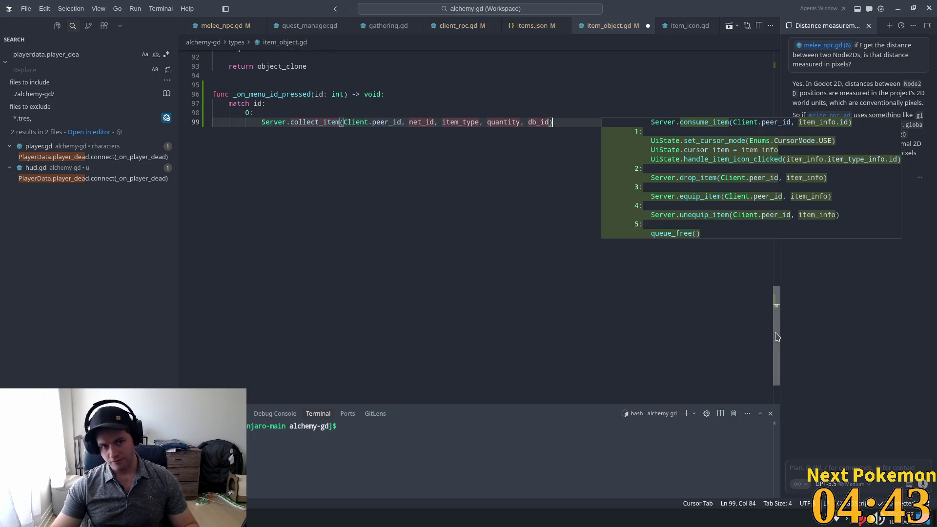
pyautogui.hotkey('ctrl', 's')
# Copy the Server.collect_item call from line 57 into case 0 and save.
pyautogui.scroll(-13, 391, 219)
pyautogui.moveTo(556, 215)
pyautogui.mouseDown()
pyautogui.moveTo(271, 224)
pyautogui.moveTo(262, 216)
pyautogui.mouseUp()
pyautogui.hotkey('ctrl', 'c')
pyautogui.moveTo(772, 171); pyautogui.dragTo(772, 292)
pyautogui.scroll(2, 560, 211)
pyautogui.click(560, 200)
pyautogui.hotkey('shift', 'Home')
pyautogui.hotkey('ctrl', 'v')
pyautogui.click(315, 154)
pyautogui.hotkey('ctrl', 's')
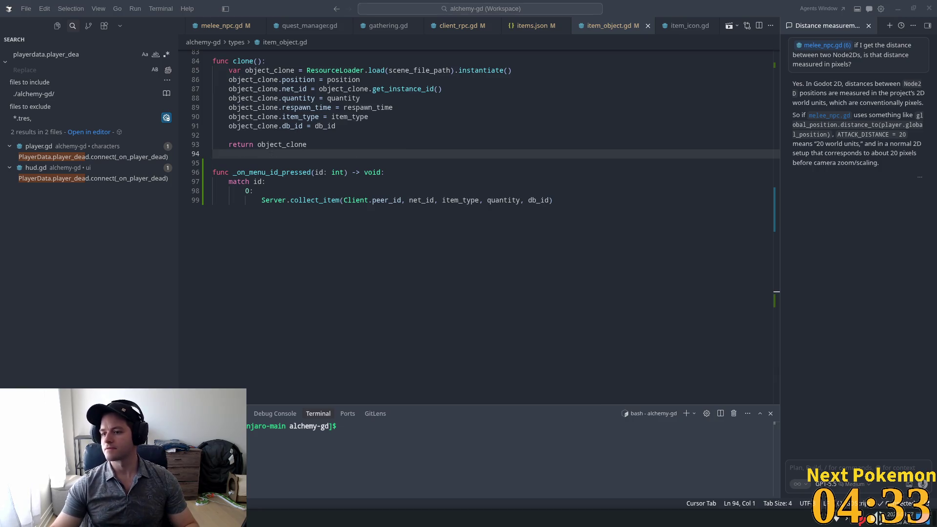
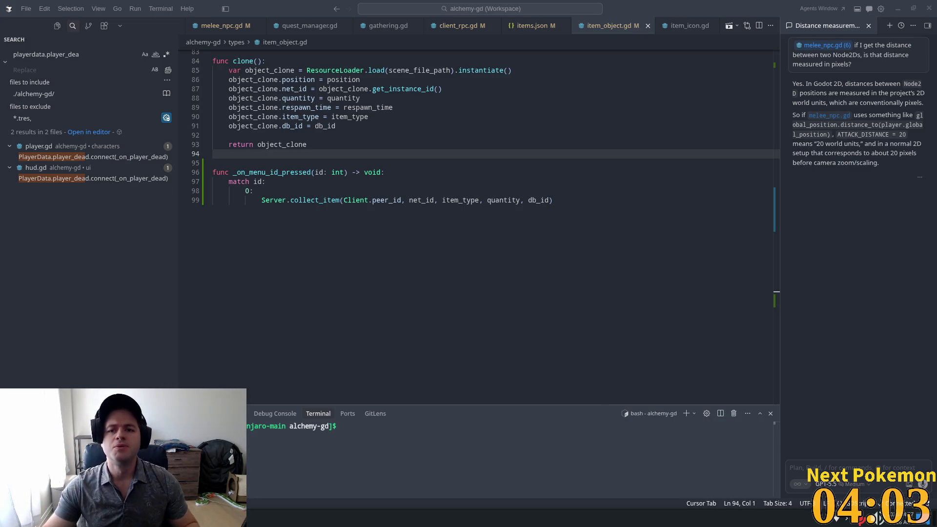
# Review item_icon.gd's menu handling and the hide calls in _on_menu_popup_hide.
pyautogui.click(690, 25)
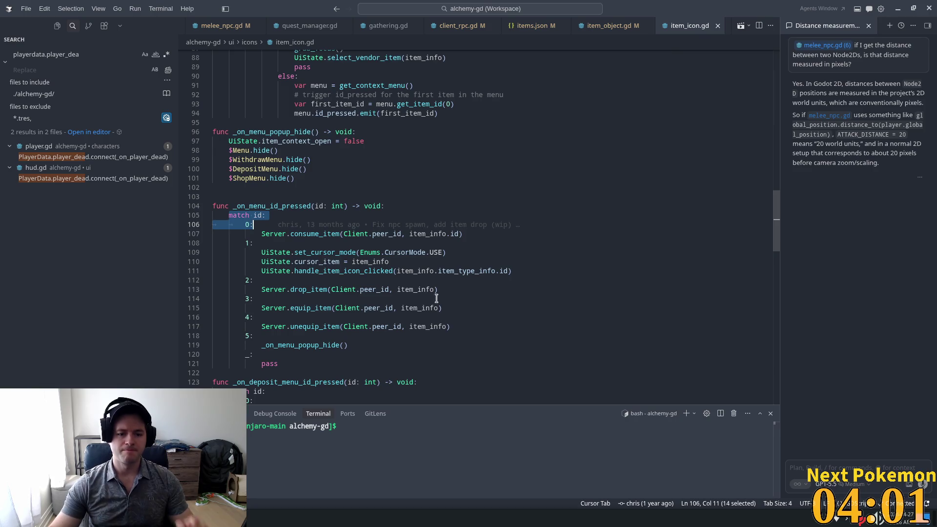
pyautogui.click(290, 345)
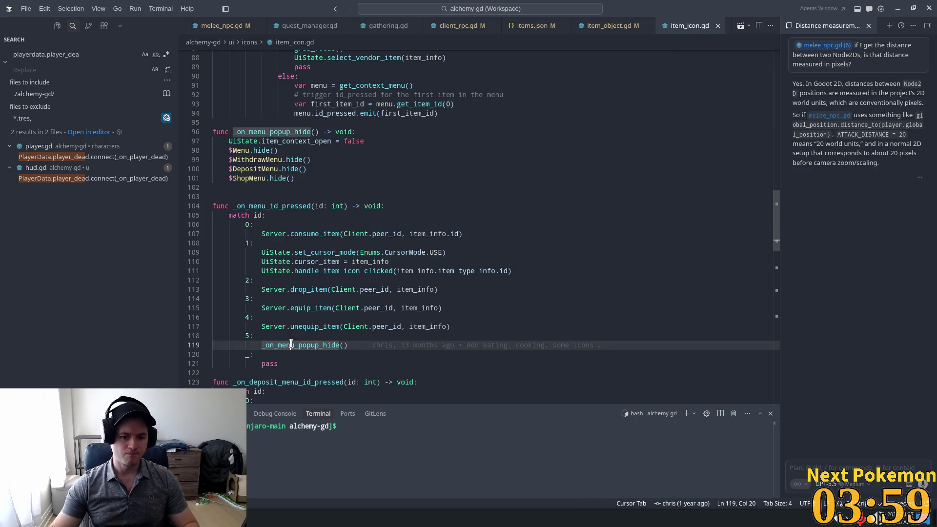
pyautogui.click(613, 290)
pyautogui.click(249, 163)
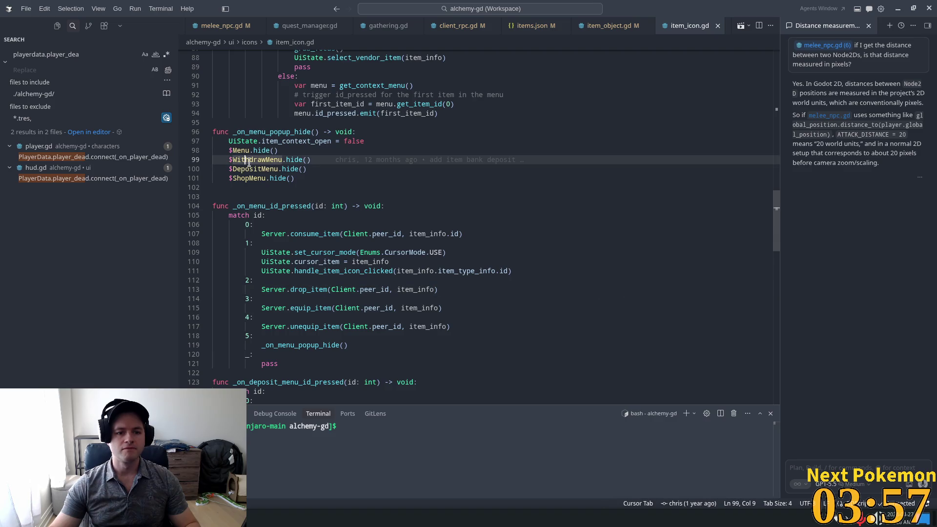
pyautogui.moveTo(229, 141); pyautogui.dragTo(356, 141)
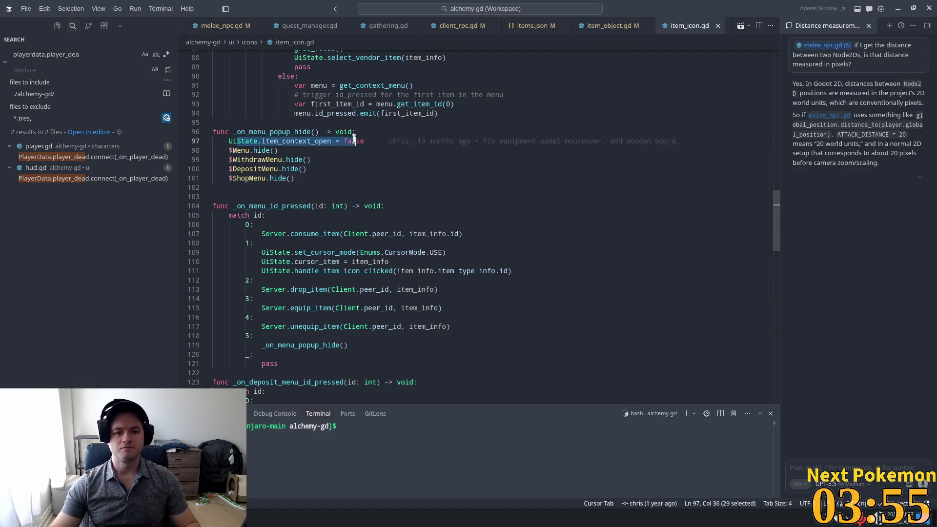
pyautogui.click(330, 141)
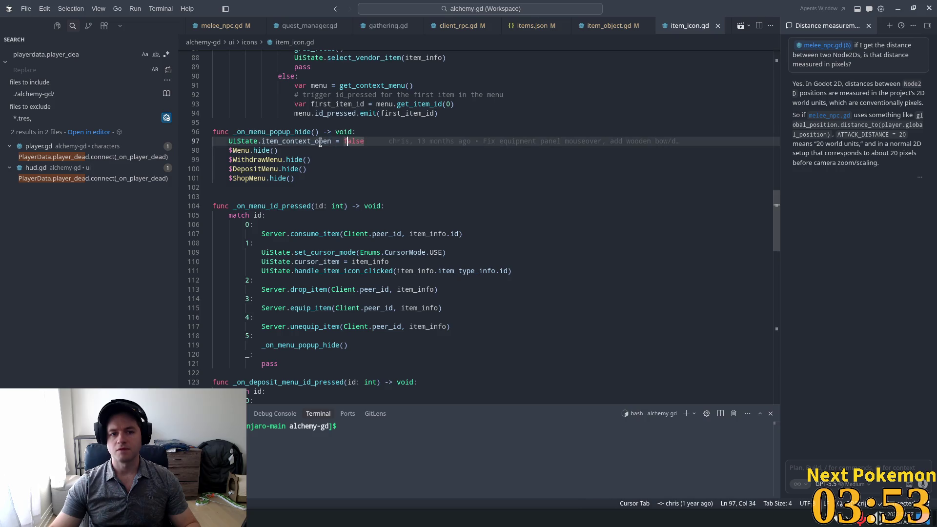
pyautogui.moveTo(331, 141); pyautogui.dragTo(229, 141)
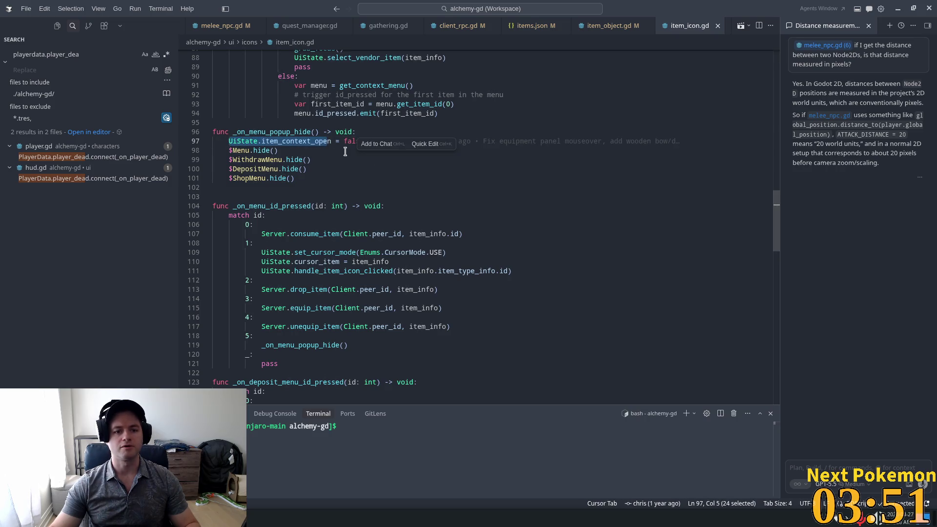
pyautogui.scroll(5, 489, 239)
pyautogui.scroll(1, 489, 238)
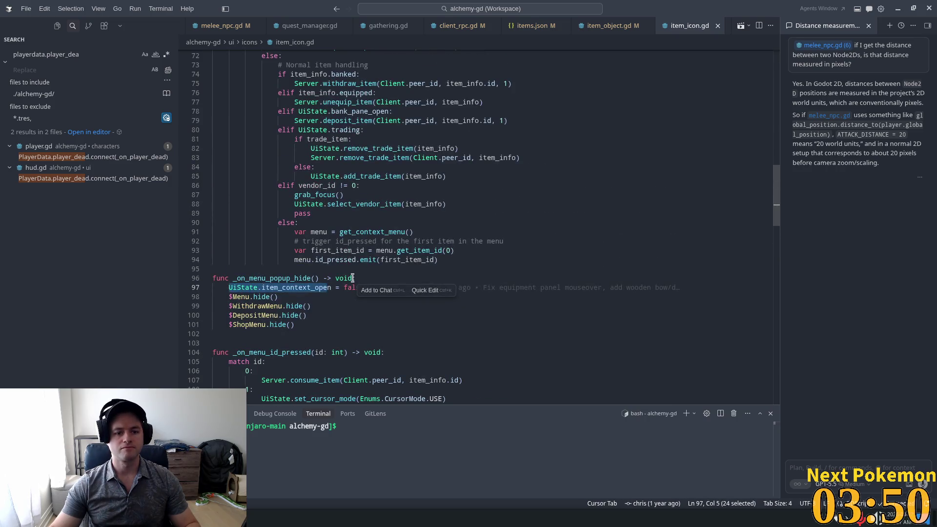
# Search item_icon.gd for UiState.item_context and copy the item_context_open = true line.
pyautogui.click(281, 287)
pyautogui.press('Left')
pyautogui.moveTo(309, 288); pyautogui.dragTo(229, 287)
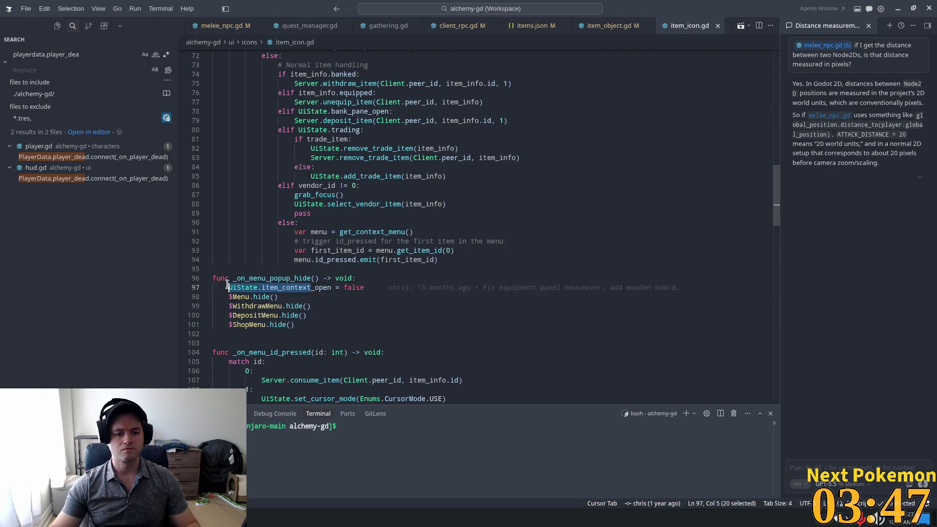
pyautogui.hotkey('ctrl', 'f')
pyautogui.press('Return')
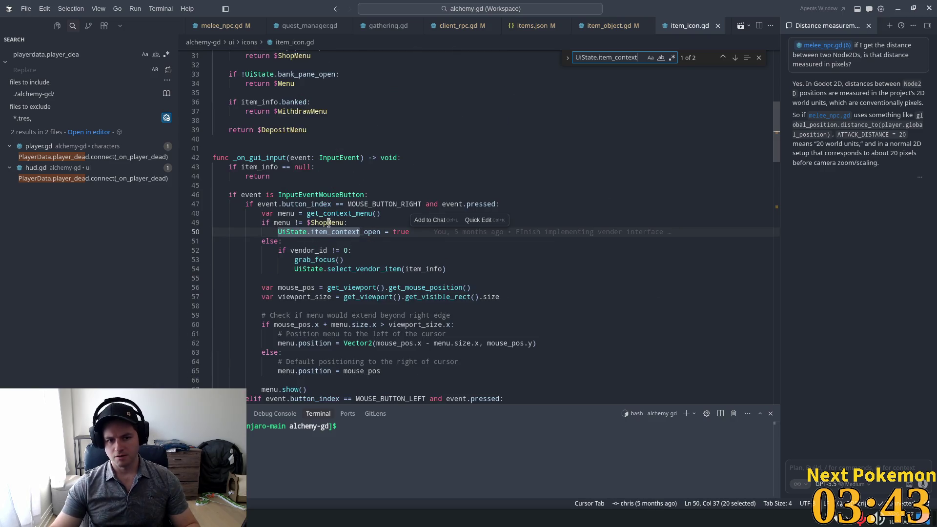
pyautogui.moveTo(409, 232); pyautogui.dragTo(278, 232)
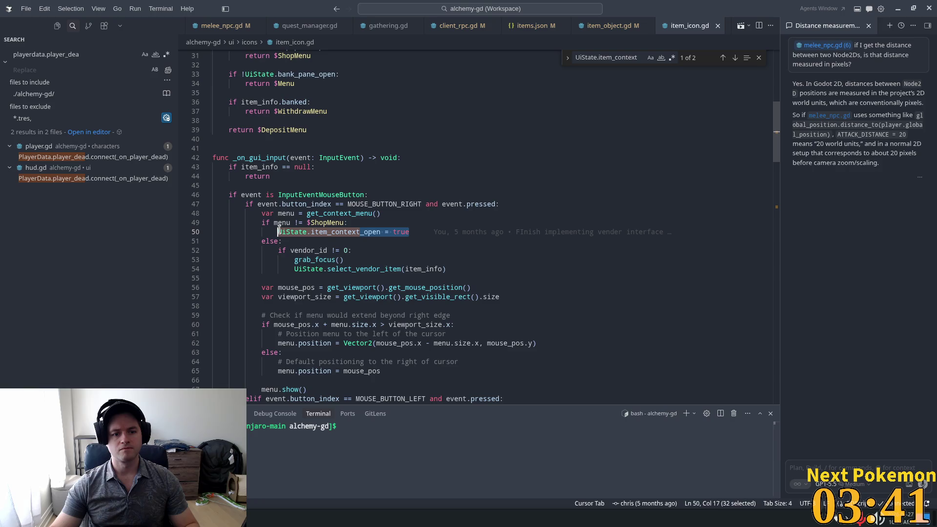
# In item_object.gd, add UiState.item_context_open = true under the right-click branch.
pyautogui.click(609, 26)
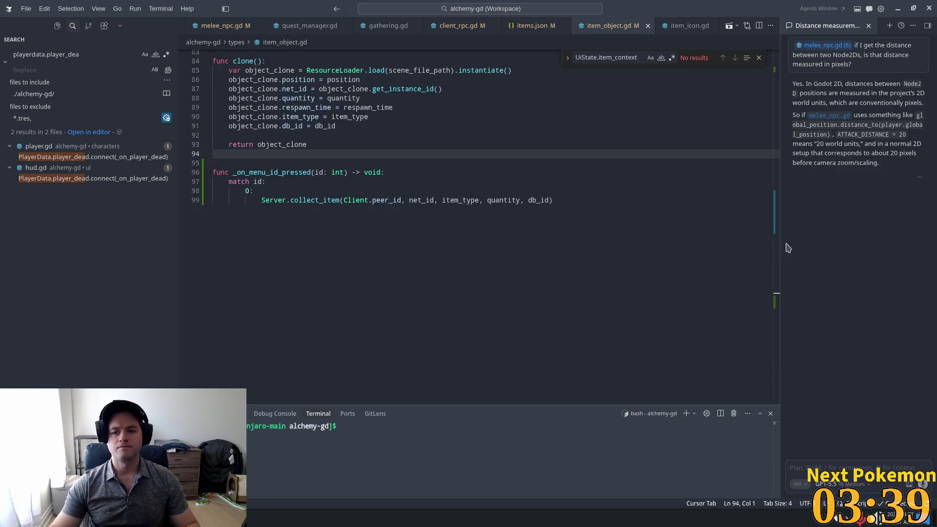
pyautogui.moveTo(776, 300)
pyautogui.mouseDown()
pyautogui.moveTo(769, 144)
pyautogui.moveTo(754, 144)
pyautogui.moveTo(717, 179)
pyautogui.mouseUp()
pyautogui.click(400, 200)
pyautogui.click(449, 219)
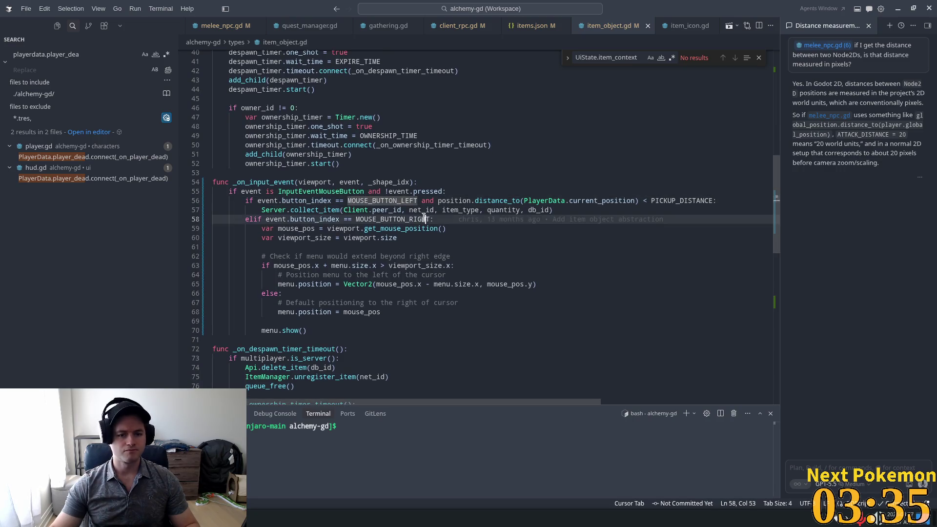
pyautogui.press('Return')
pyautogui.press('Tab')
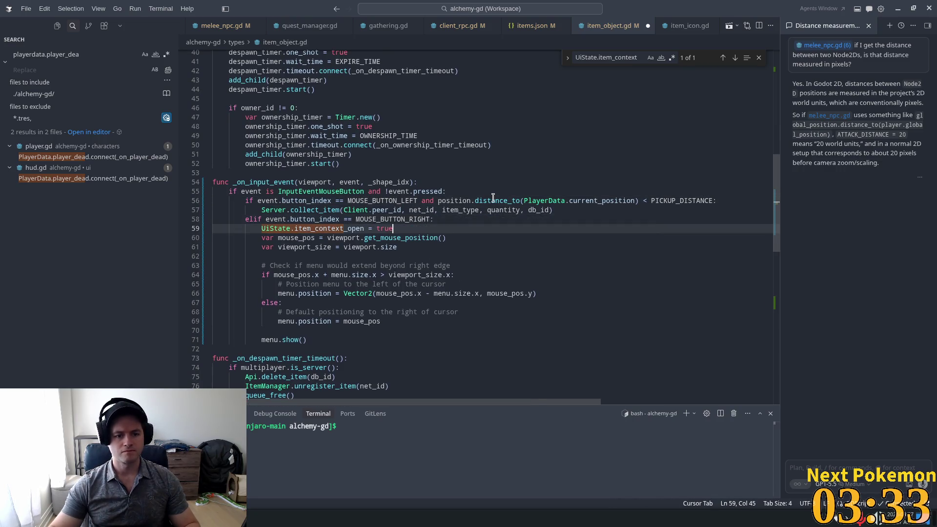
pyautogui.press('Return')
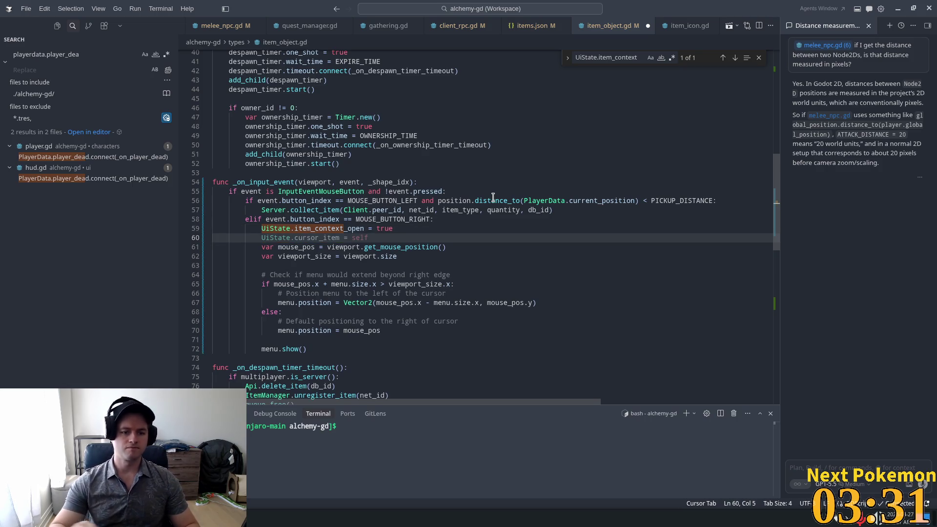
pyautogui.moveTo(393, 228); pyautogui.dragTo(261, 228)
# Add a '1:' case that sets item_context_open false and calls menu.hide(), then save.
pyautogui.scroll(-15, 418, 192)
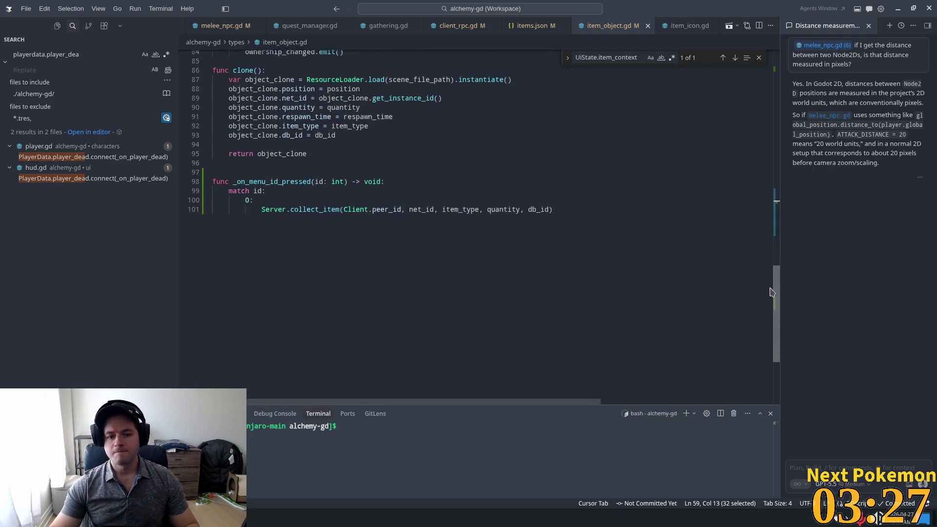
pyautogui.click(584, 203)
pyautogui.press('Return')
pyautogui.press('BackSpace')
pyautogui.write('1:')
pyautogui.press('Return')
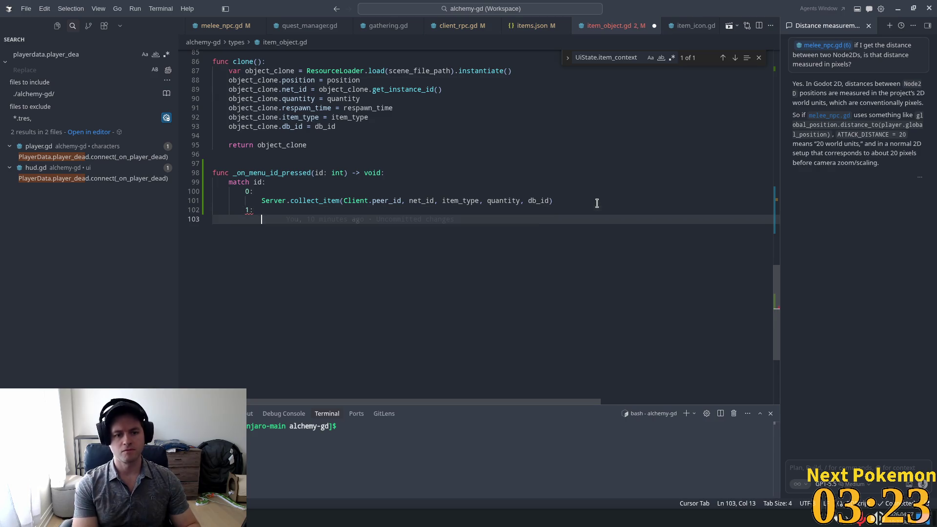
pyautogui.press('Tab')
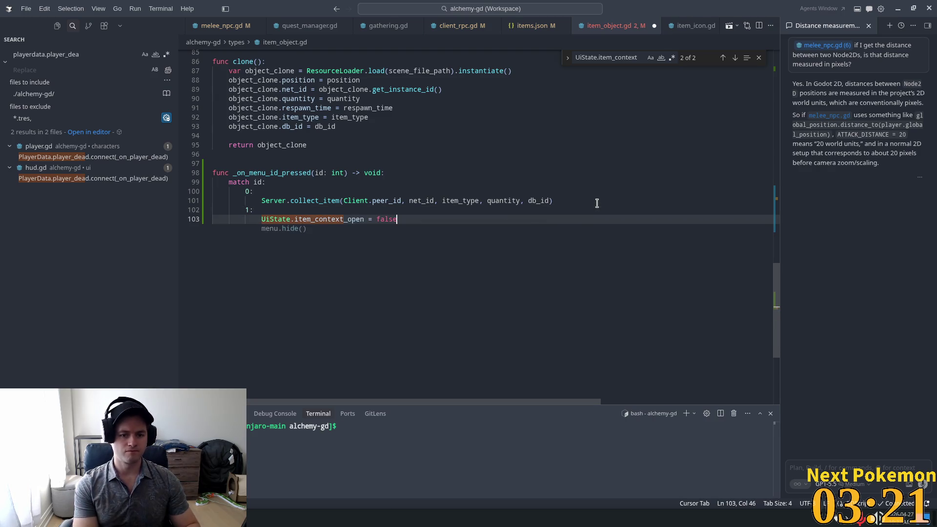
pyautogui.press('Tab')
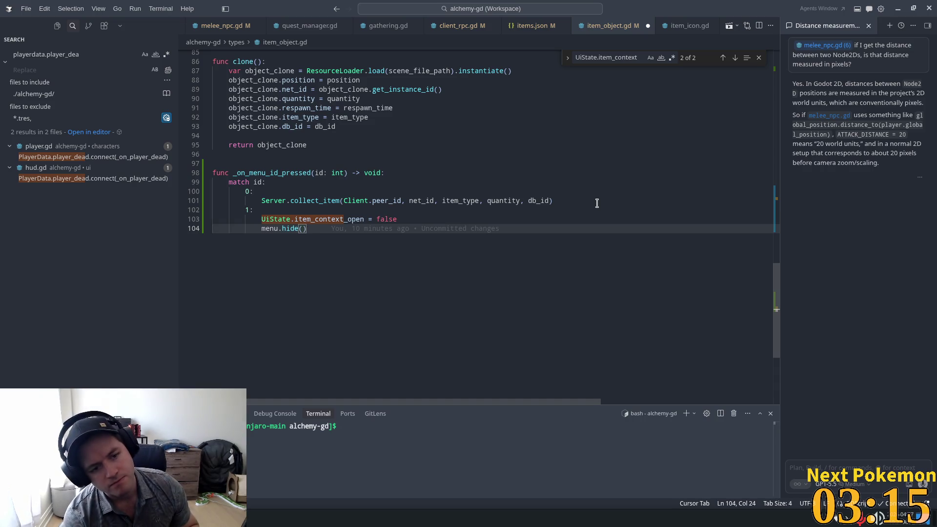
pyautogui.hotkey('ctrl', 's')
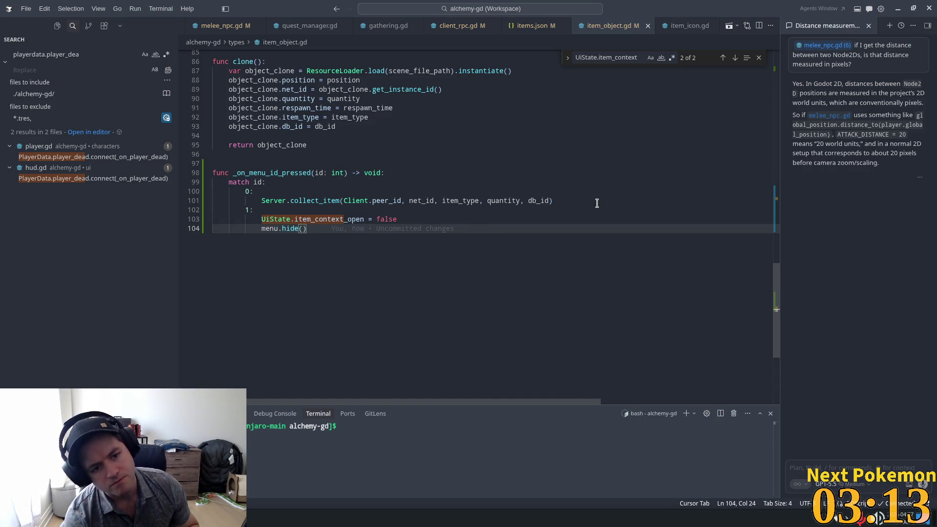
pyautogui.hotkey('alt', 'Tab')
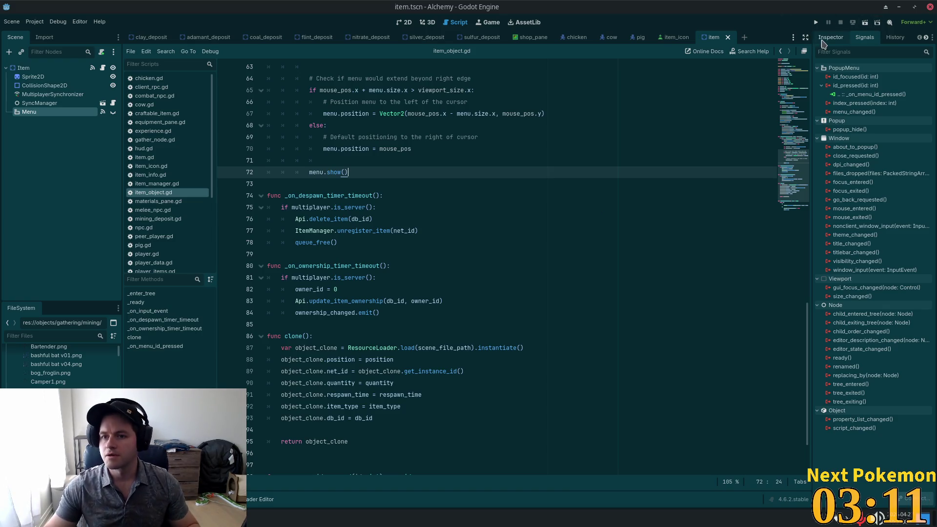
# Add a 'cancel' entry (ID 1) to the Menu popup's Items, save item.tscn, and run the project.
pyautogui.click(831, 38)
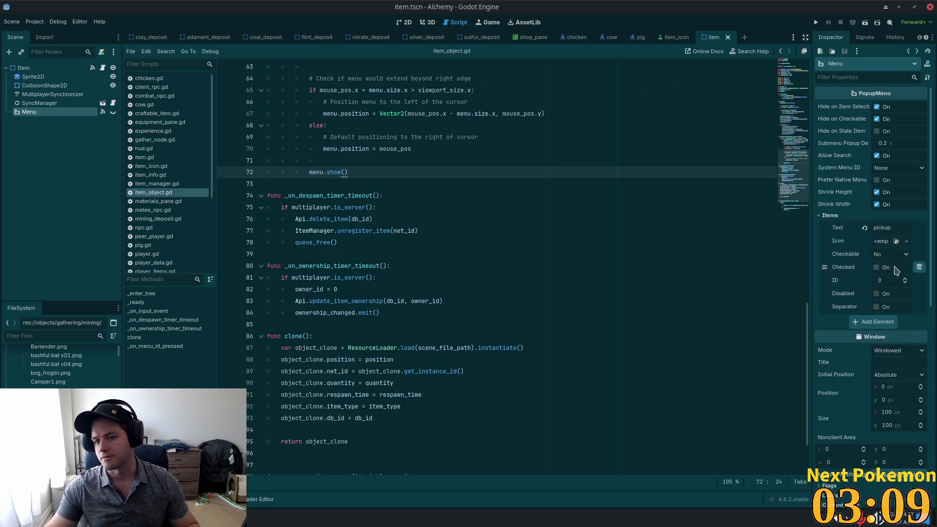
pyautogui.click(885, 323)
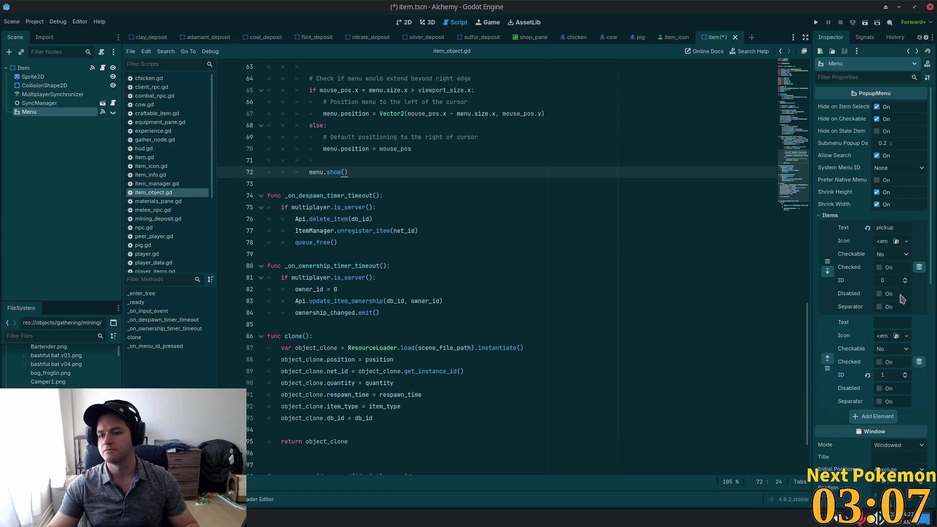
pyautogui.click(886, 323)
pyautogui.write('cel')
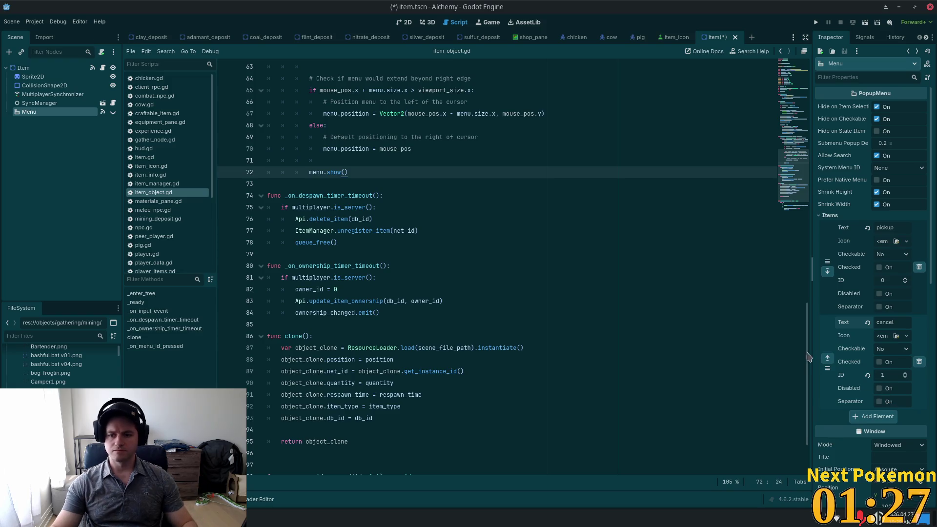
pyautogui.hotkey('ctrl', 's')
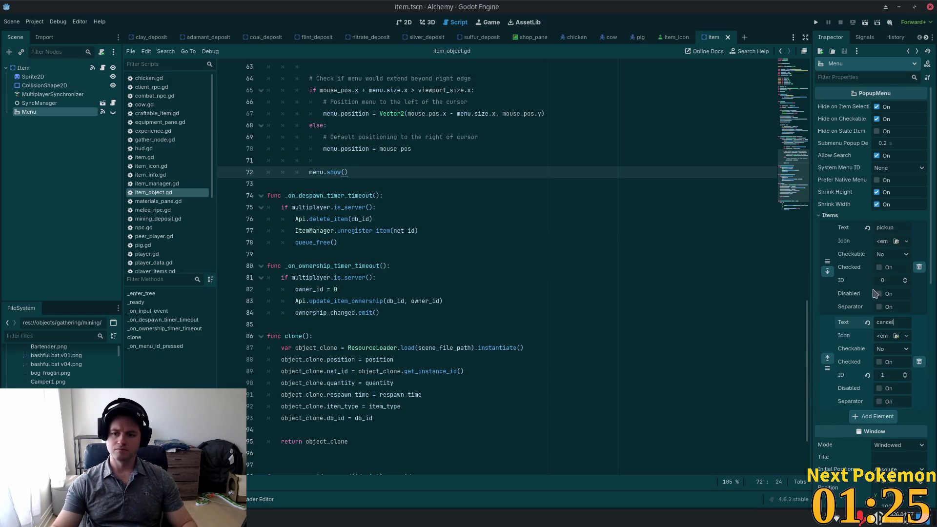
pyautogui.click(847, 214)
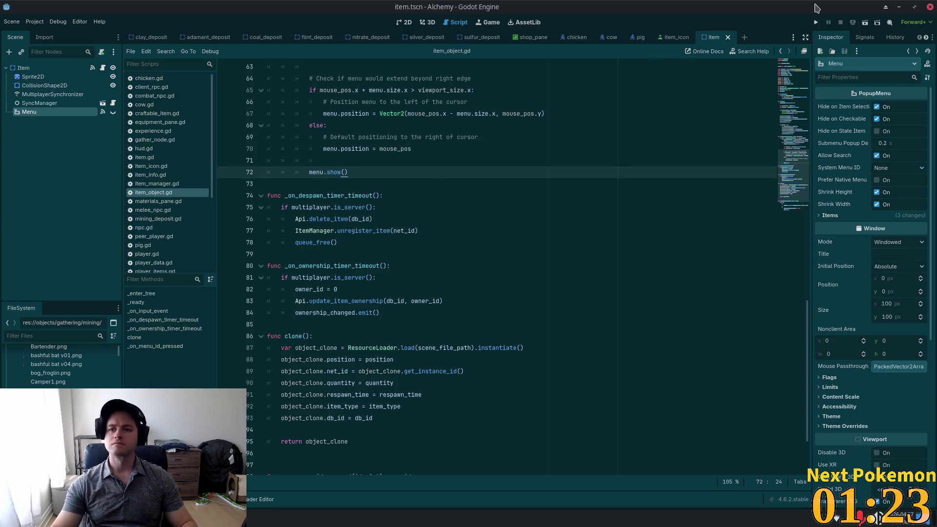
pyautogui.click(815, 22)
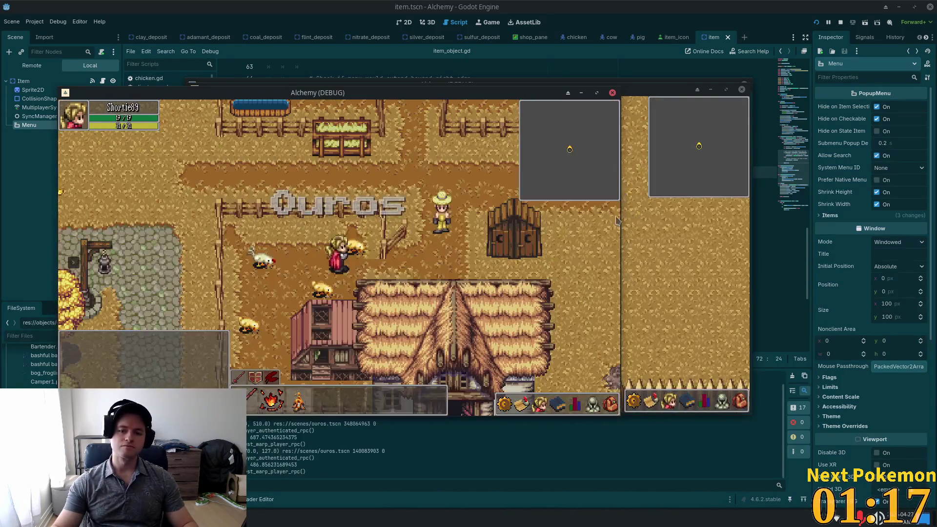
# Walk around and check the inventory option menus for the cooked meat and Wood.
pyautogui.press('Up')
pyautogui.click(610, 404)
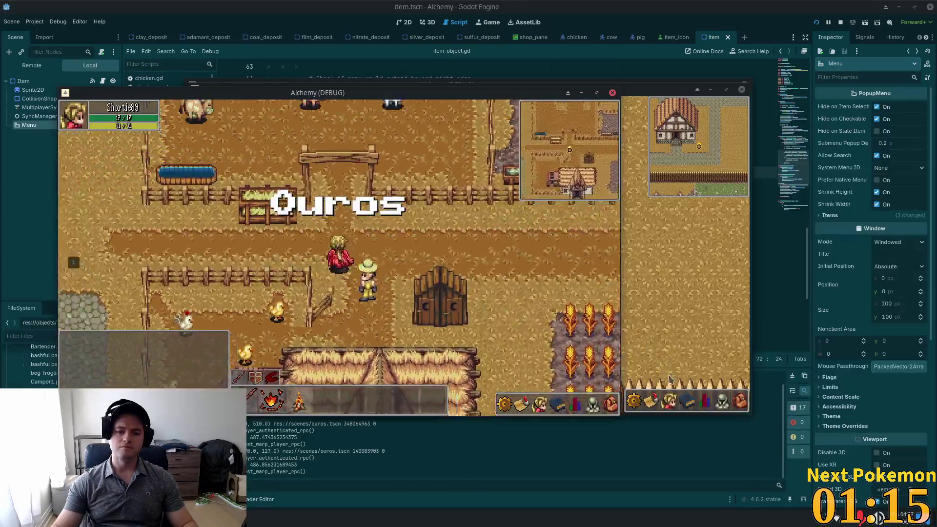
pyautogui.click(610, 403)
pyautogui.press('Up')
pyautogui.click(610, 403)
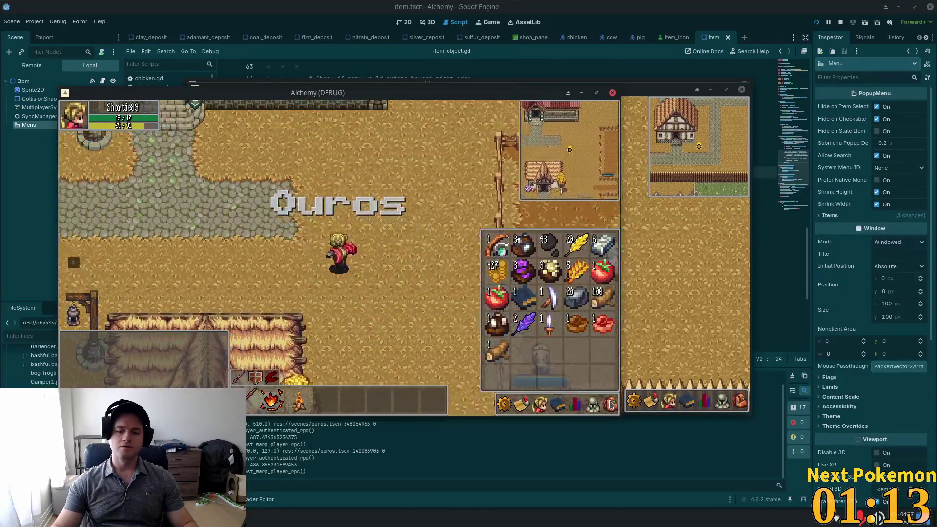
pyautogui.rightClick(586, 327)
pyautogui.click(542, 345)
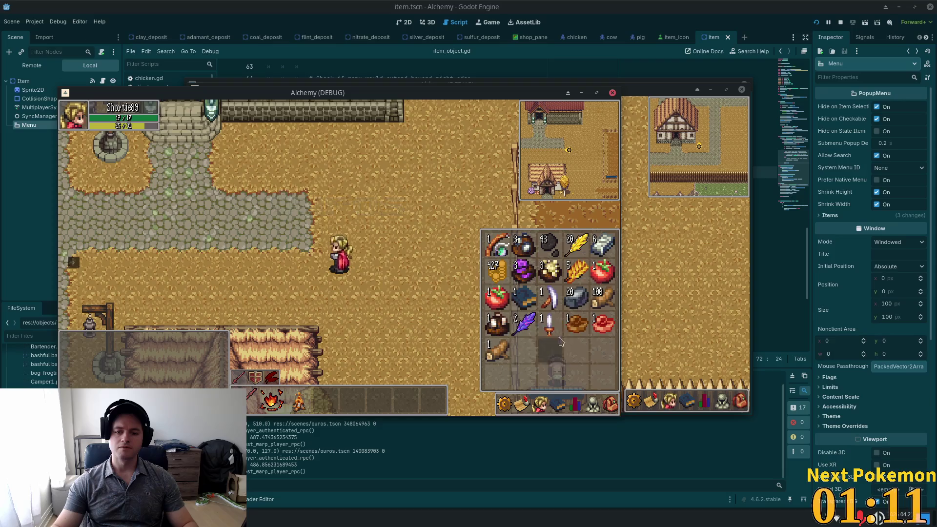
pyautogui.rightClick(606, 327)
pyautogui.press('i')
pyautogui.press('a')
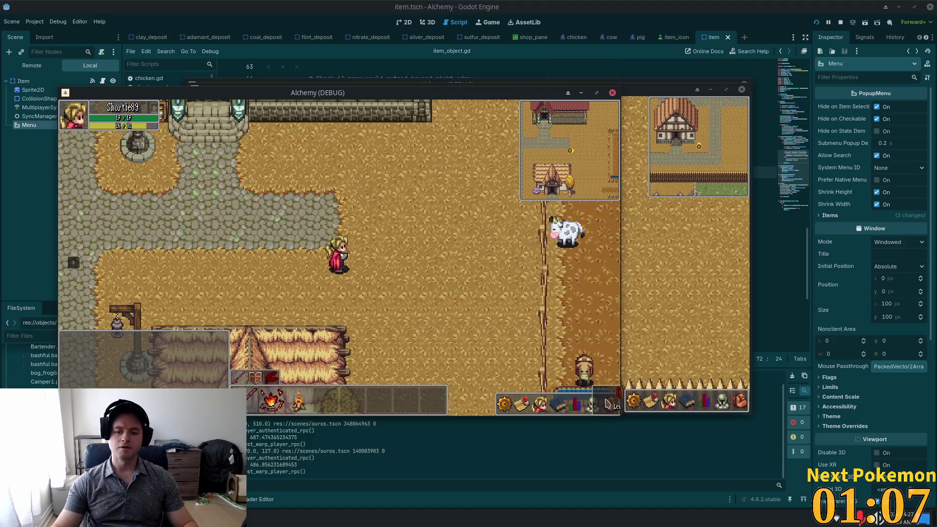
pyautogui.press('i')
pyautogui.press('i')
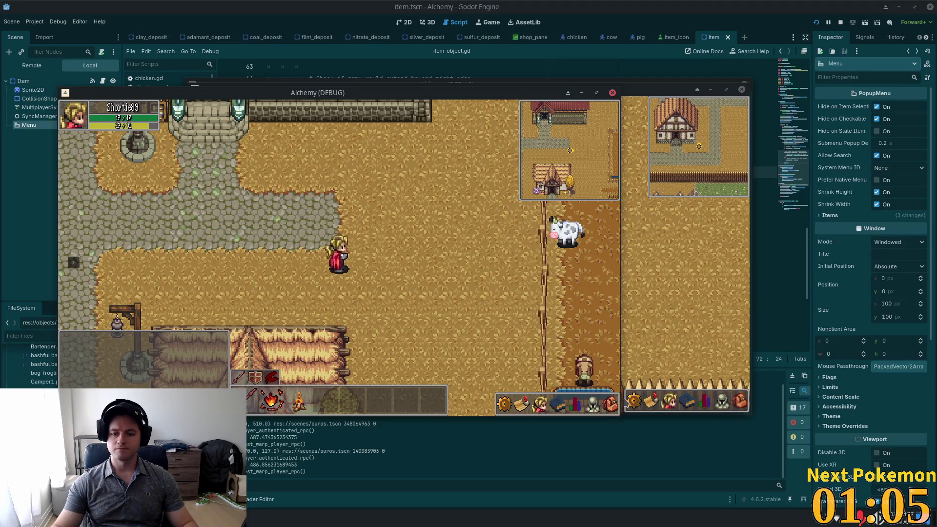
pyautogui.press('i')
# Drop the feather, pick it back up from its ground menu, and close the game with F8.
pyautogui.rightClick(528, 323)
pyautogui.click(554, 336)
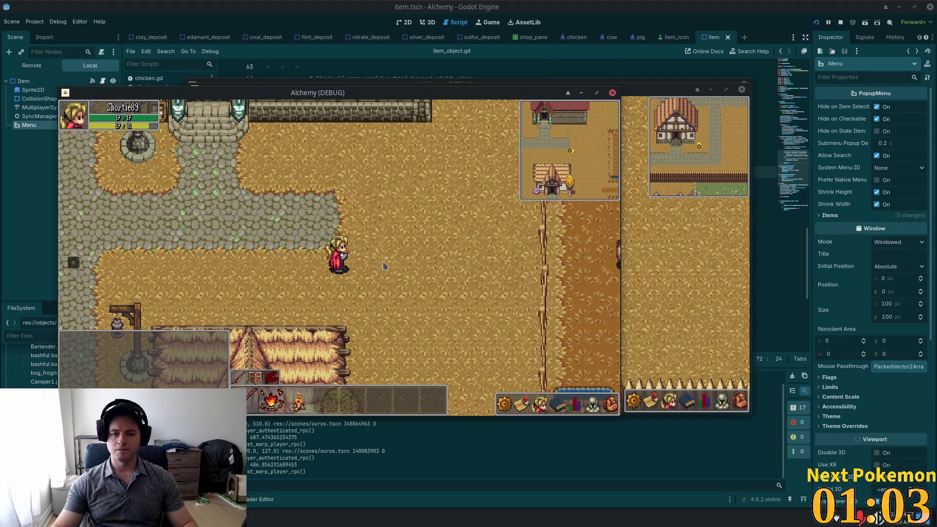
pyautogui.press('a')
pyautogui.rightClick(369, 258)
pyautogui.click(378, 262)
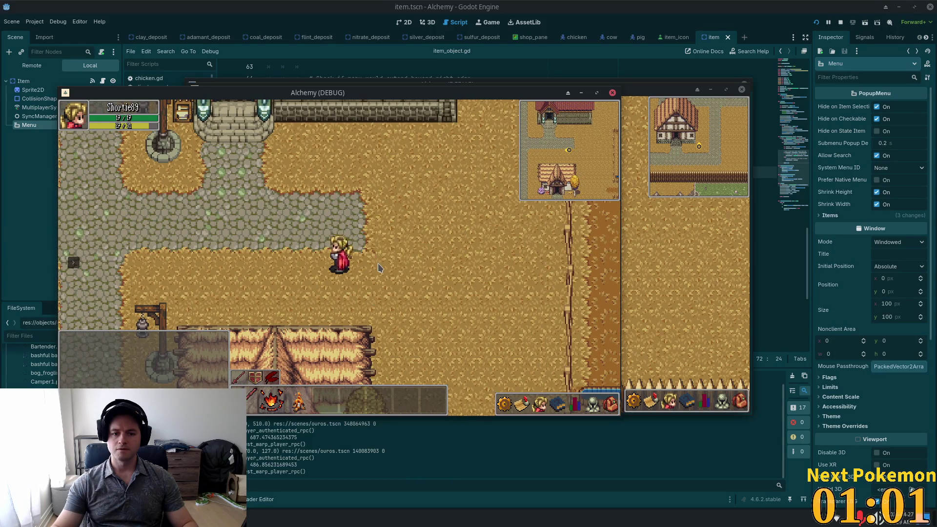
pyautogui.press('d')
pyautogui.press('a')
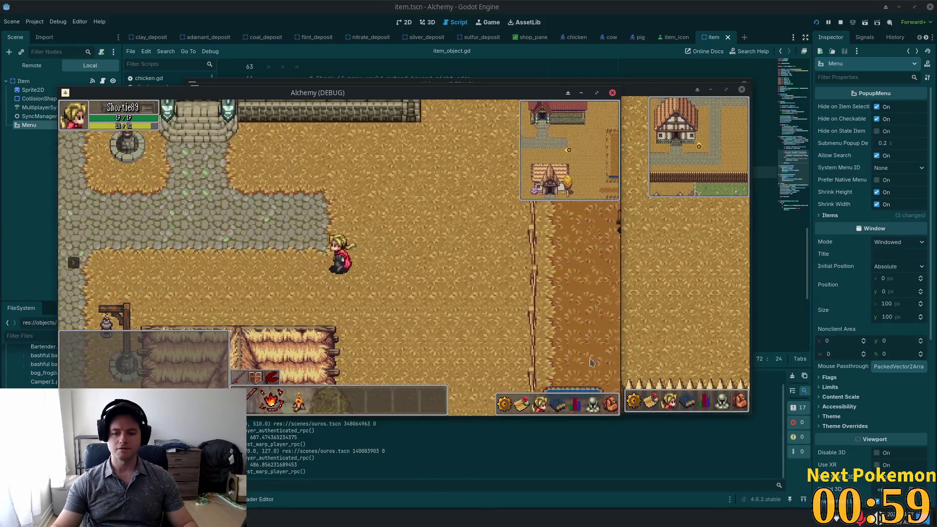
pyautogui.press('a')
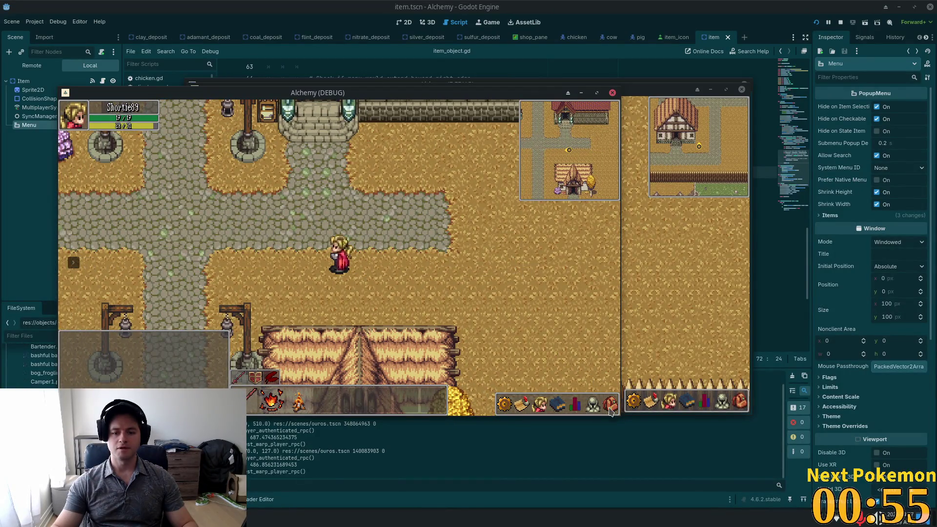
pyautogui.press('F8')
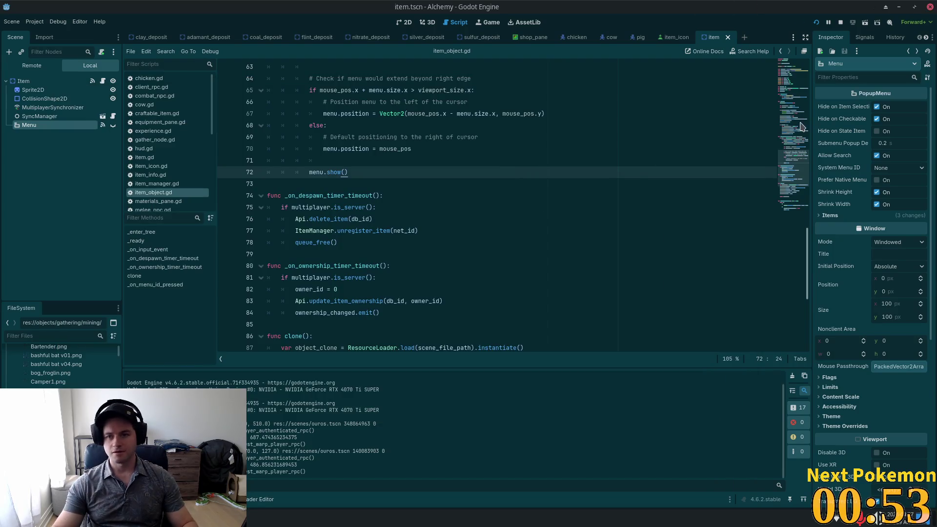
# Compare item_icon.gd's context flag handling with _on_menu_id_pressed in item_object.gd.
pyautogui.scroll(-6, 792, 208)
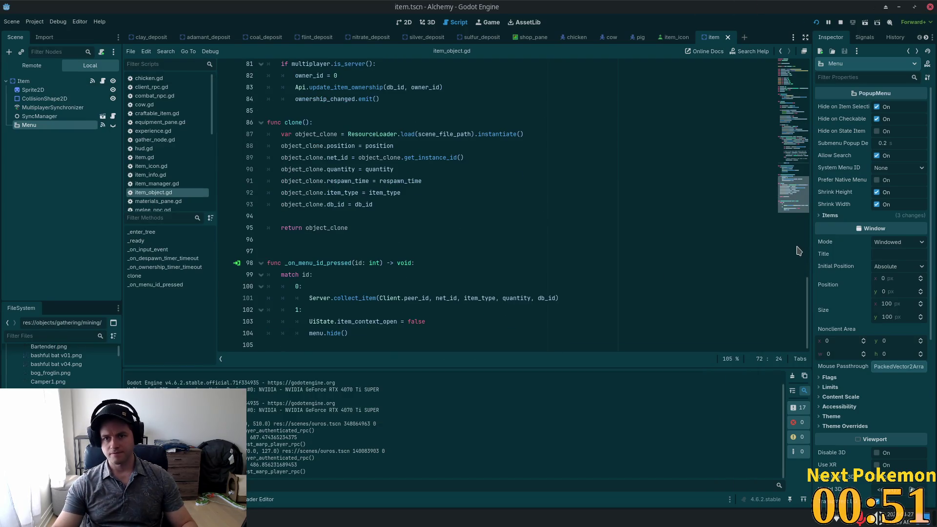
pyautogui.hotkey('alt', 'Tab')
pyautogui.click(689, 25)
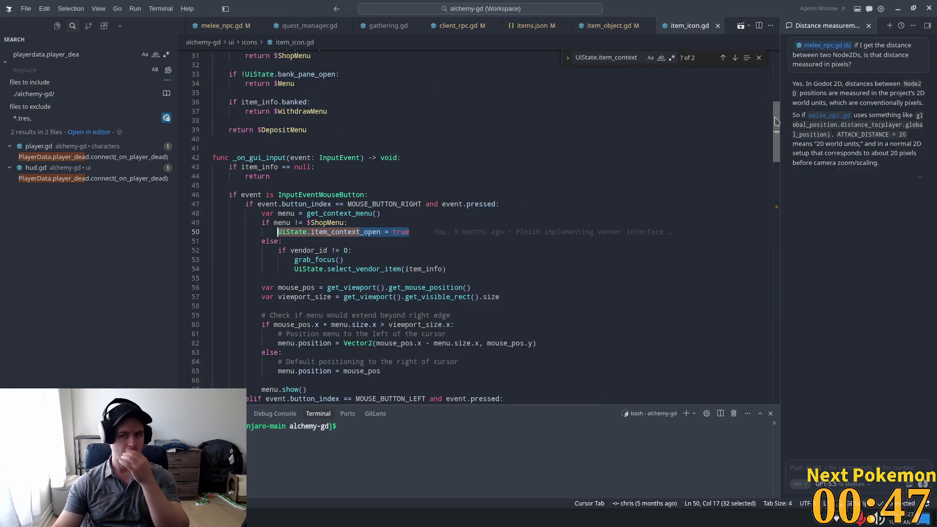
pyautogui.click(610, 25)
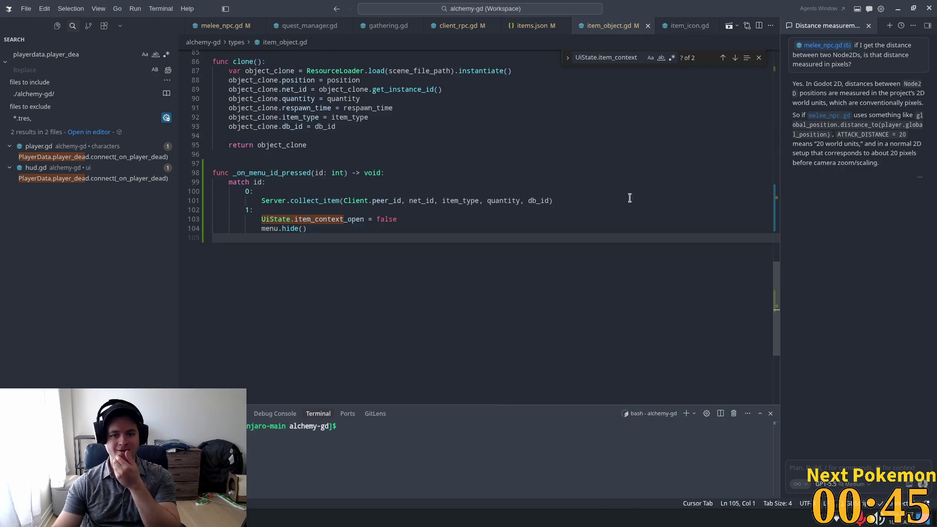
# Move the item_context_open = false line from the cancel case to after the match block, and save.
pyautogui.moveTo(416, 219); pyautogui.dragTo(268, 219)
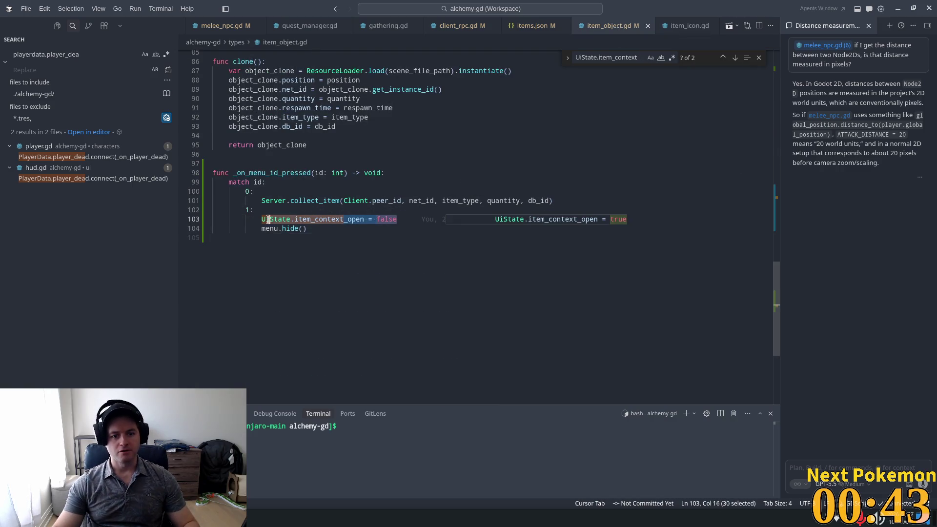
pyautogui.press('BackSpace')
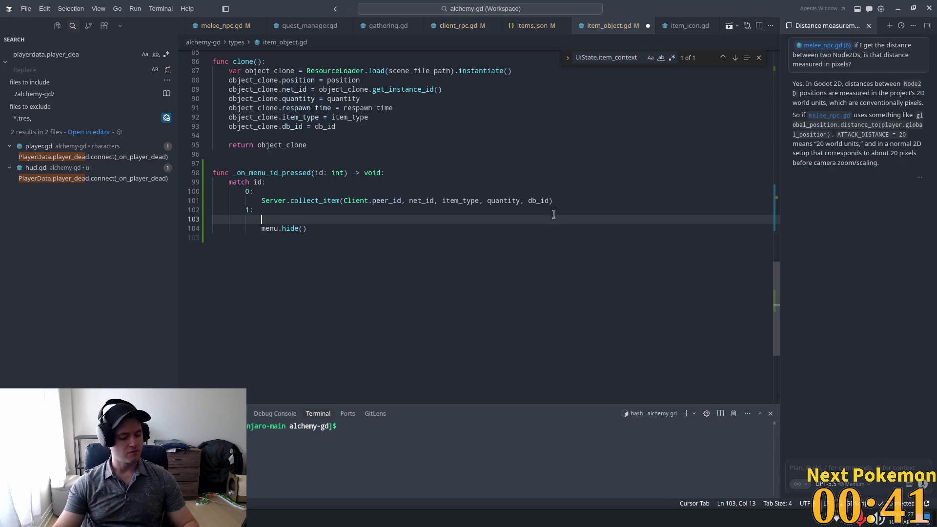
pyautogui.hotkey('ctrl', 'z')
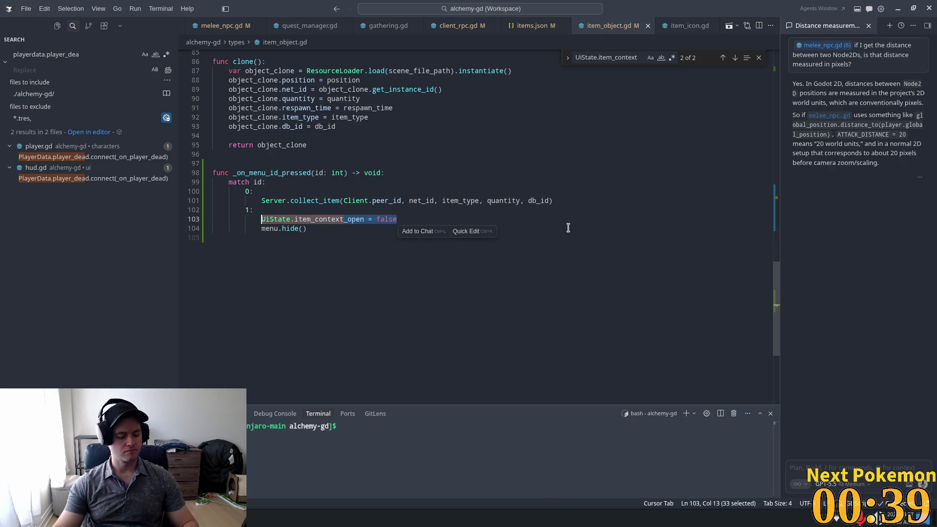
pyautogui.click(564, 201)
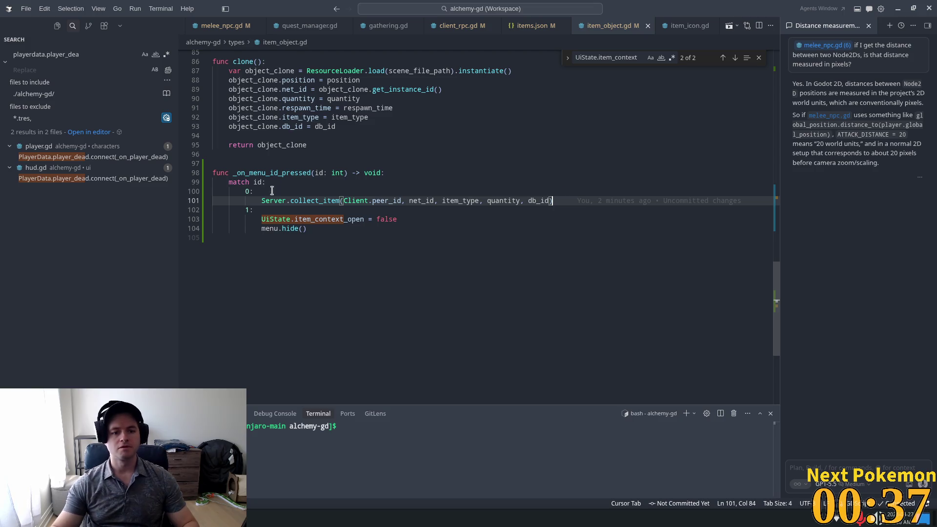
pyautogui.moveTo(407, 220); pyautogui.dragTo(257, 226)
pyautogui.hotkey('ctrl', 'shift', 'z')
pyautogui.press('Return')
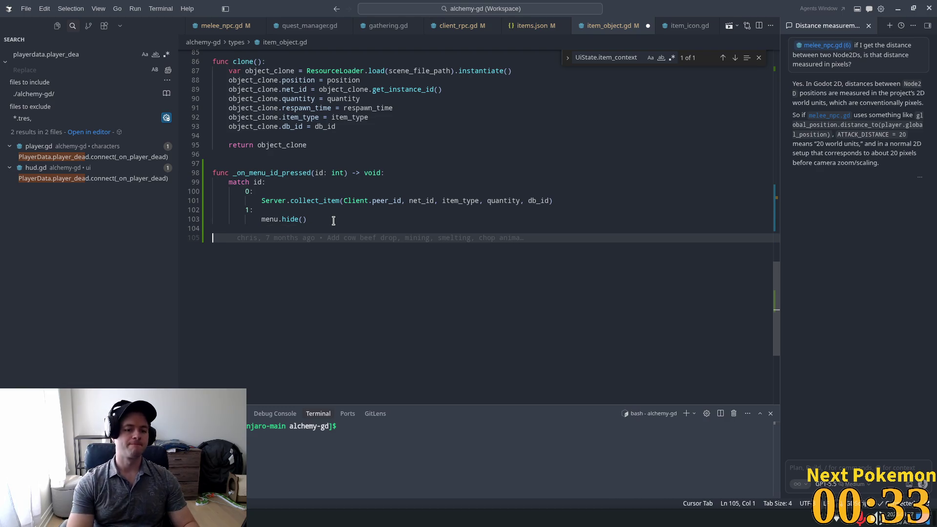
pyautogui.write('UiState.item_context_open = false')
pyautogui.hotkey('ctrl', 's')
# Relaunch the game project from the Godot editor.
pyautogui.click(343, 201)
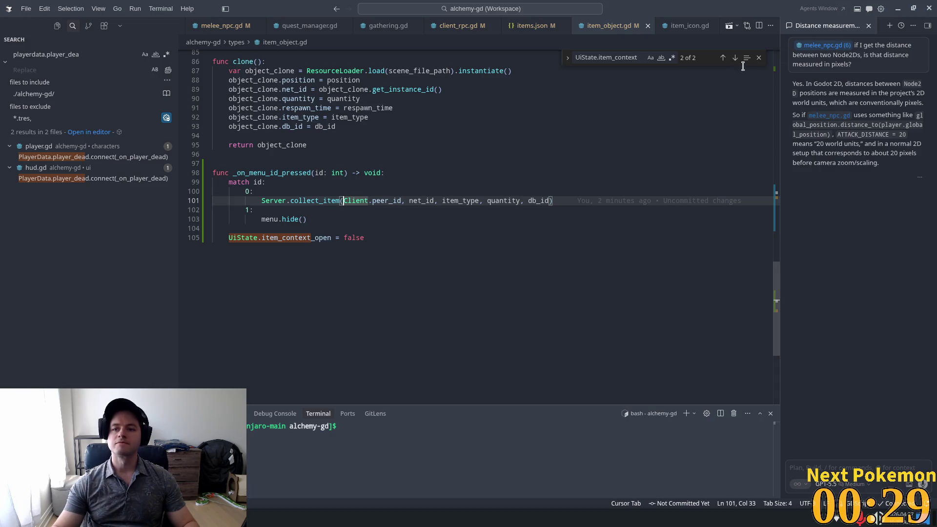
pyautogui.hotkey('alt', 'Tab')
pyautogui.click(817, 24)
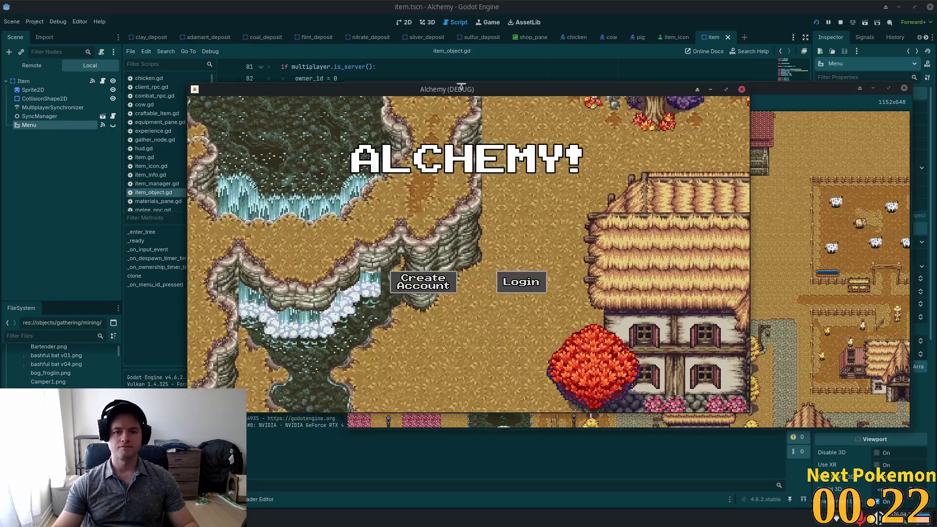
# Reposition the second game window and walk the character into place.
pyautogui.moveTo(618, 93); pyautogui.dragTo(498, 110)
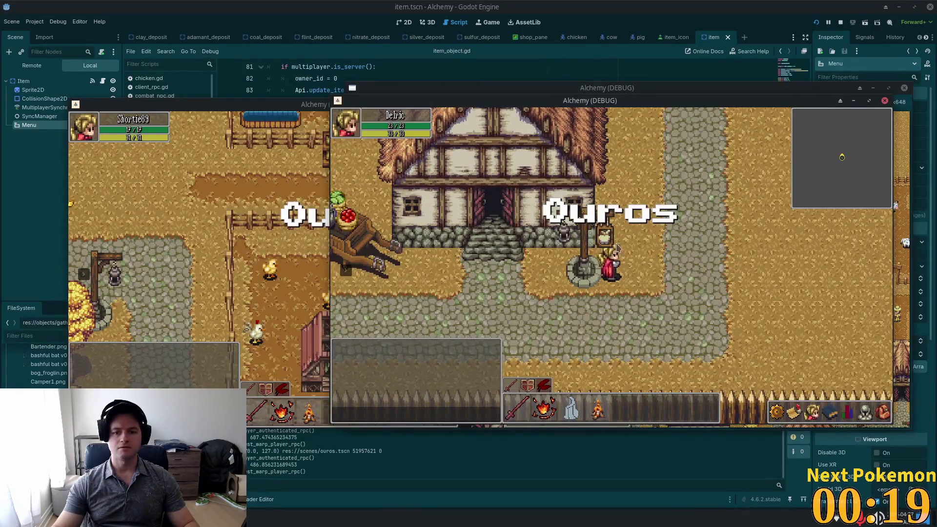
pyautogui.press('i')
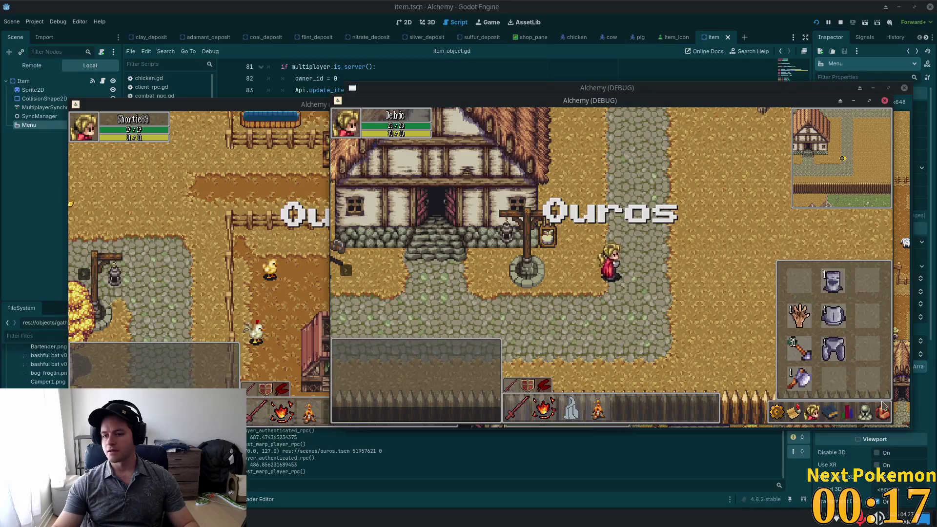
pyautogui.press('c')
pyautogui.press('Escape')
pyautogui.press('s')
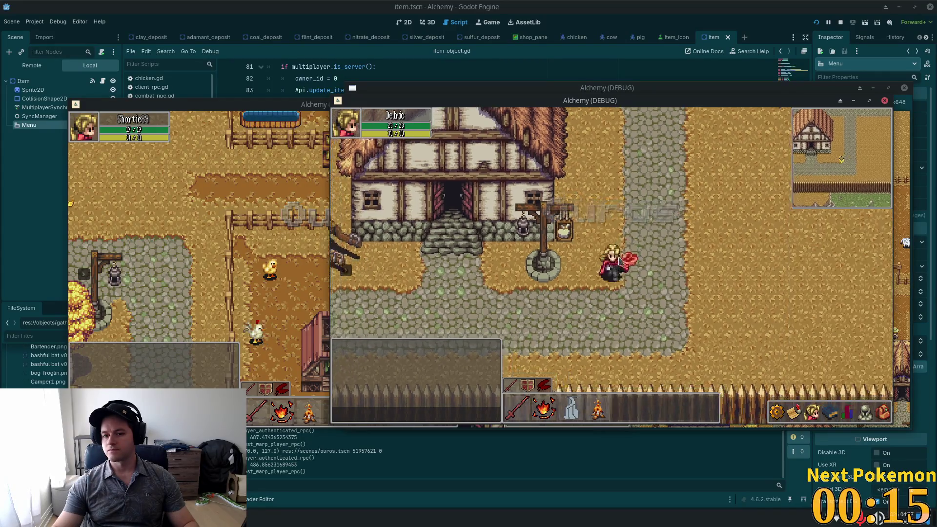
pyautogui.press('w')
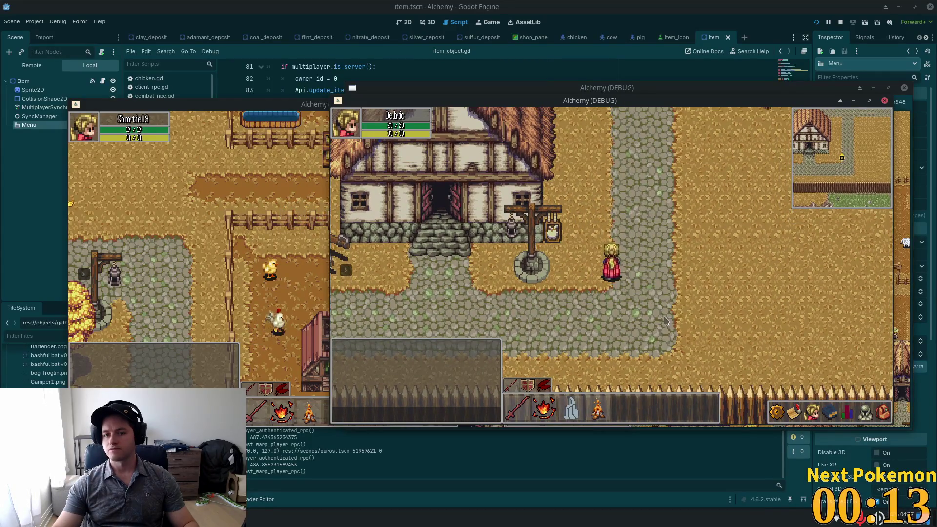
# Drop the red meat on the ground, pick it back up, and close the game with F8.
pyautogui.click(883, 413)
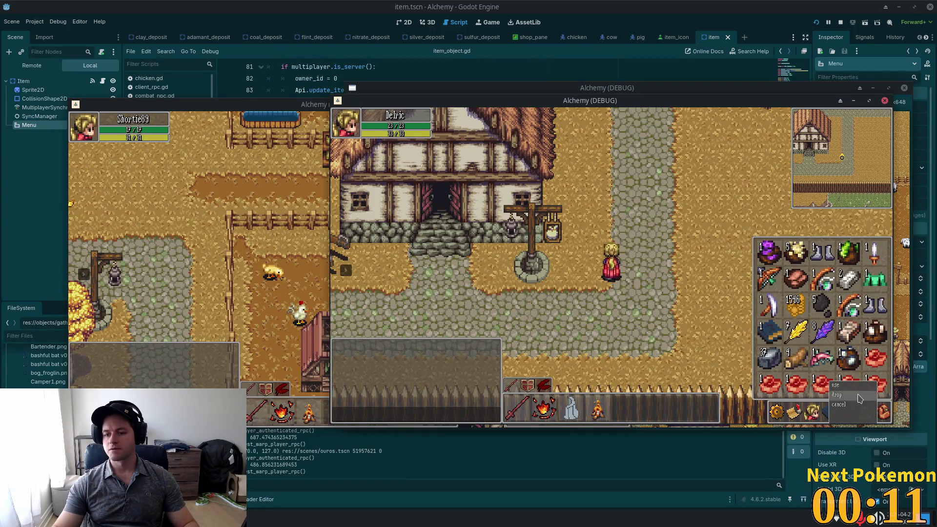
pyautogui.moveTo(867, 393); pyautogui.dragTo(654, 287)
pyautogui.press('d')
pyautogui.click(425, 246)
pyautogui.press('a')
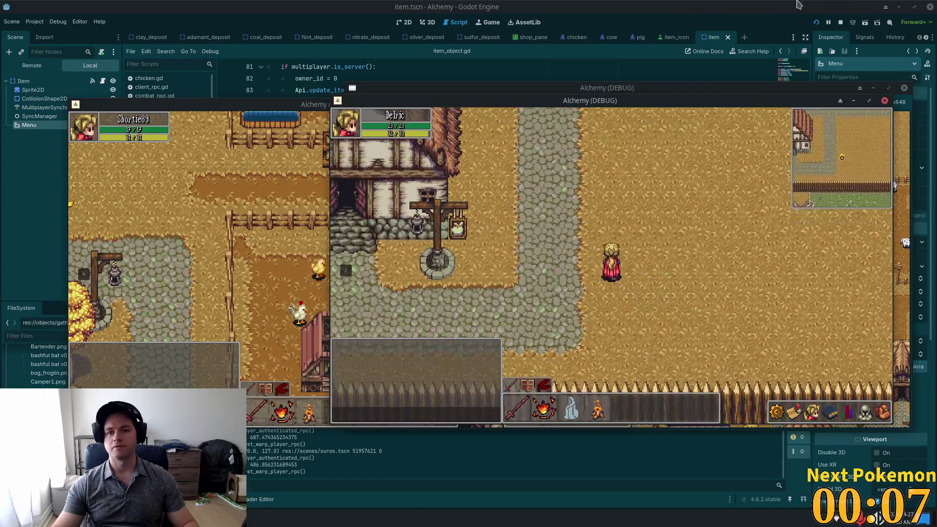
pyautogui.press('F8')
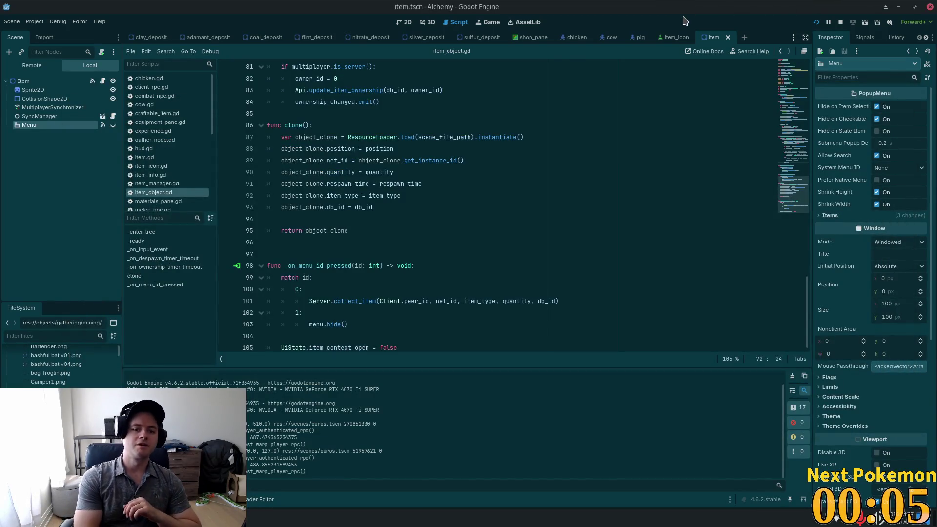
# Switch from Godot to Cursor, then on to the PokemonCommunityGame panel in Brave.
pyautogui.hotkey('alt', 'Tab')
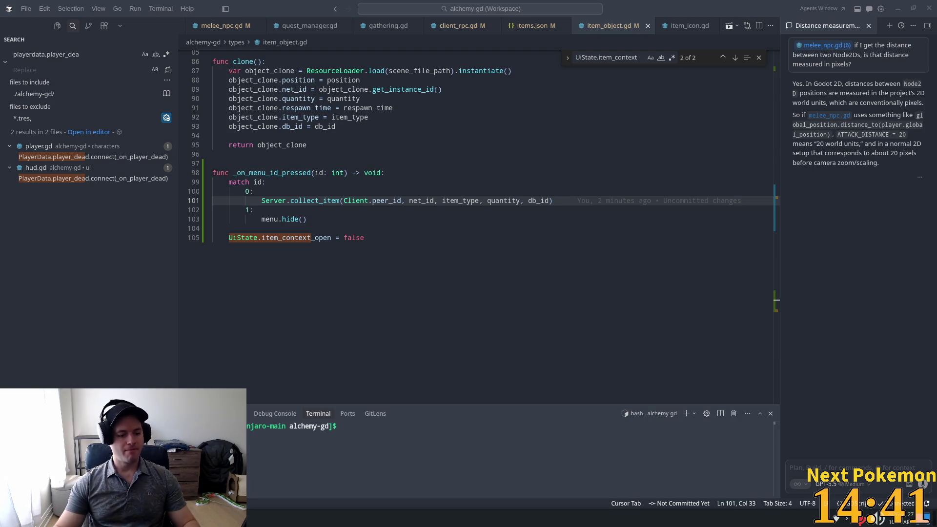
pyautogui.hotkey('alt', 'Tab')
# Open the owned Pokémon list and view the Dragon Egg's level 5 stats with Perfect IVs.
pyautogui.click(396, 52)
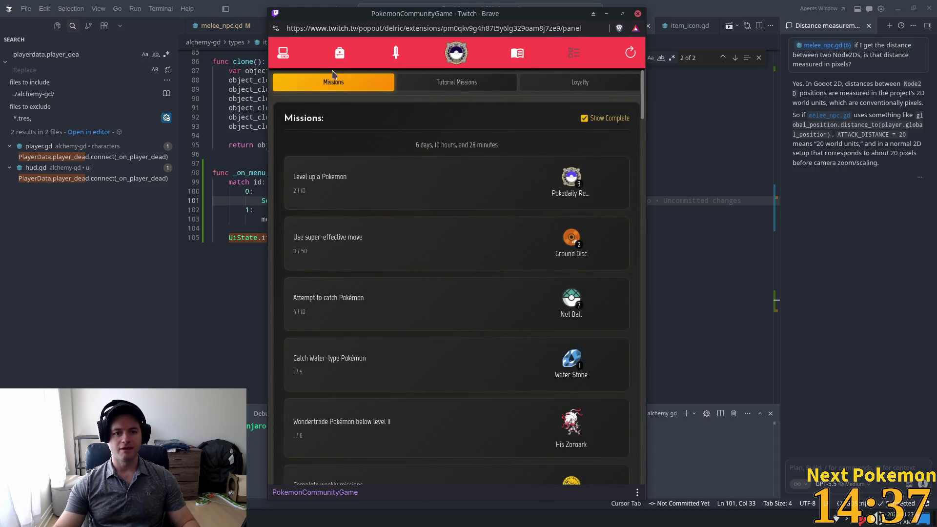
pyautogui.click(286, 54)
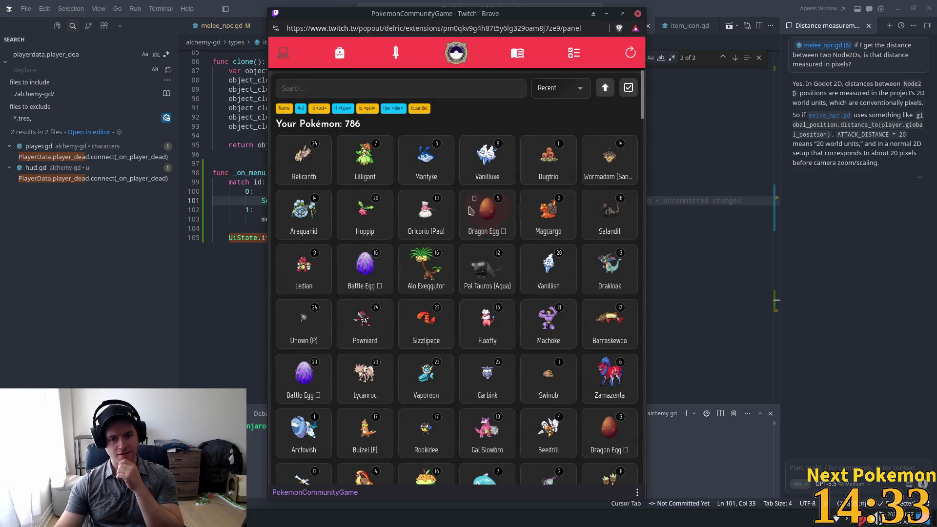
pyautogui.click(531, 227)
pyautogui.scroll(-3, 557, 255)
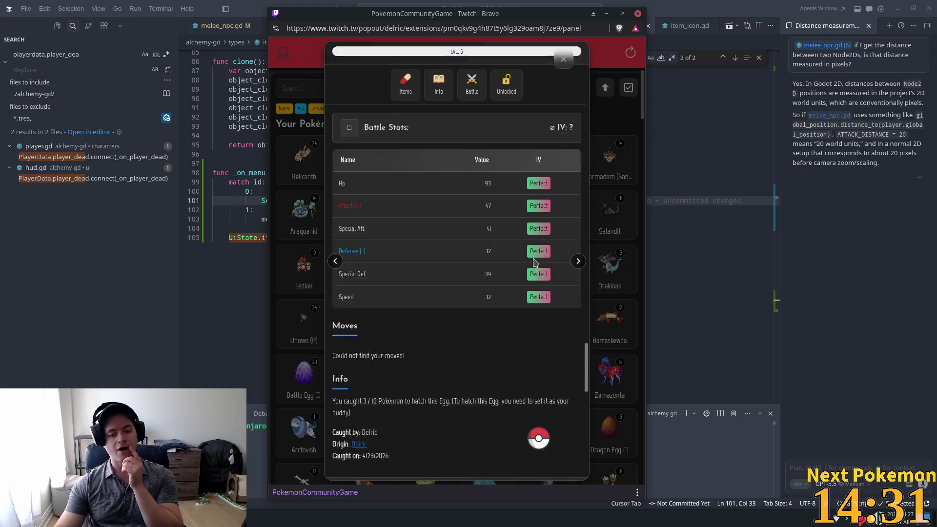